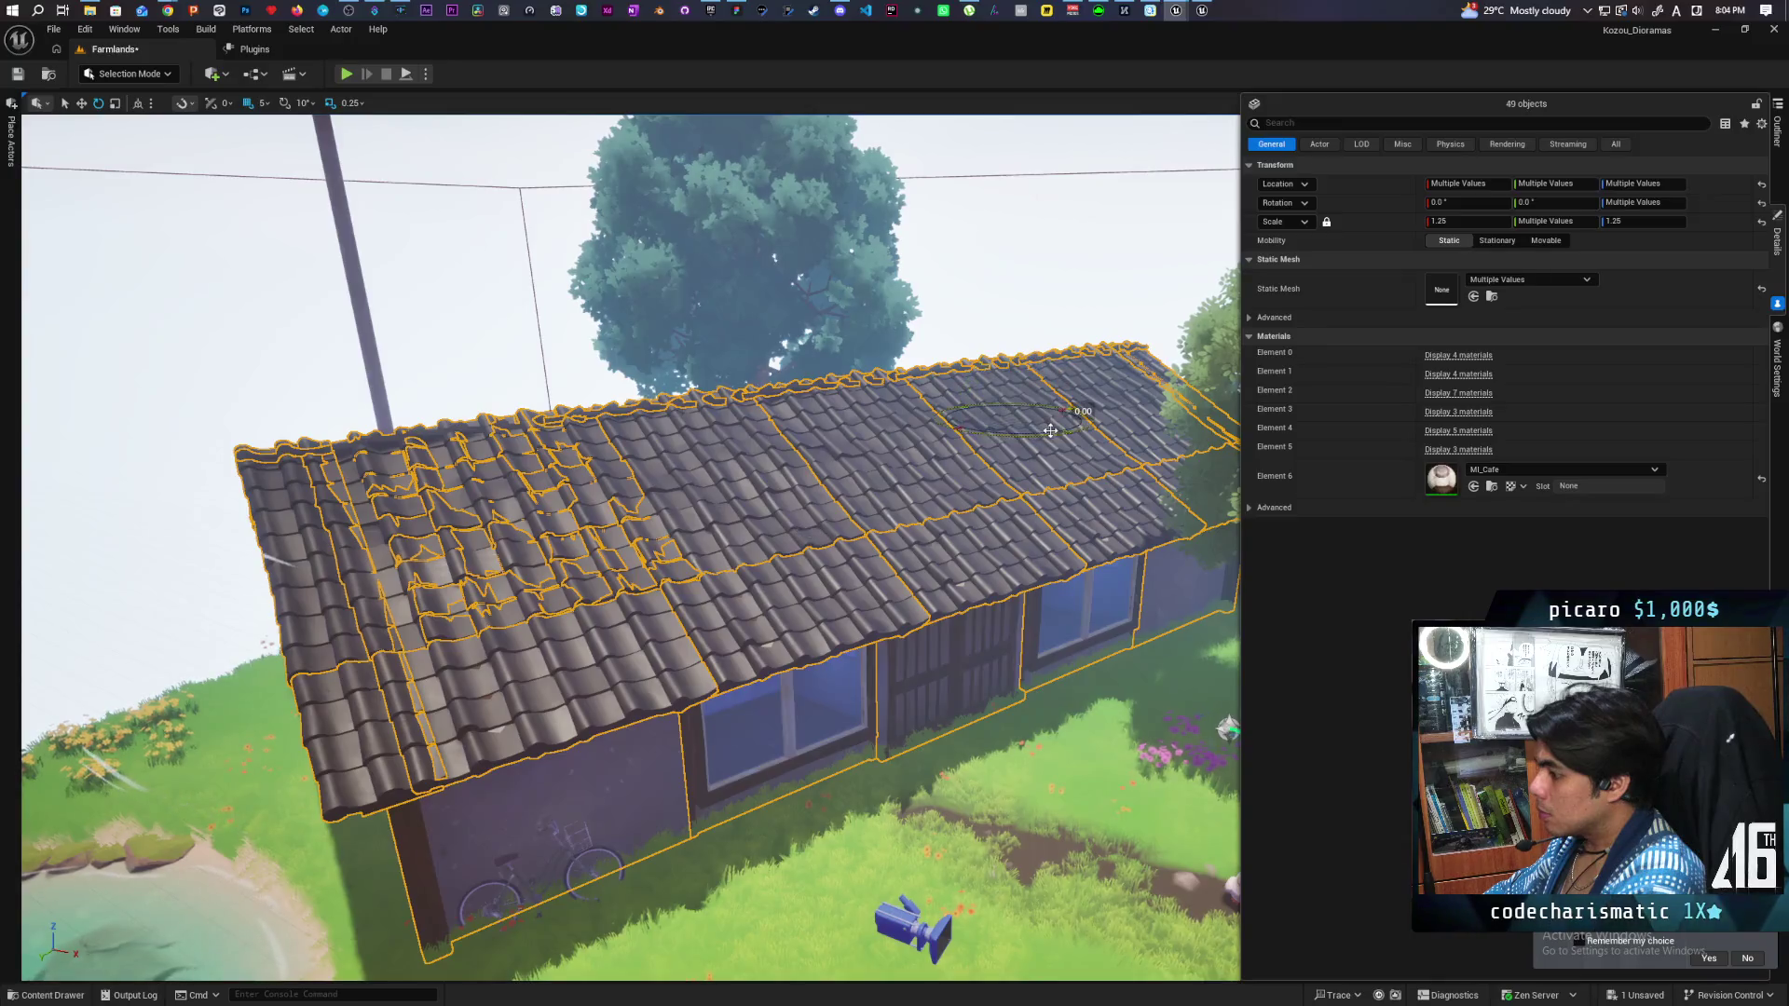
Nudge the selected farmhouse roof and walls slightly, view from the side, then deselect them.
{"action": "left_click_drag", "start_coordinate": [1047, 422], "coordinate": [1051, 434]}
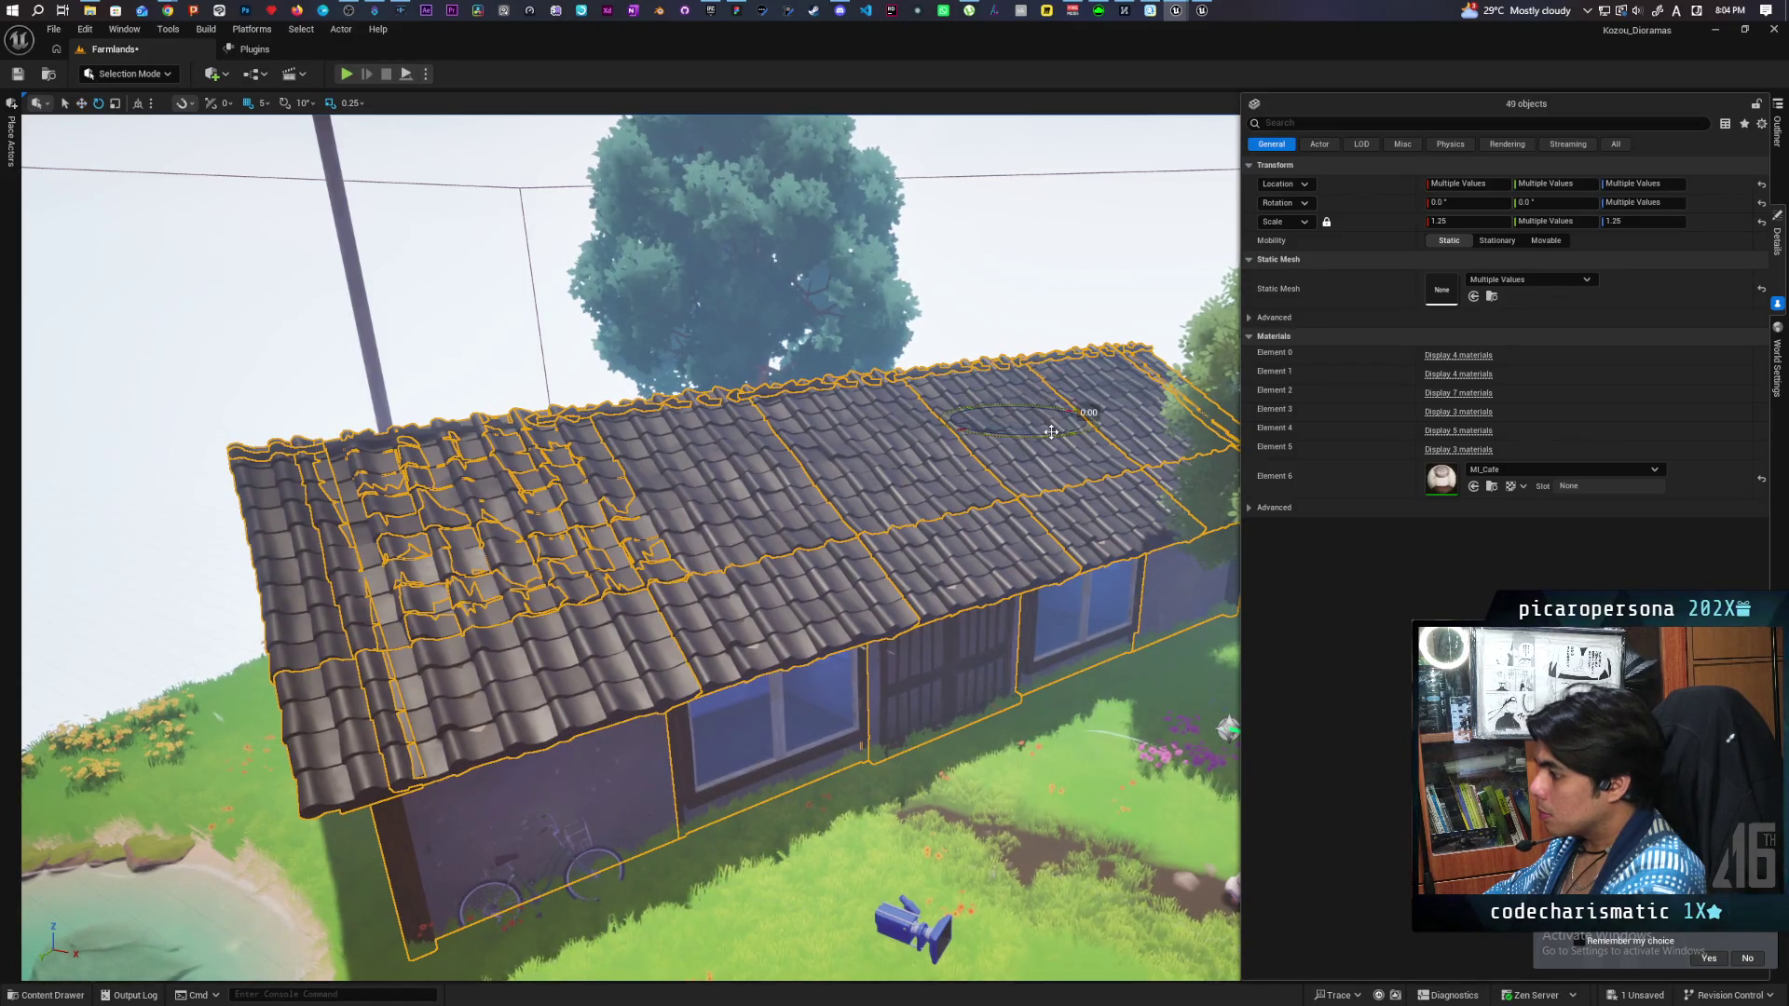
{"action": "left_click_drag", "start_coordinate": [1049, 432], "coordinate": [1061, 444]}
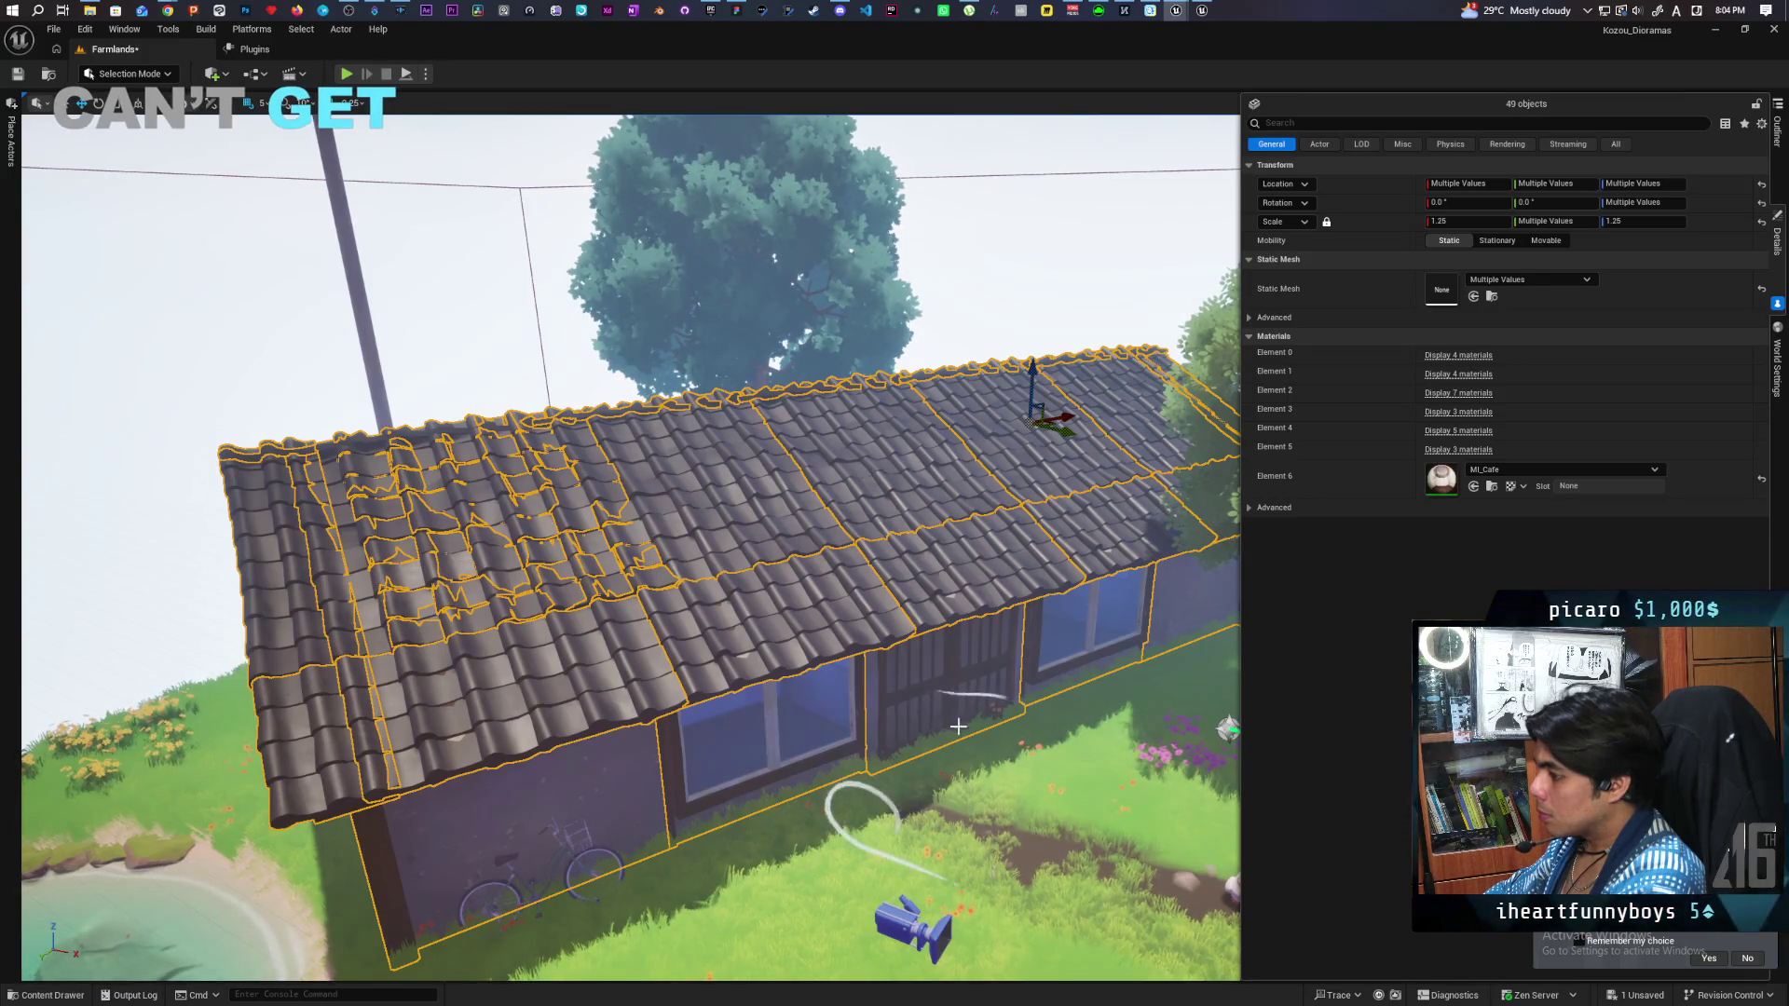
{"action": "key", "text": "f"}
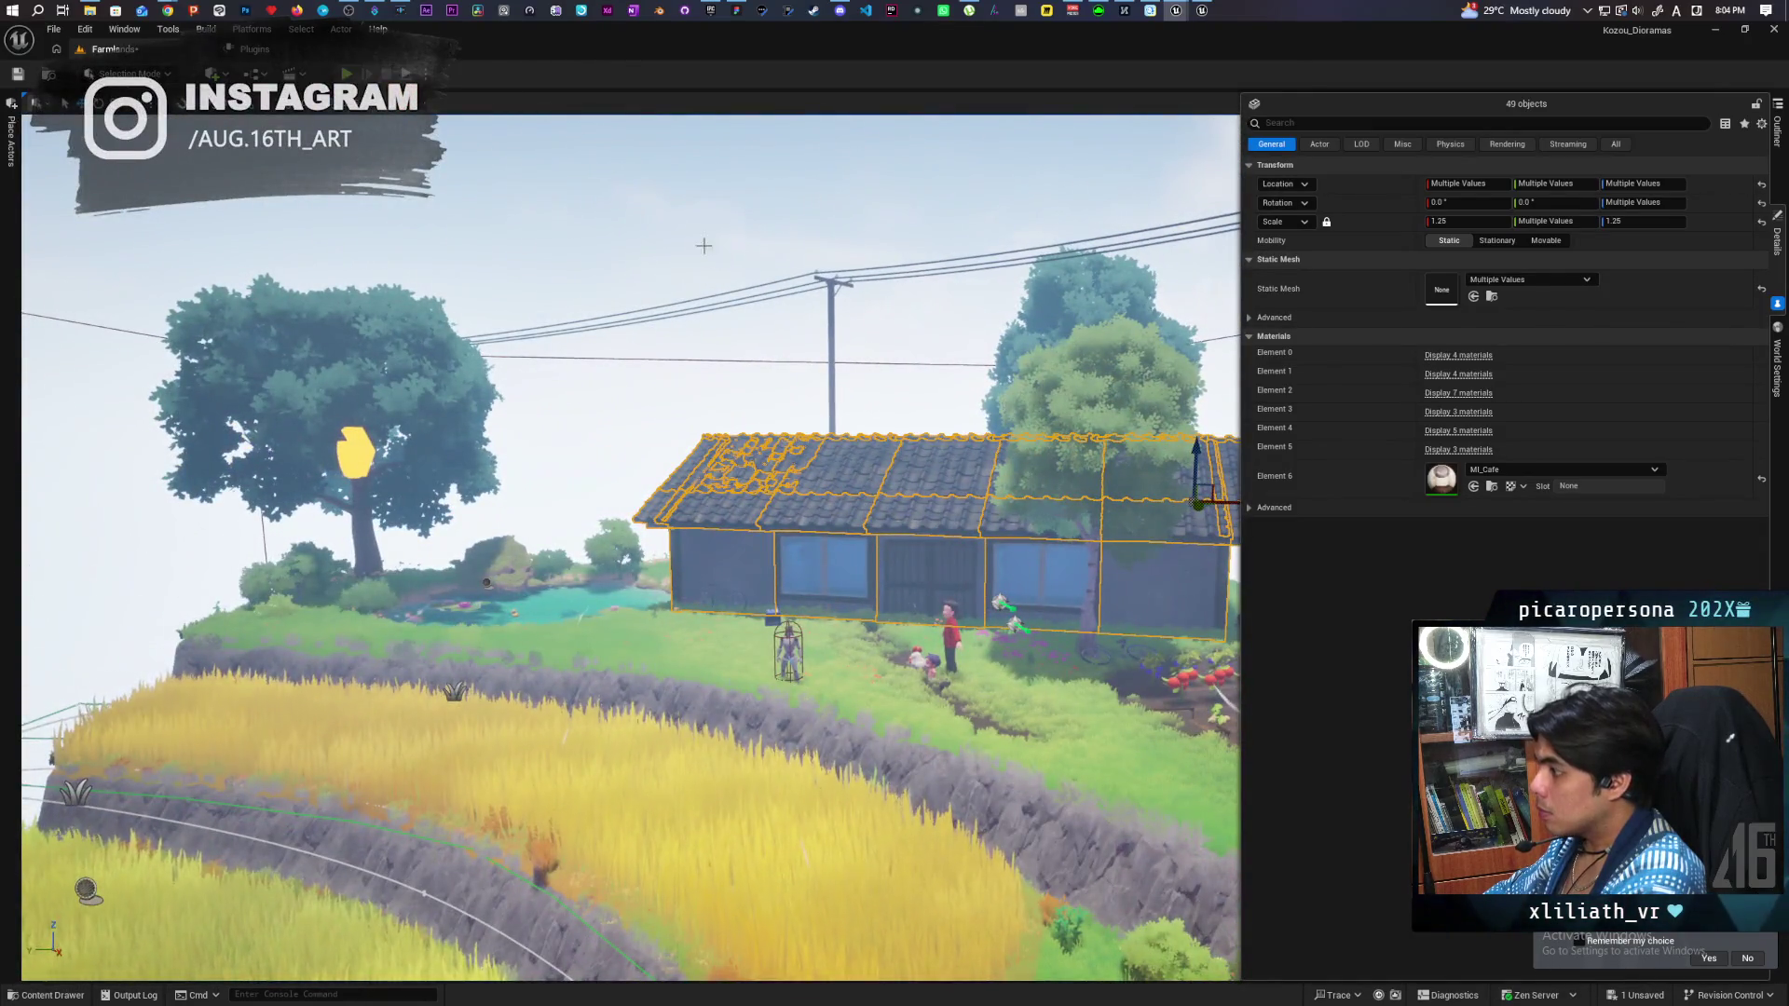
{"action": "left_click", "coordinate": [692, 242]}
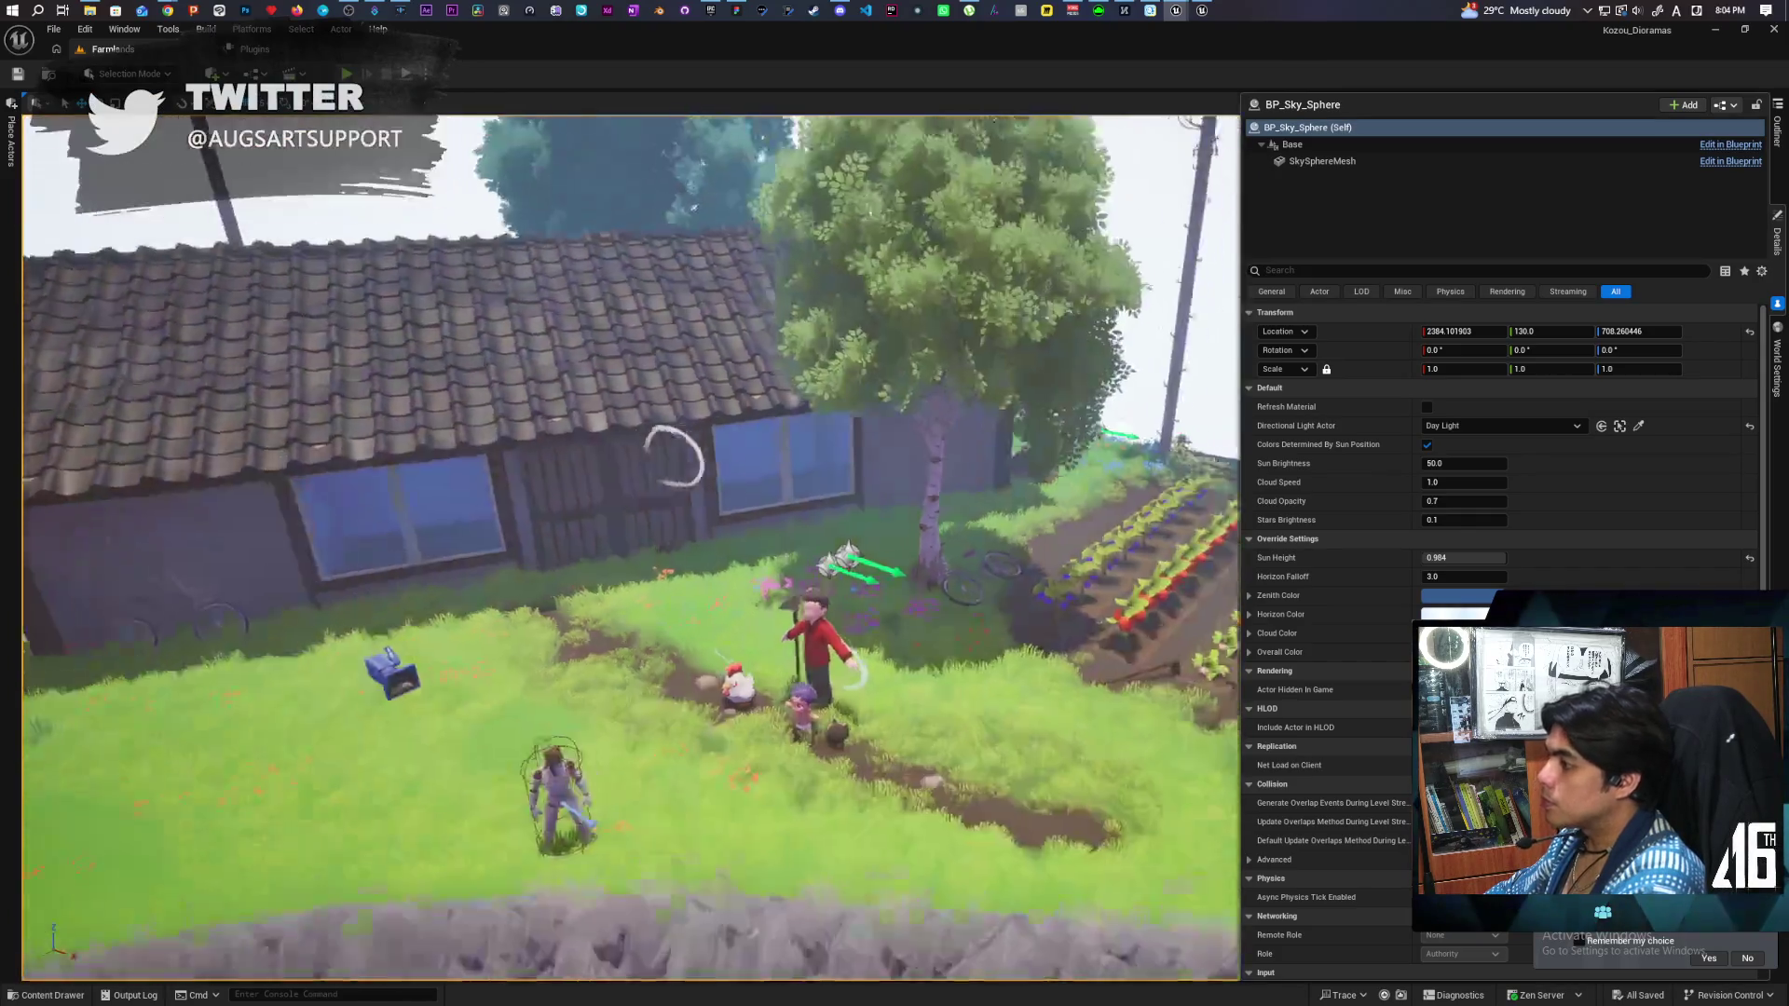
{"action": "key", "text": "w"}
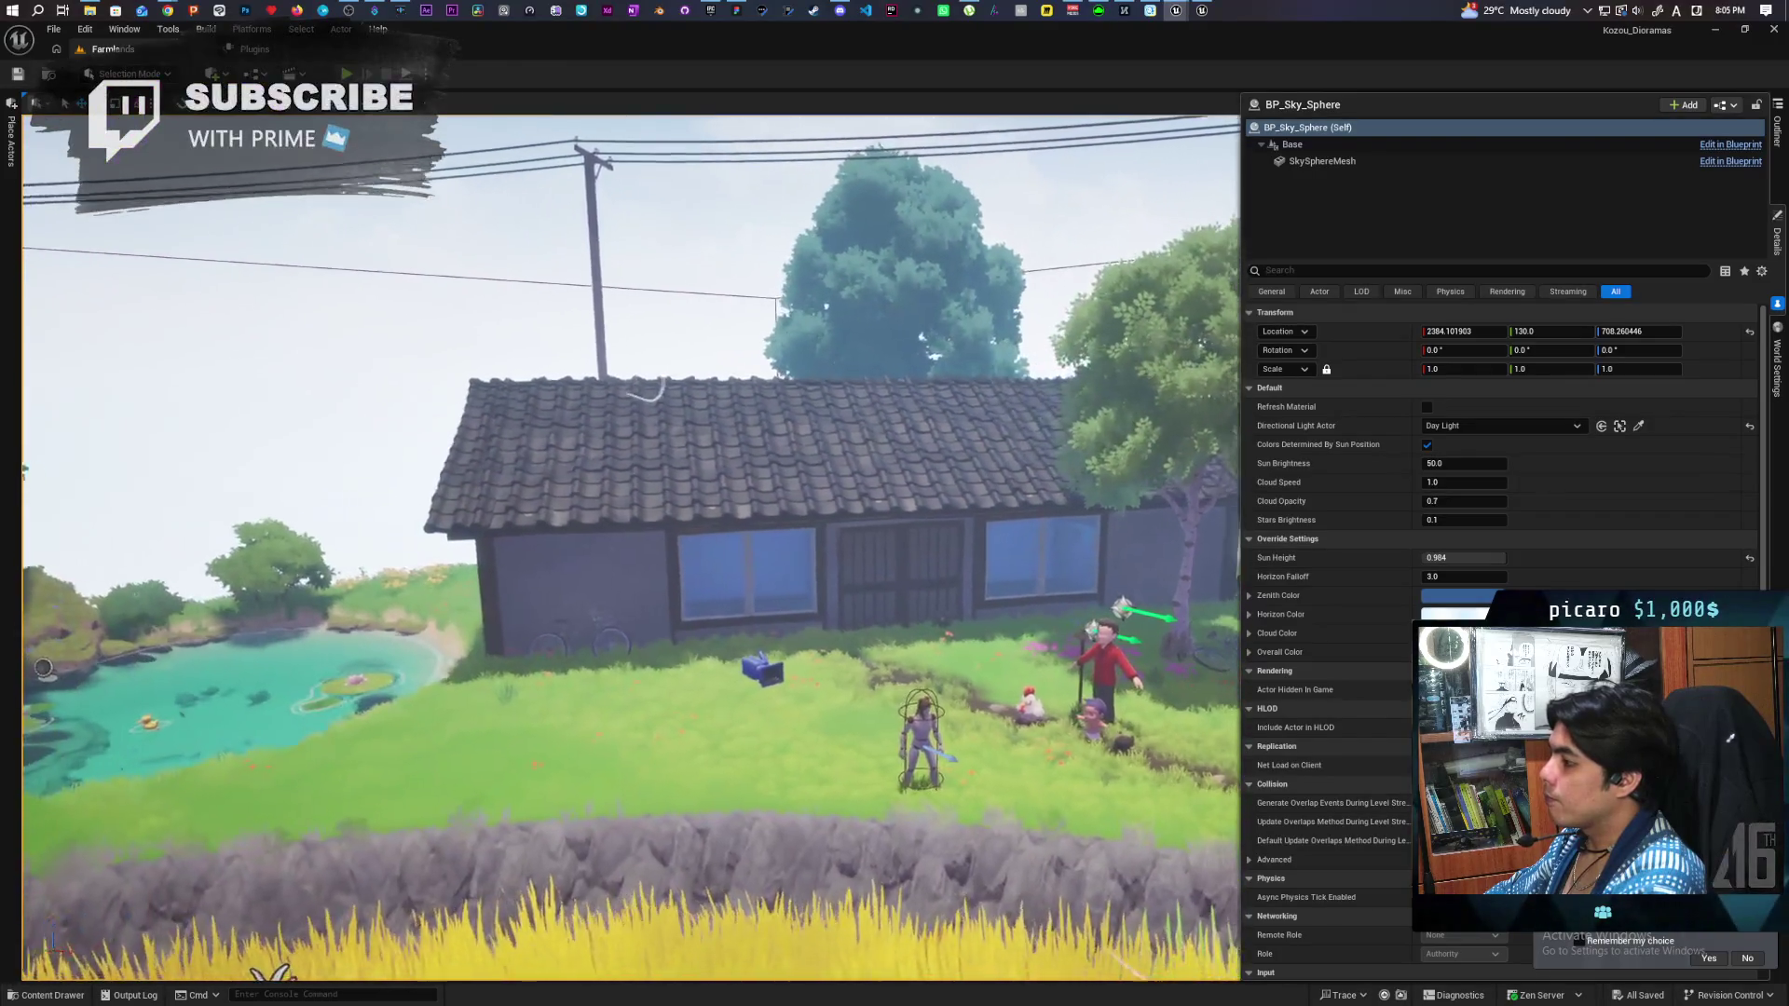
{"action": "key", "text": "w"}
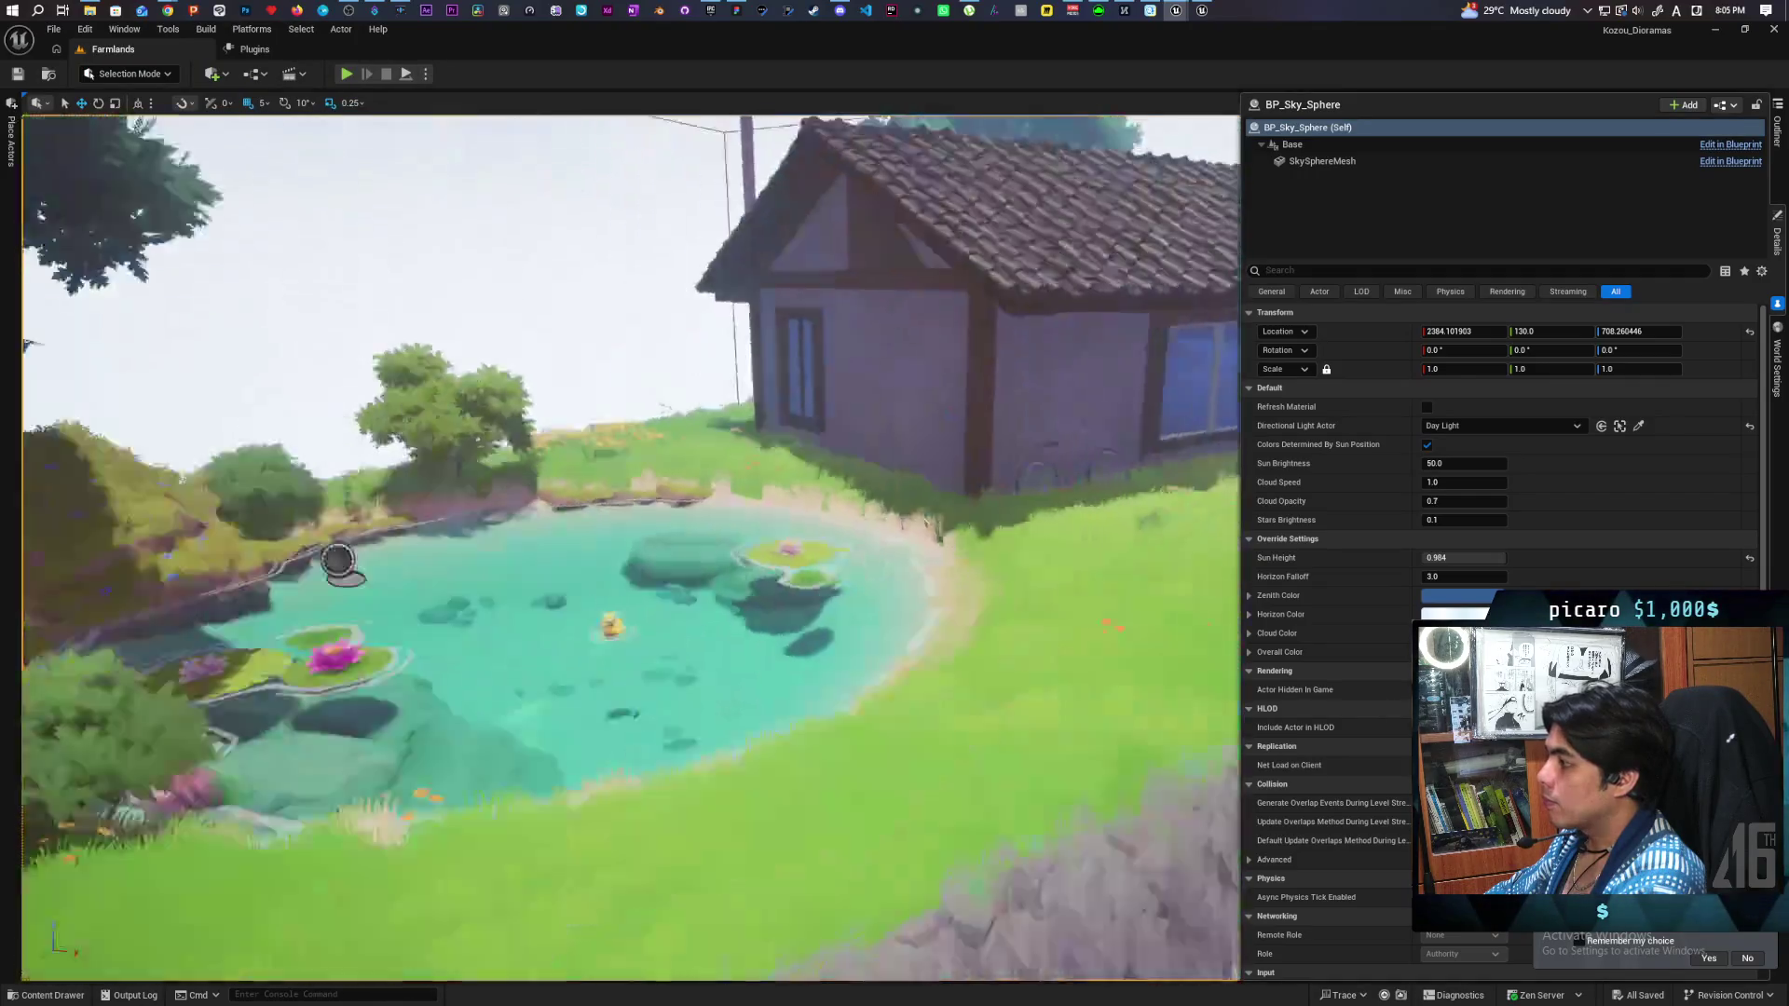
{"action": "key", "text": "s"}
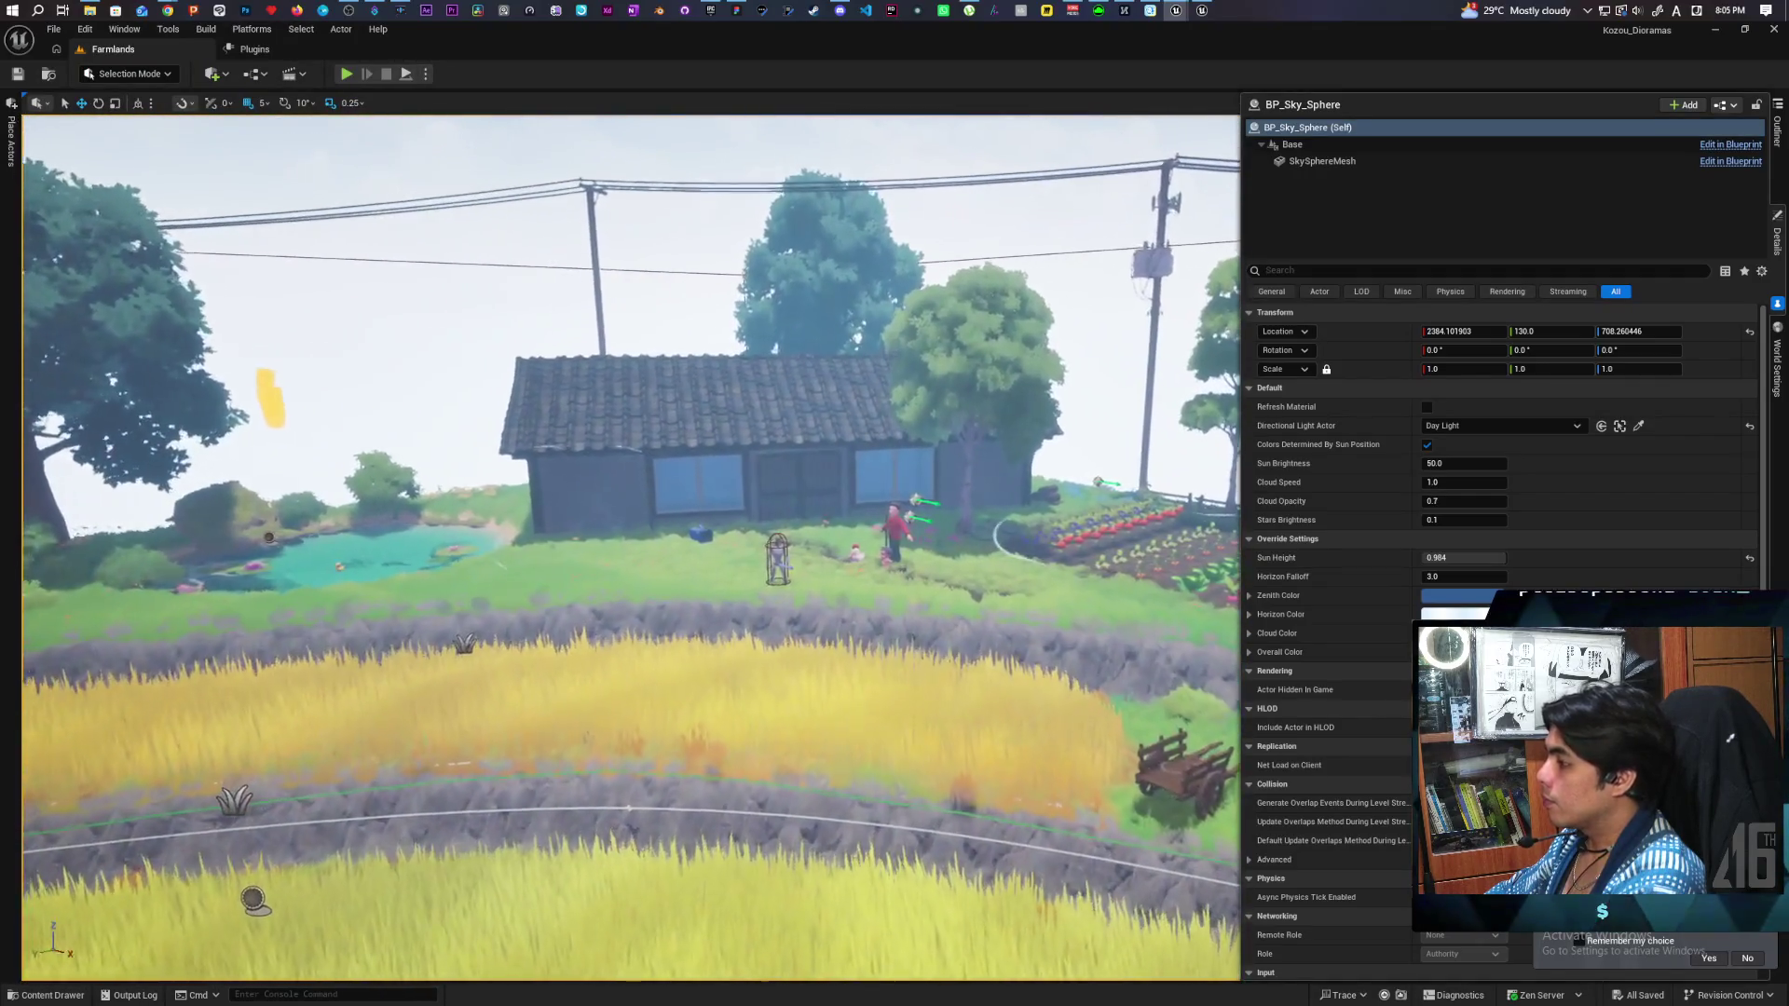
{"action": "key", "text": "w"}
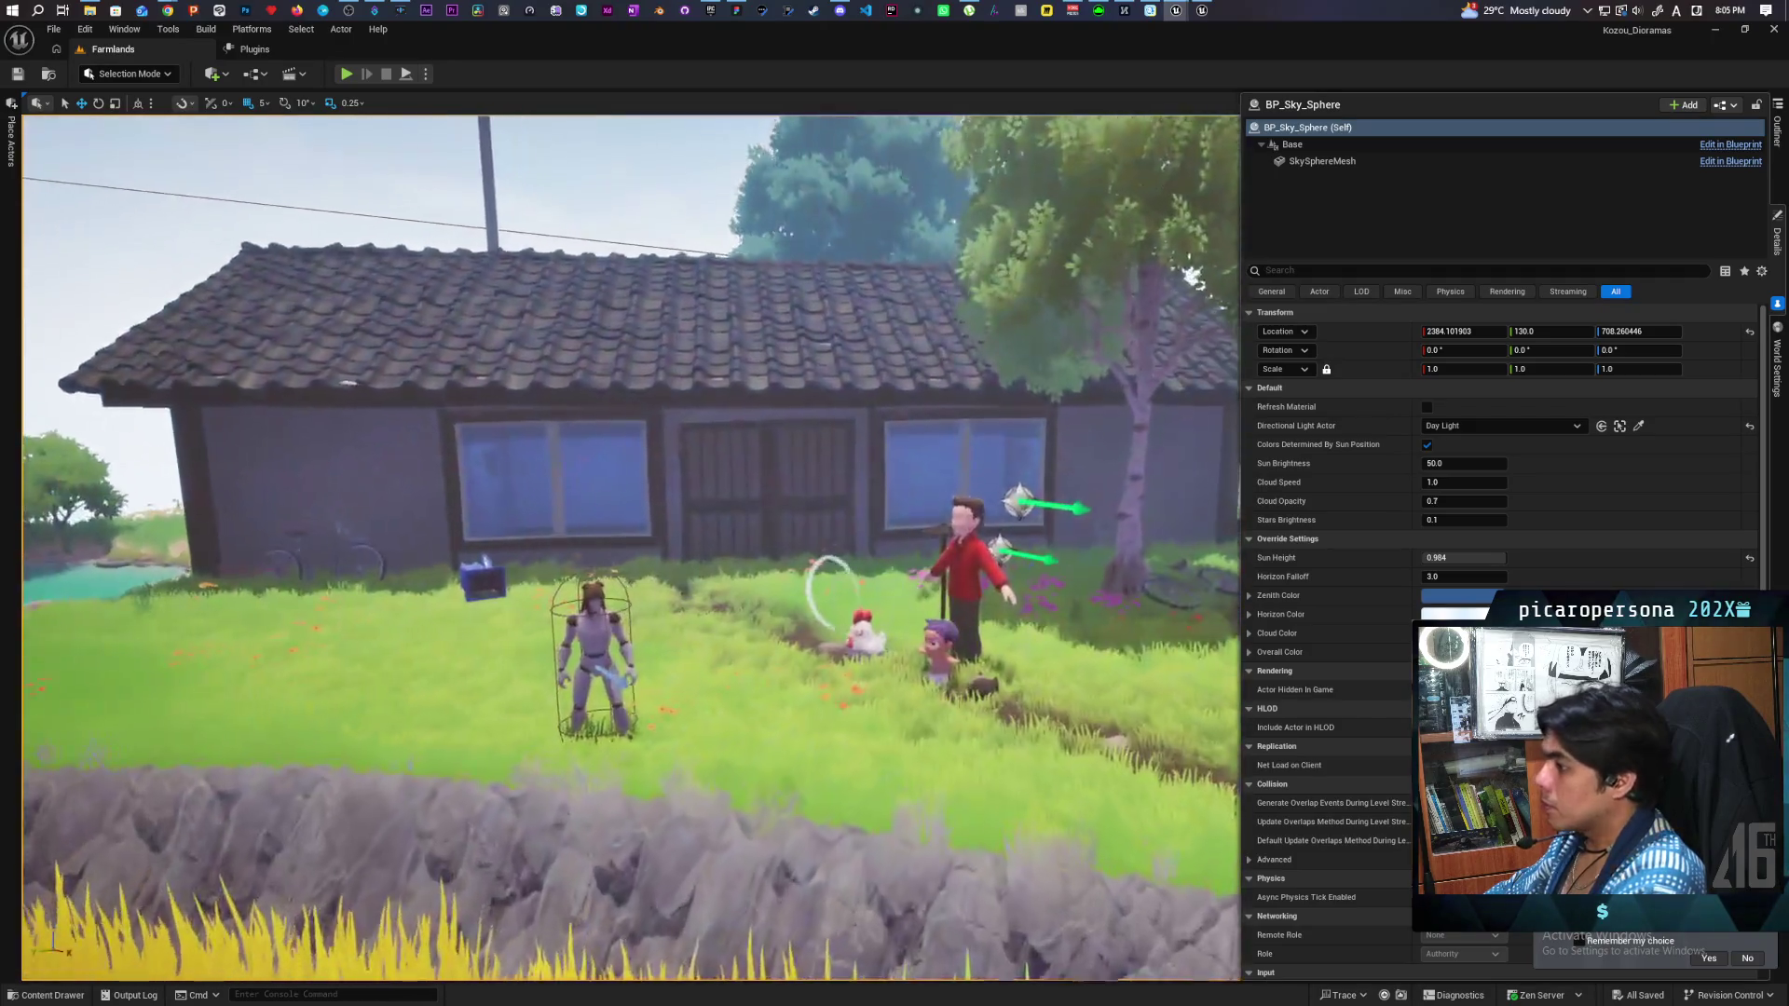
{"action": "key", "text": "s"}
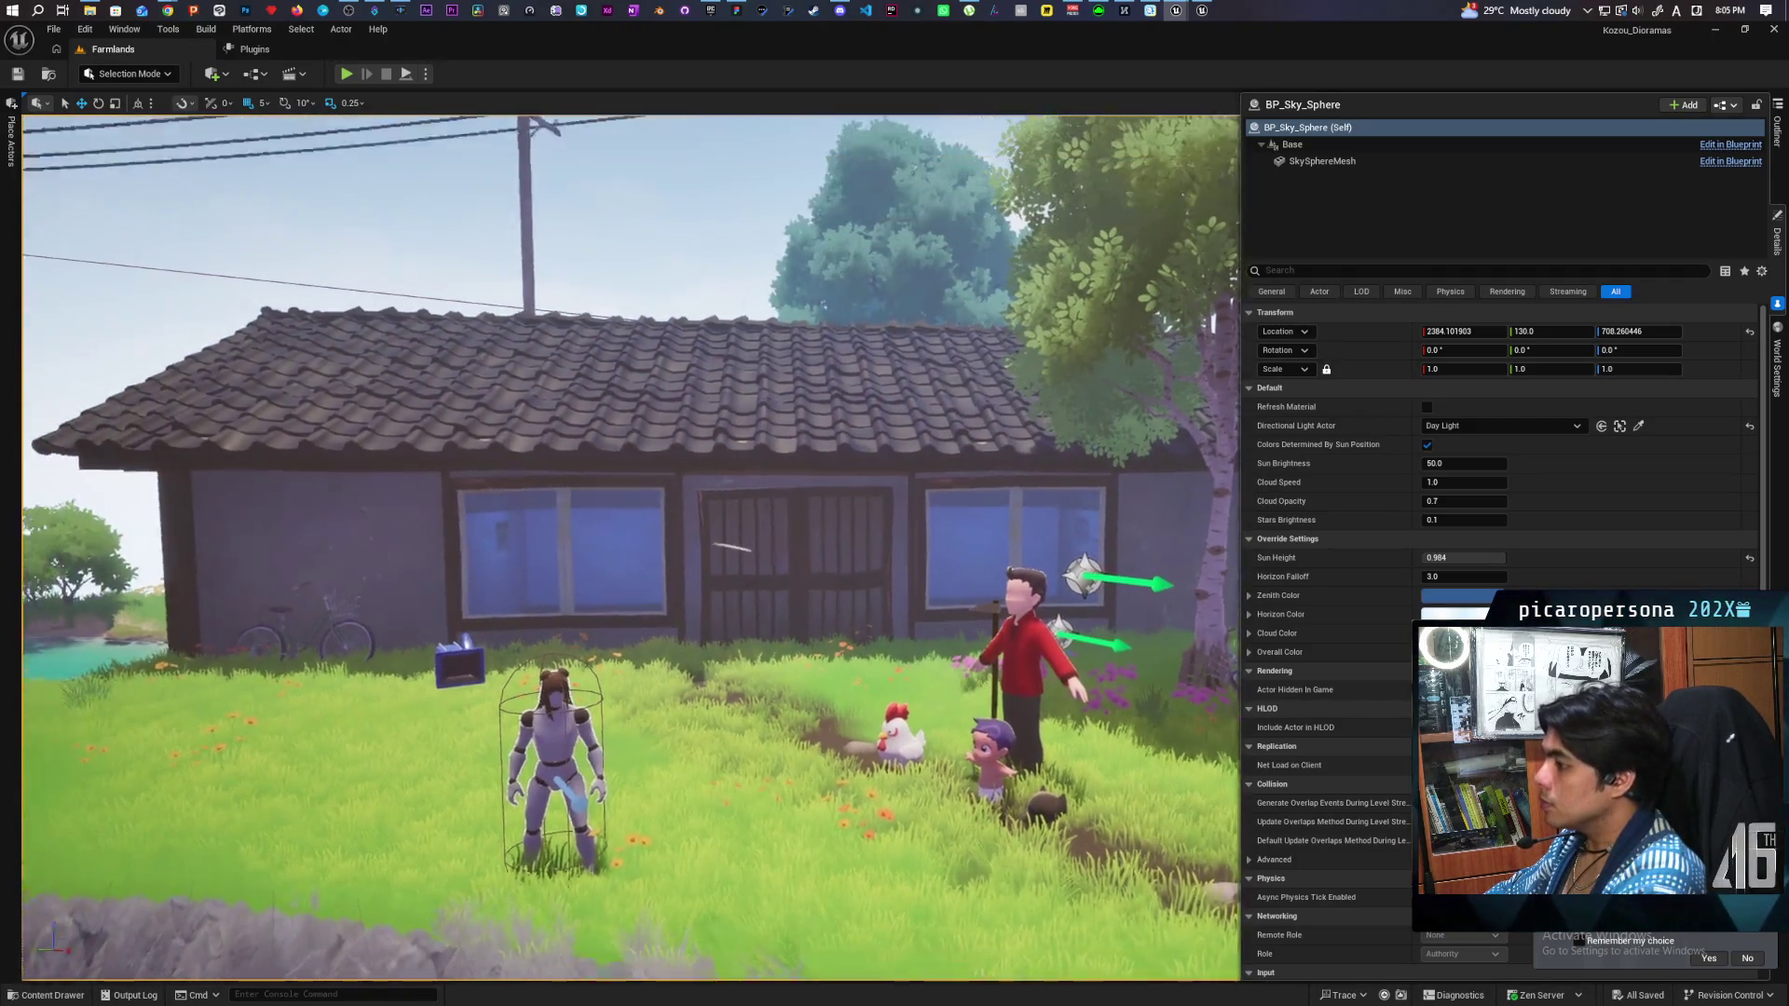
{"action": "key", "text": "w"}
{"action": "key", "text": "s"}
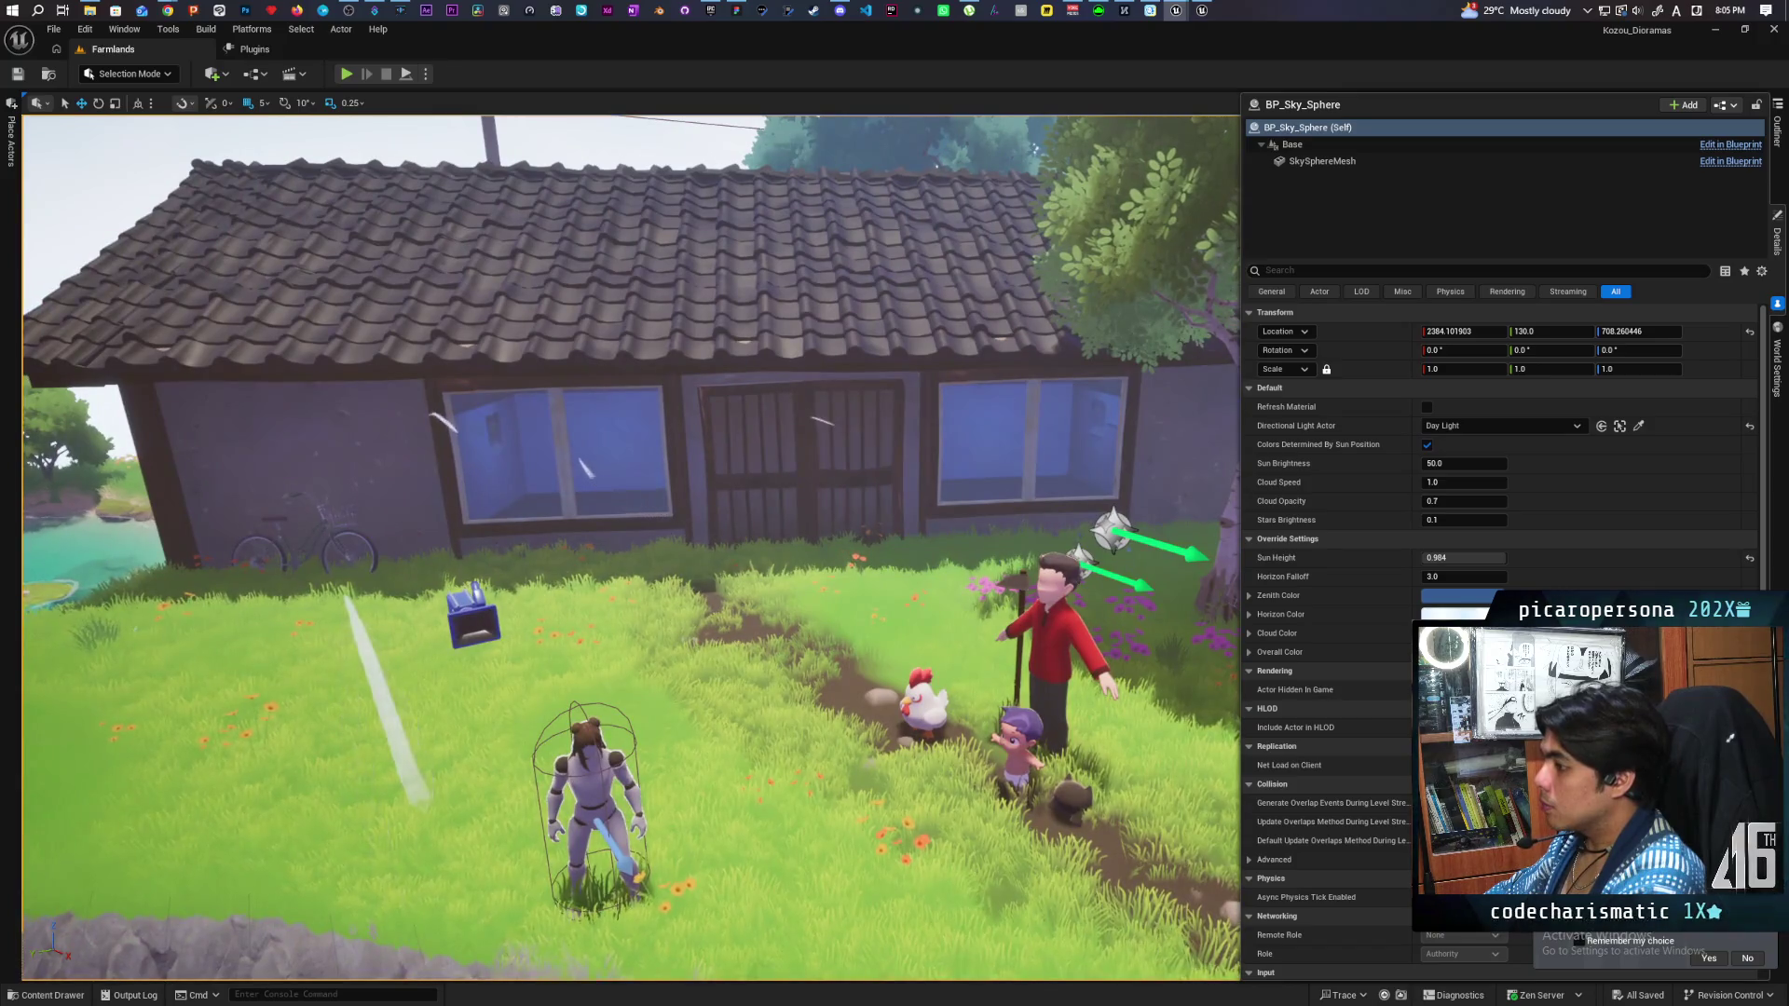
{"action": "key", "text": "a"}
{"action": "key", "text": "d"}
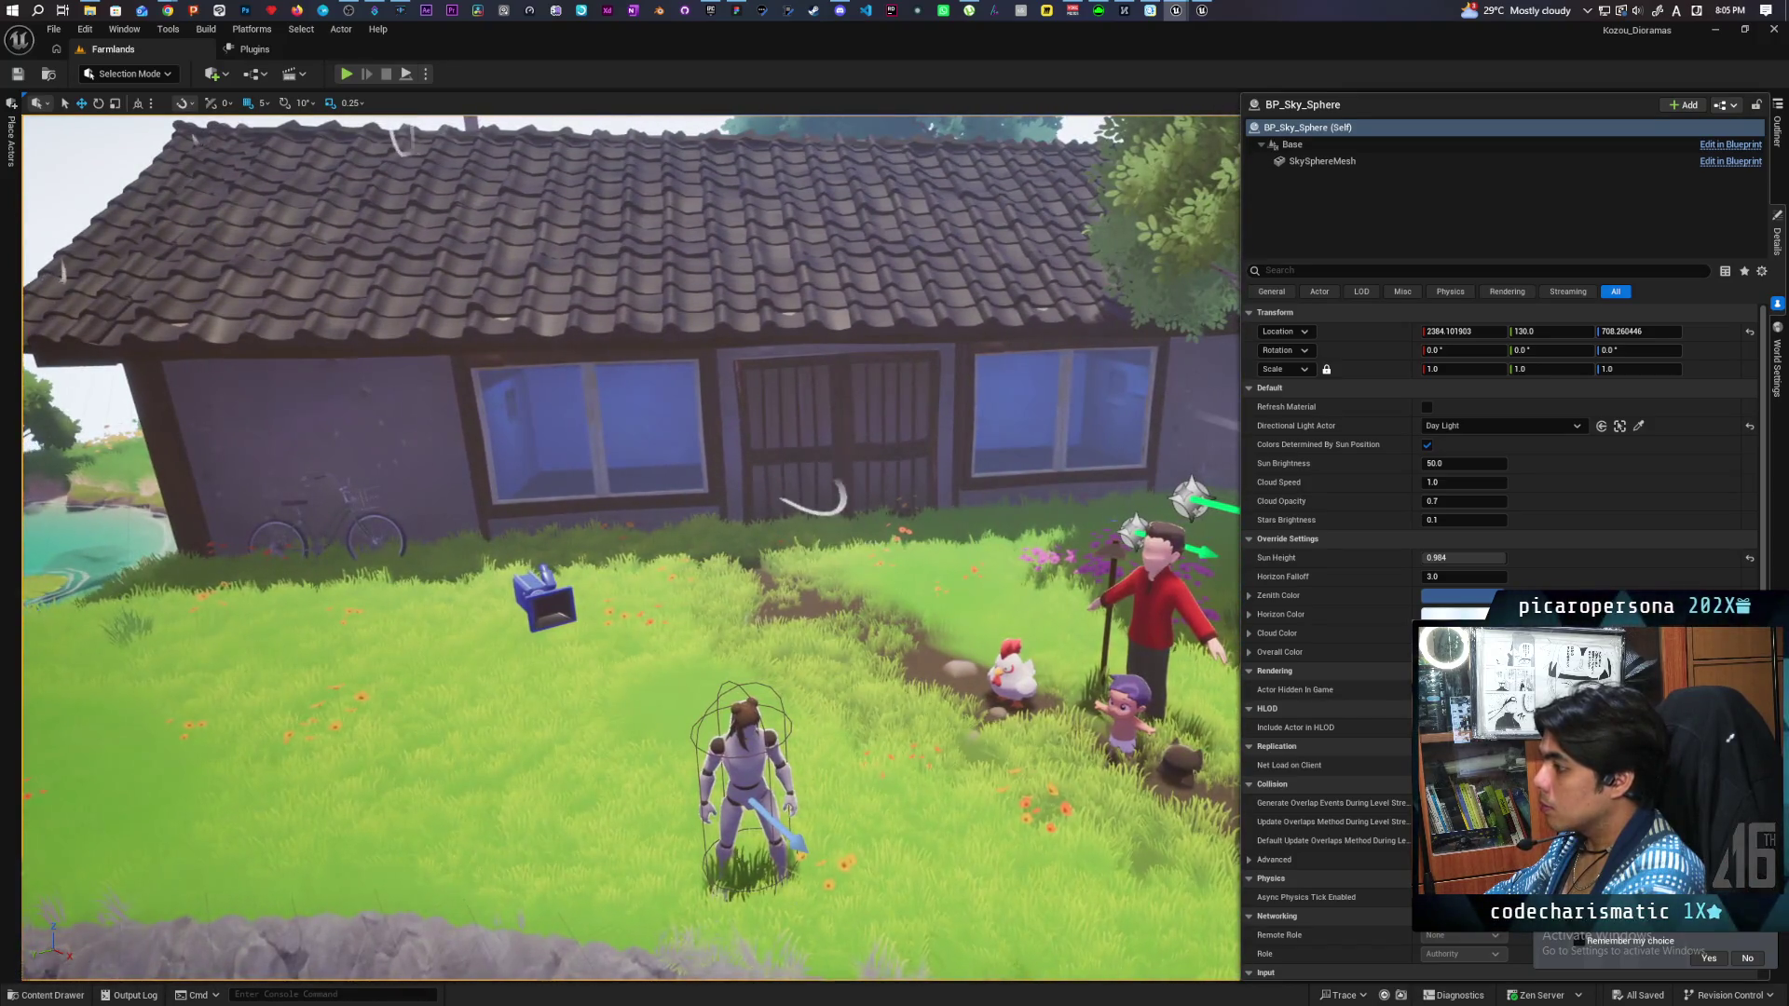
{"action": "scroll", "coordinate": [779, 507], "scroll_direction": "down", "scroll_amount": 8}
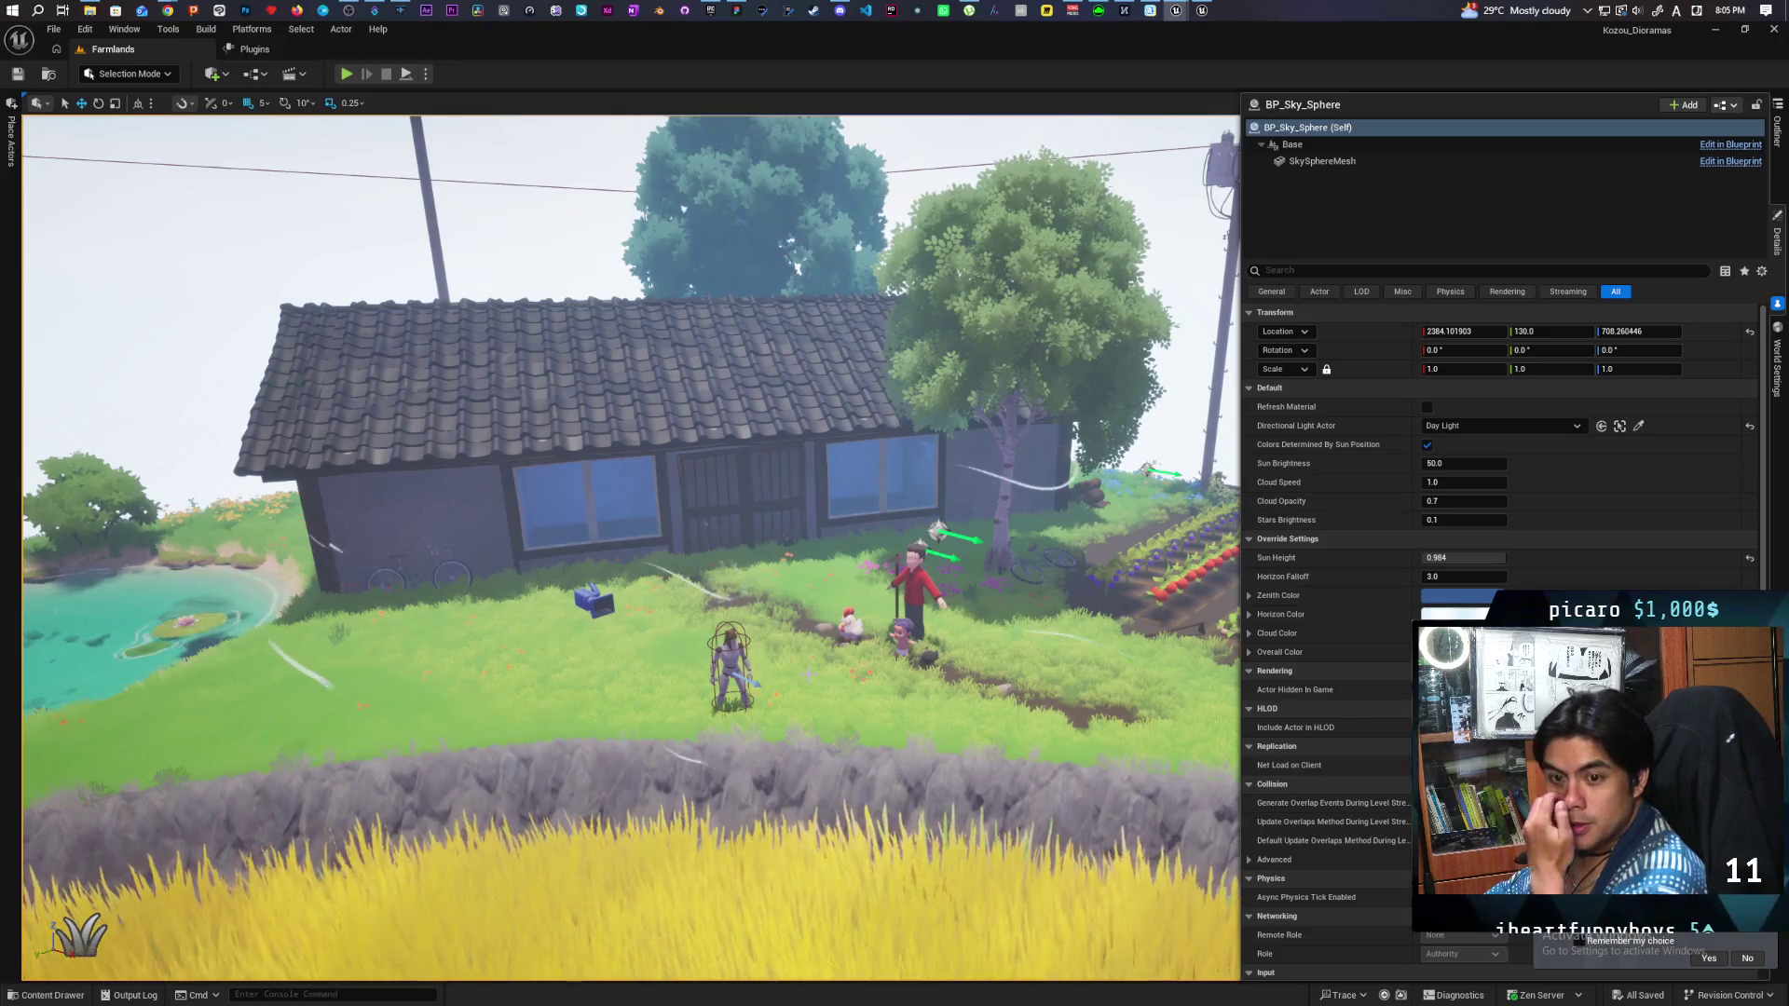
{"action": "right_click", "coordinate": [815, 197]}
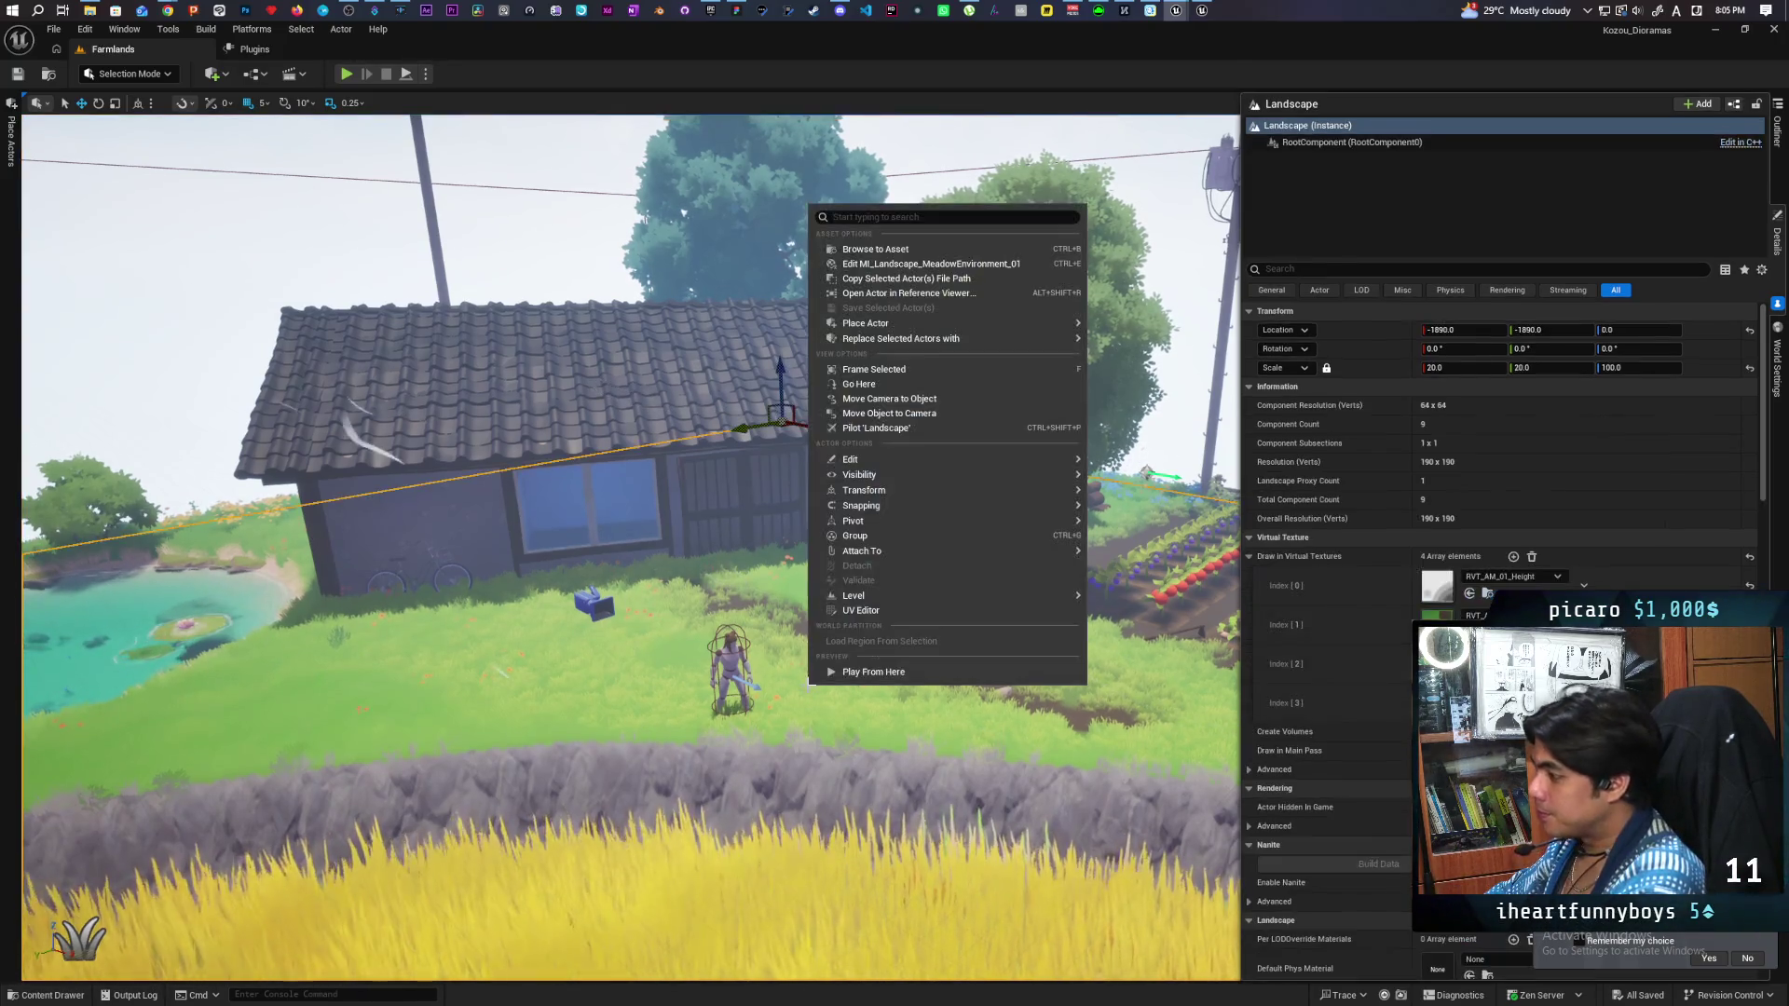
Play from beside the characters, run the pink mannequin around the house and pond, then stop.
{"action": "left_click", "coordinate": [829, 667]}
{"action": "left_click", "coordinate": [815, 656]}
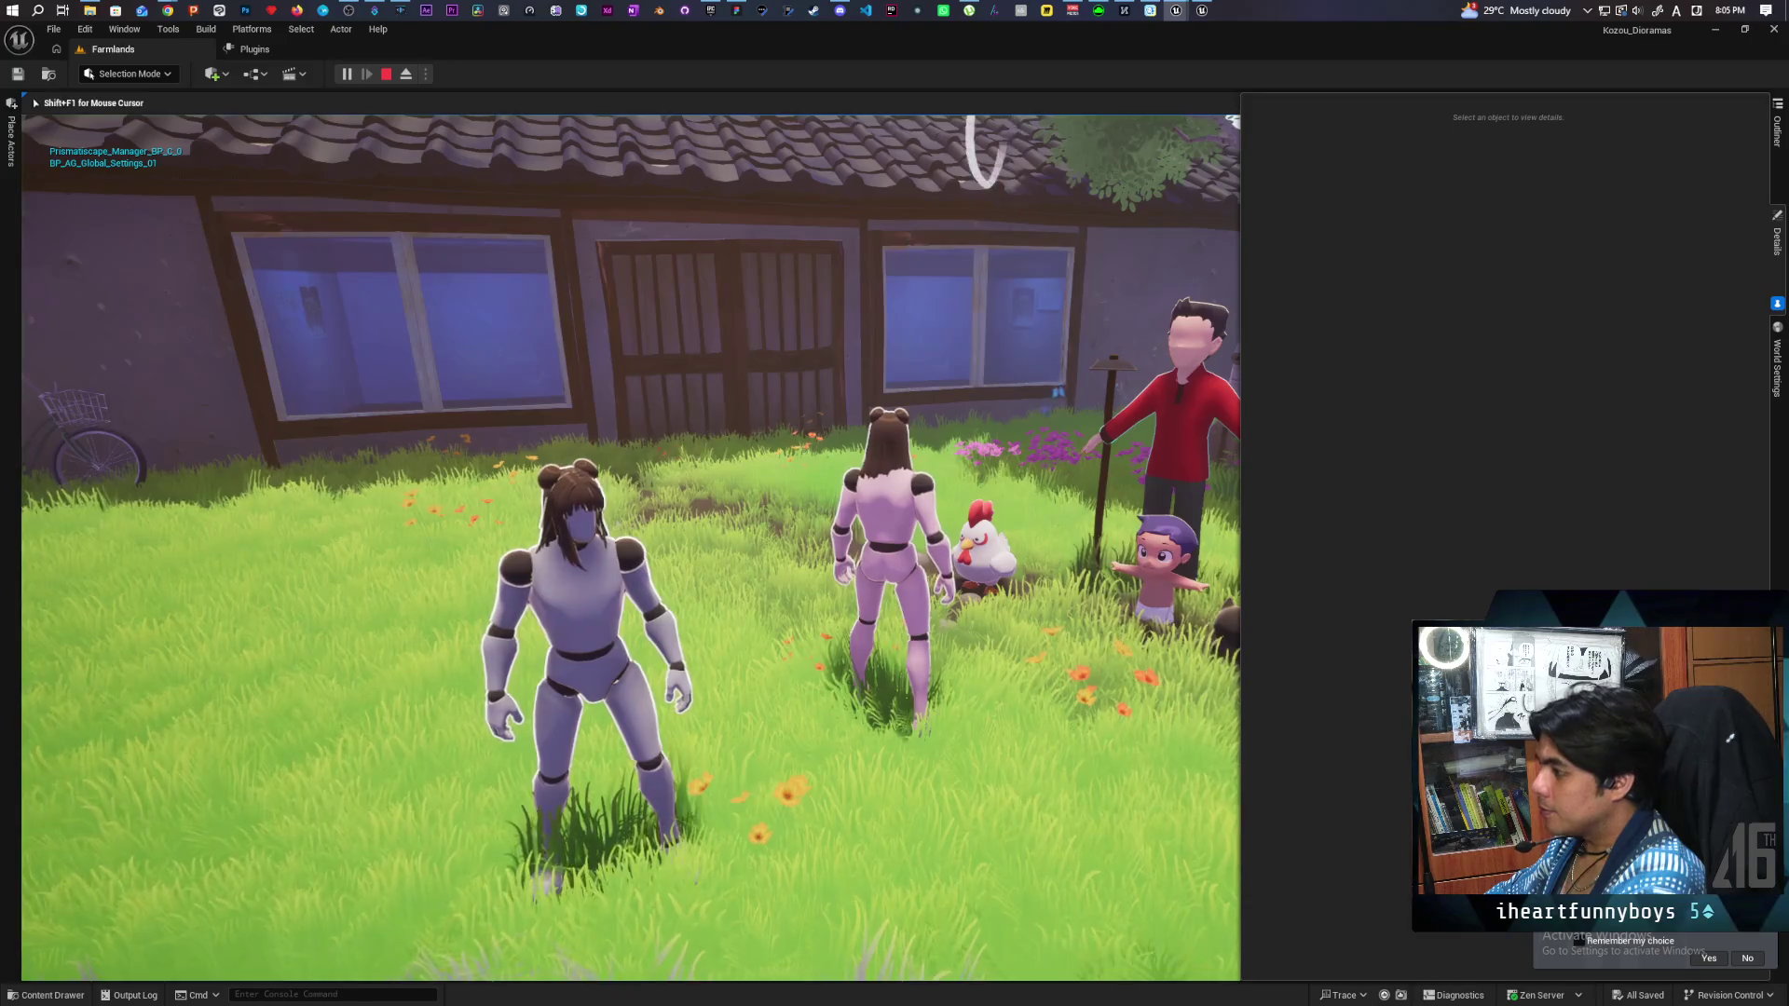
{"action": "key", "text": "w"}
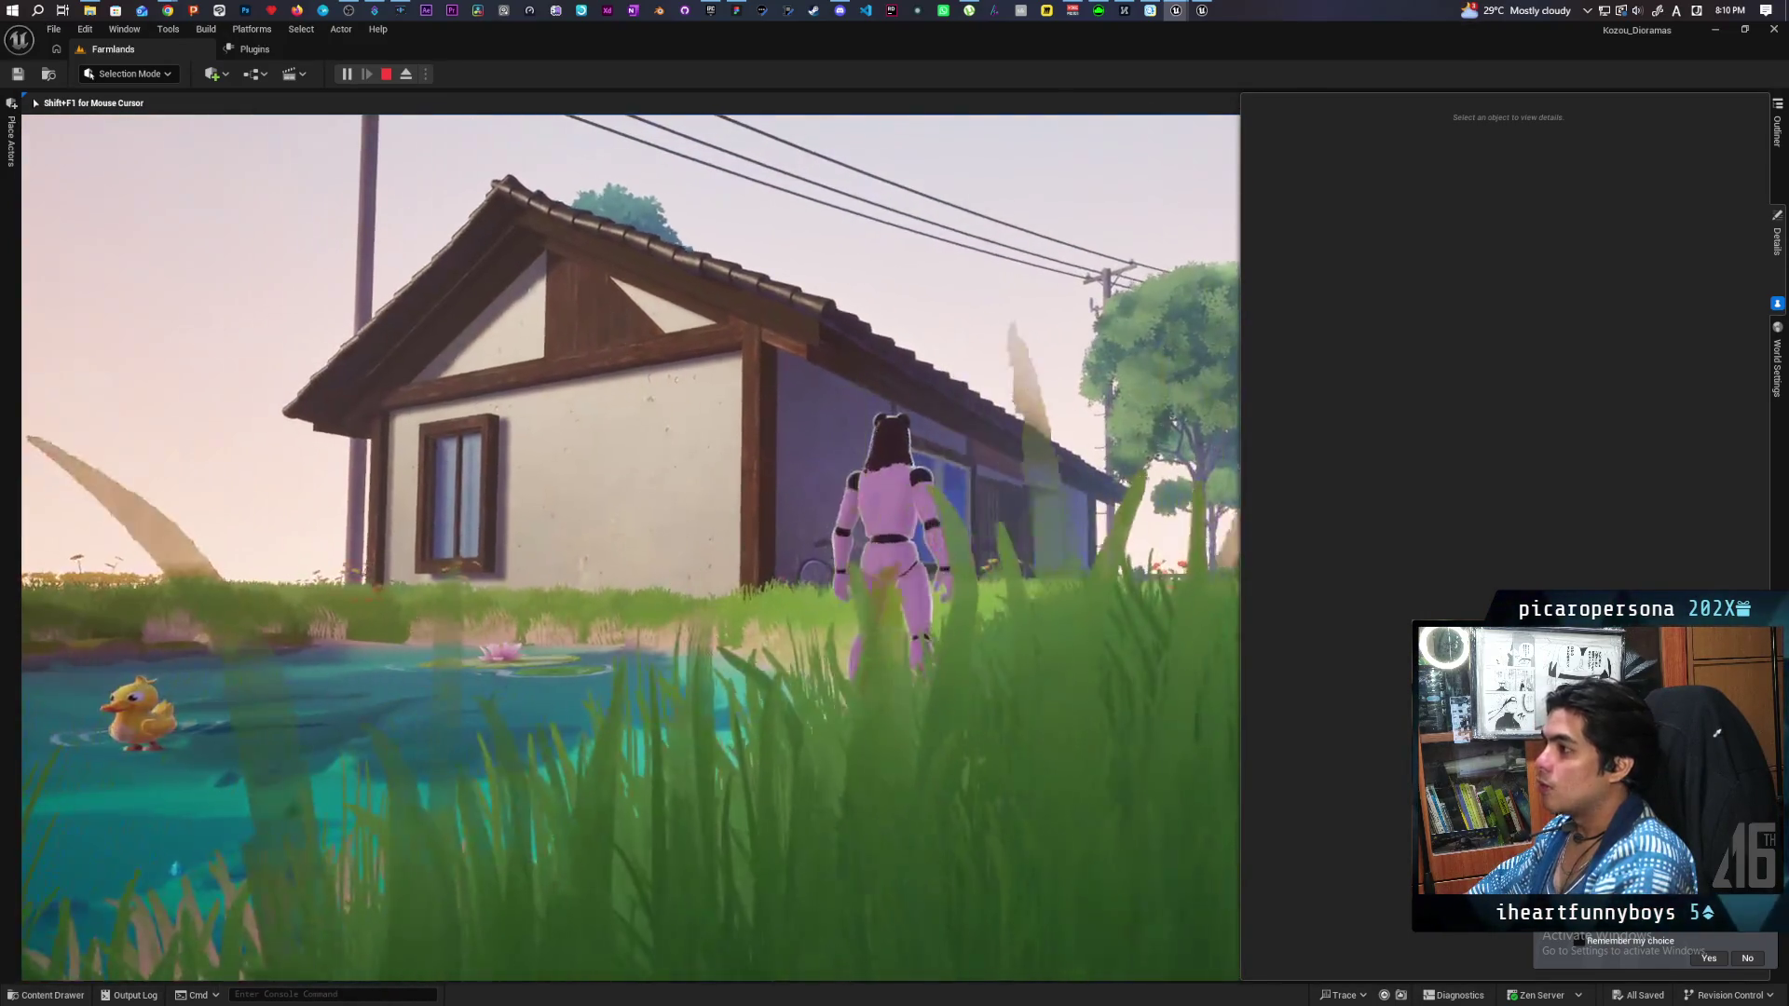
{"action": "key", "text": "Escape"}
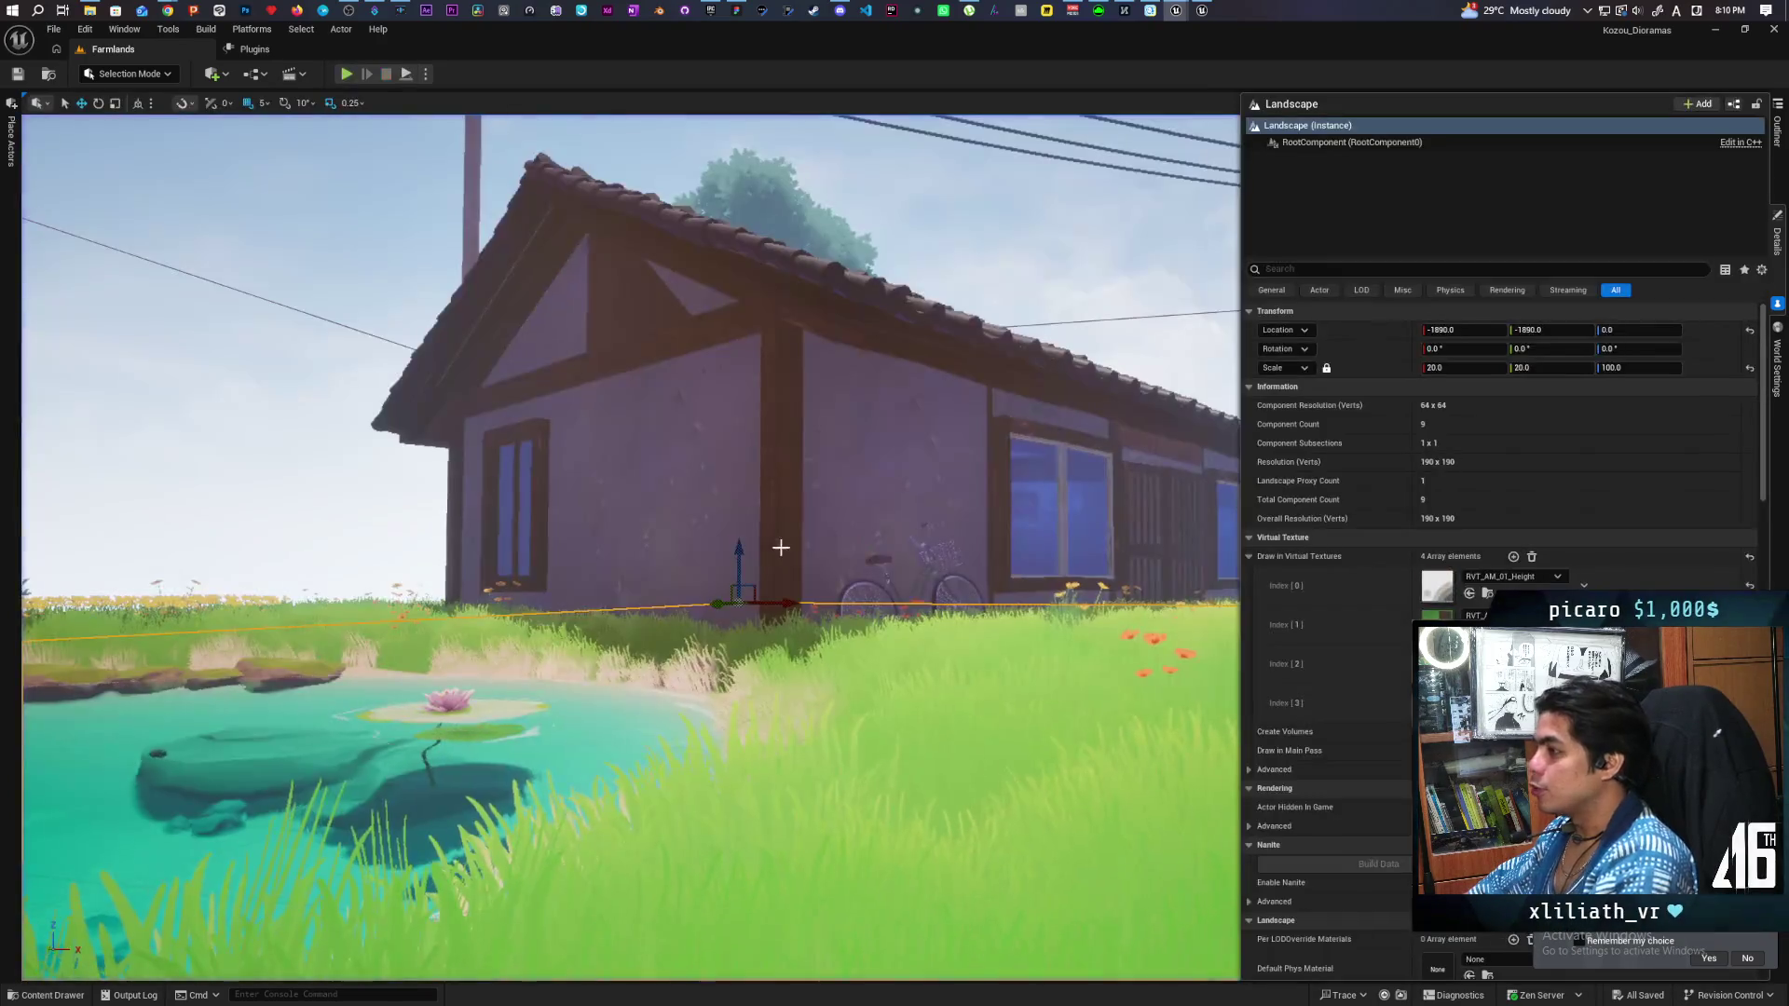
Select the SM_Middle_Long_Roof14 piece and inspect the roof gable up close.
{"action": "scroll", "coordinate": [781, 548], "scroll_direction": "down", "scroll_amount": 3}
{"action": "scroll", "coordinate": [759, 531], "scroll_direction": "up", "scroll_amount": 3}
{"action": "scroll", "coordinate": [758, 531], "scroll_direction": "down", "scroll_amount": 3}
{"action": "left_click_drag", "start_coordinate": [758, 531], "coordinate": [720, 590]}
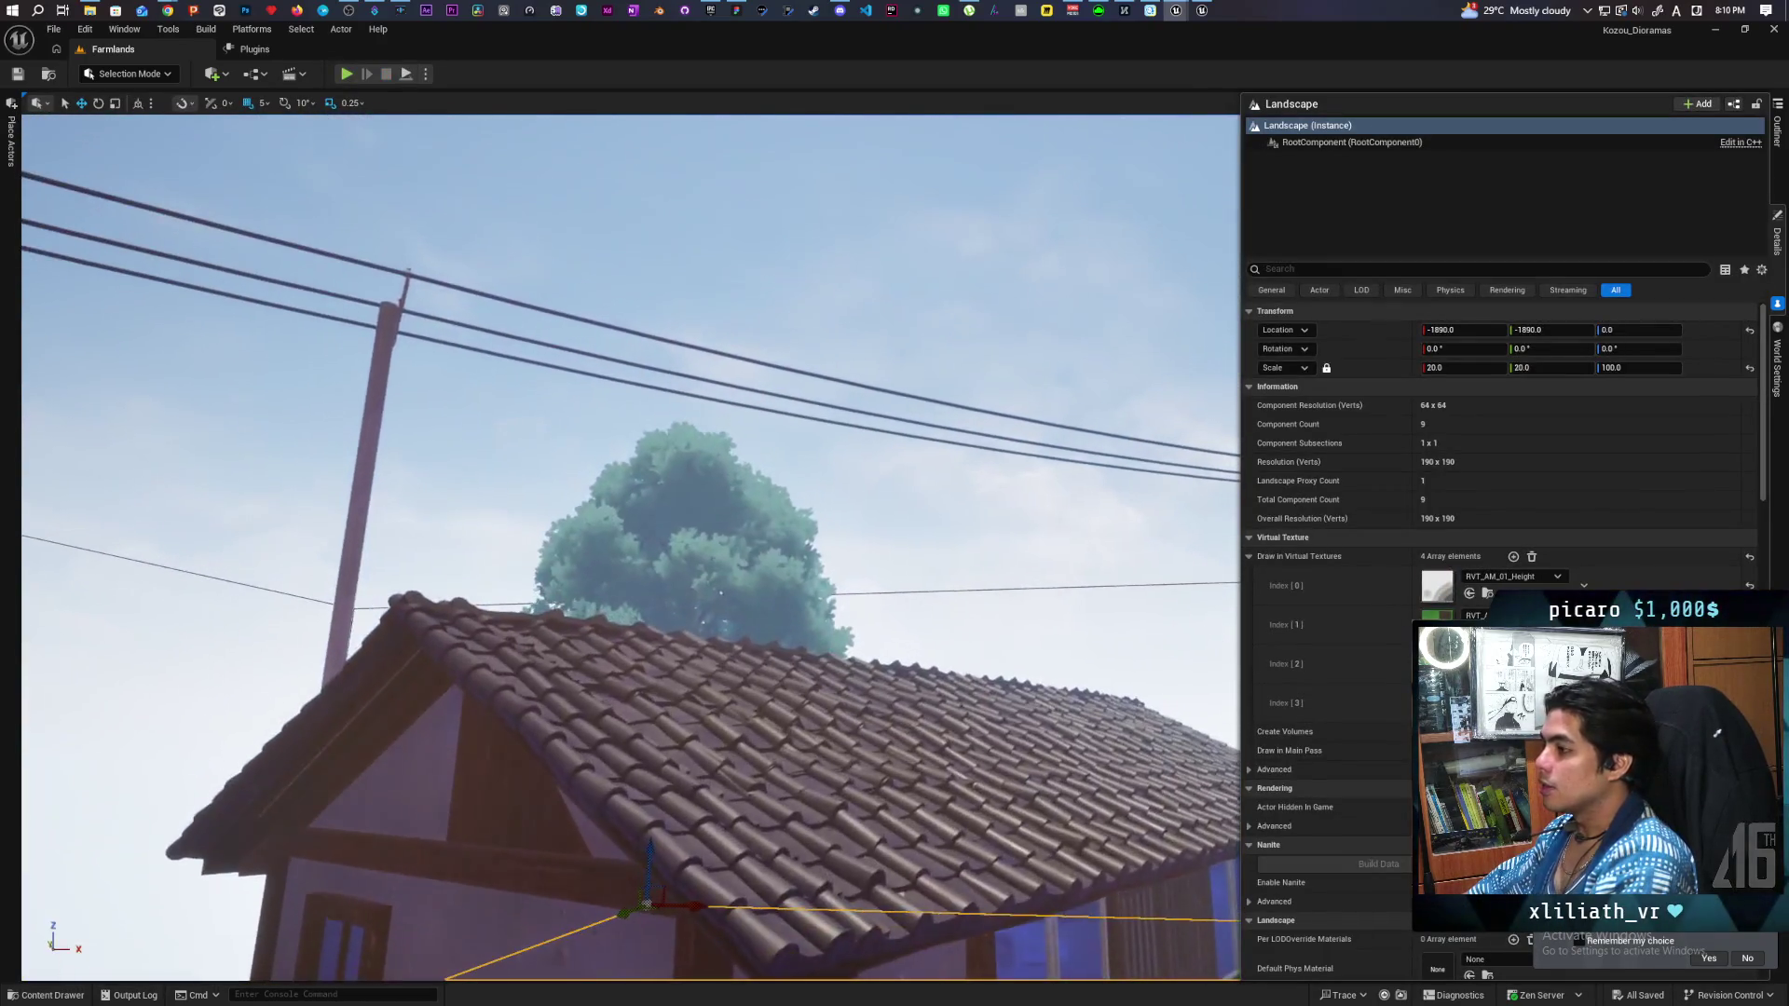
{"action": "left_click", "coordinate": [659, 722]}
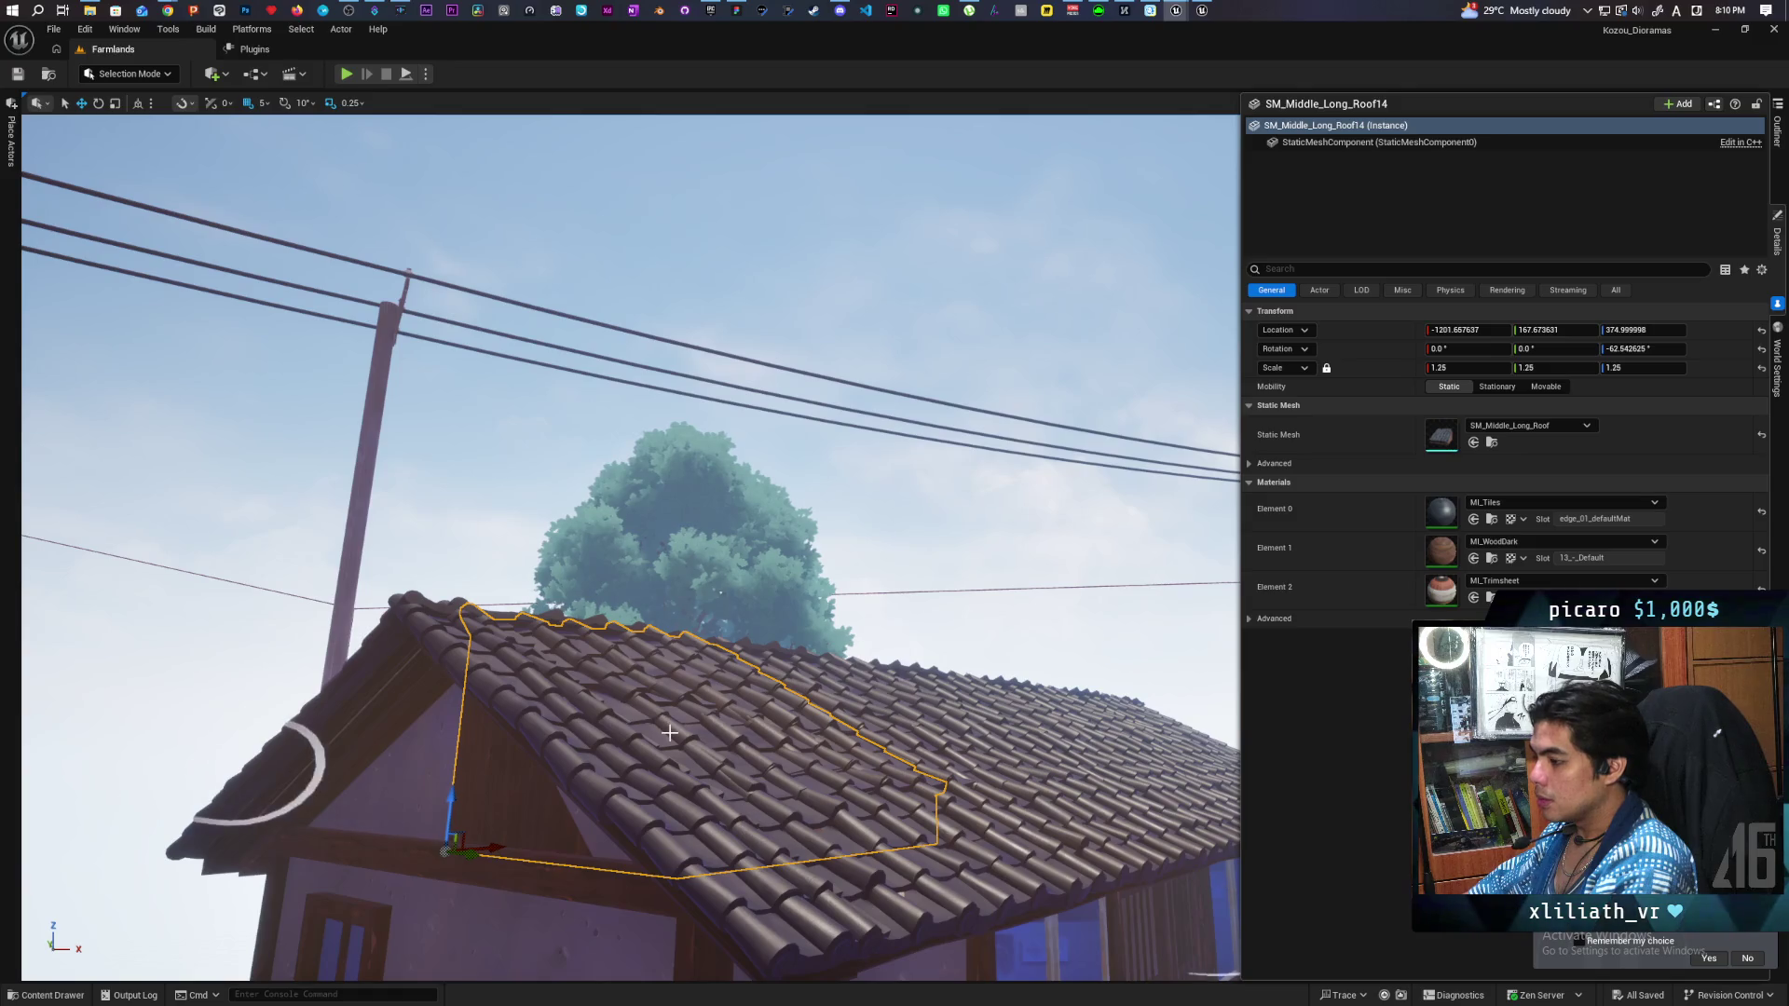
{"action": "mouse_move", "coordinate": [731, 774]}
{"action": "left_mouse_down"}
{"action": "mouse_move", "coordinate": [741, 811]}
{"action": "mouse_move", "coordinate": [670, 857]}
{"action": "mouse_move", "coordinate": [680, 820]}
{"action": "left_mouse_up"}
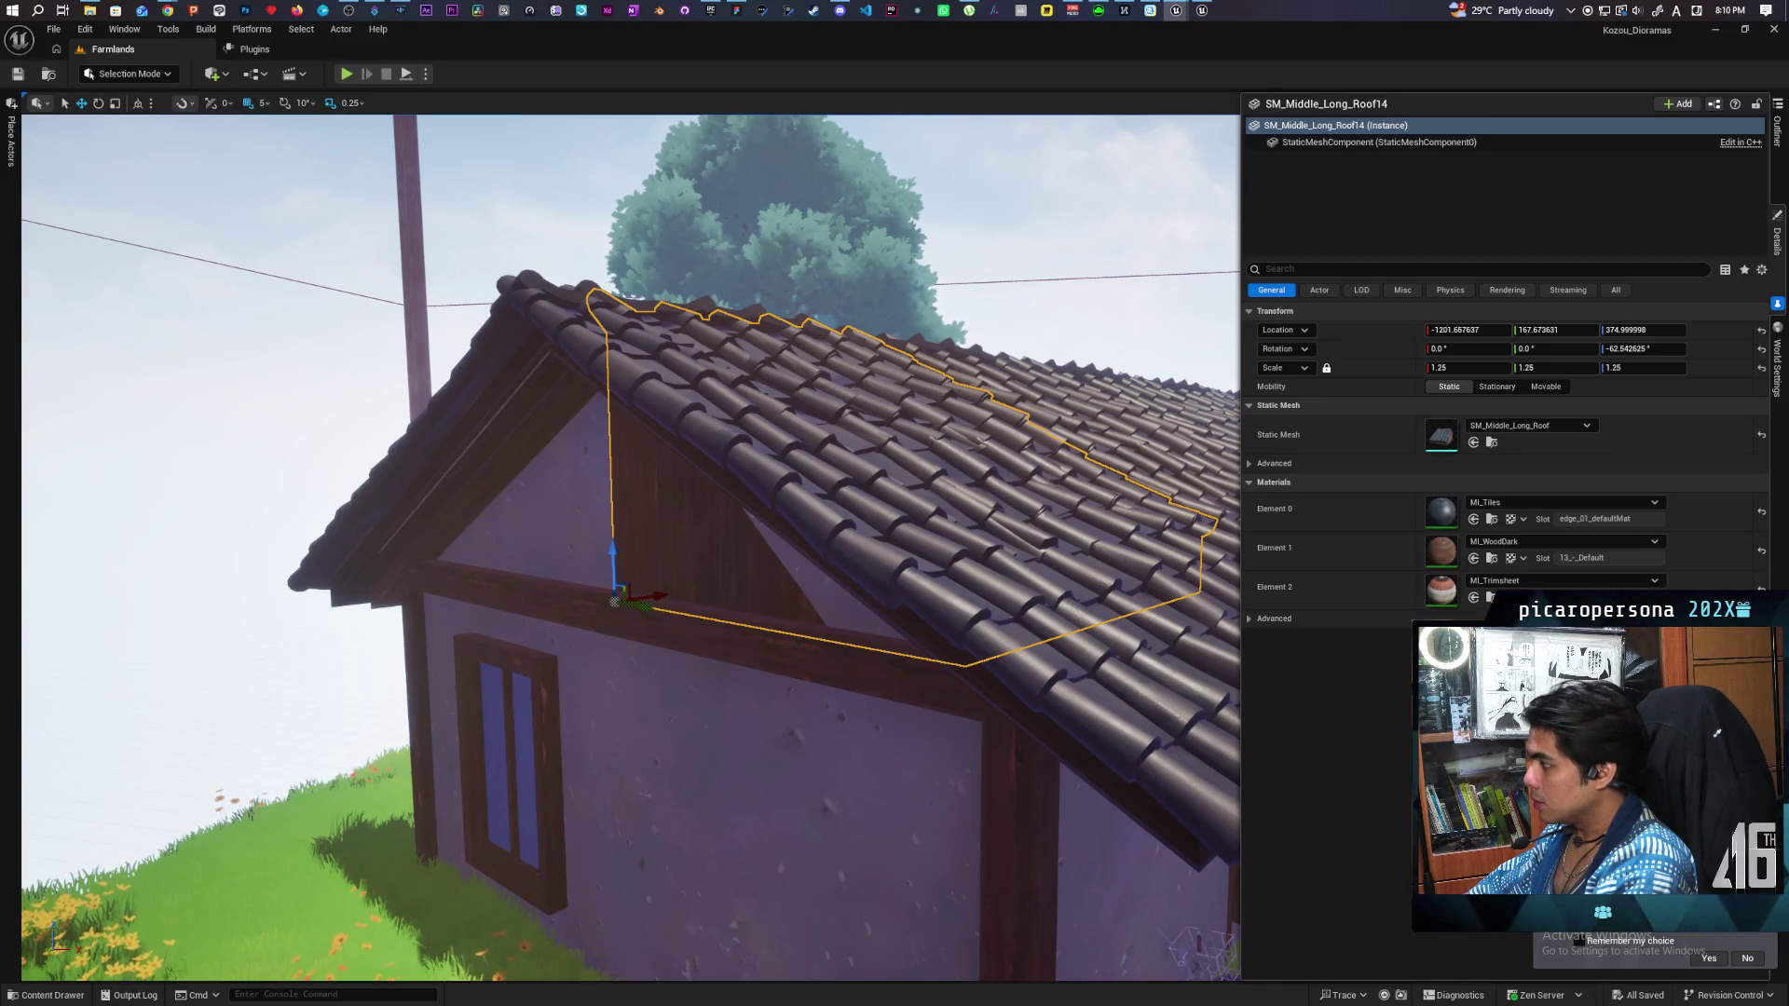
{"action": "left_click_drag", "start_coordinate": [745, 298], "coordinate": [1177, 450]}
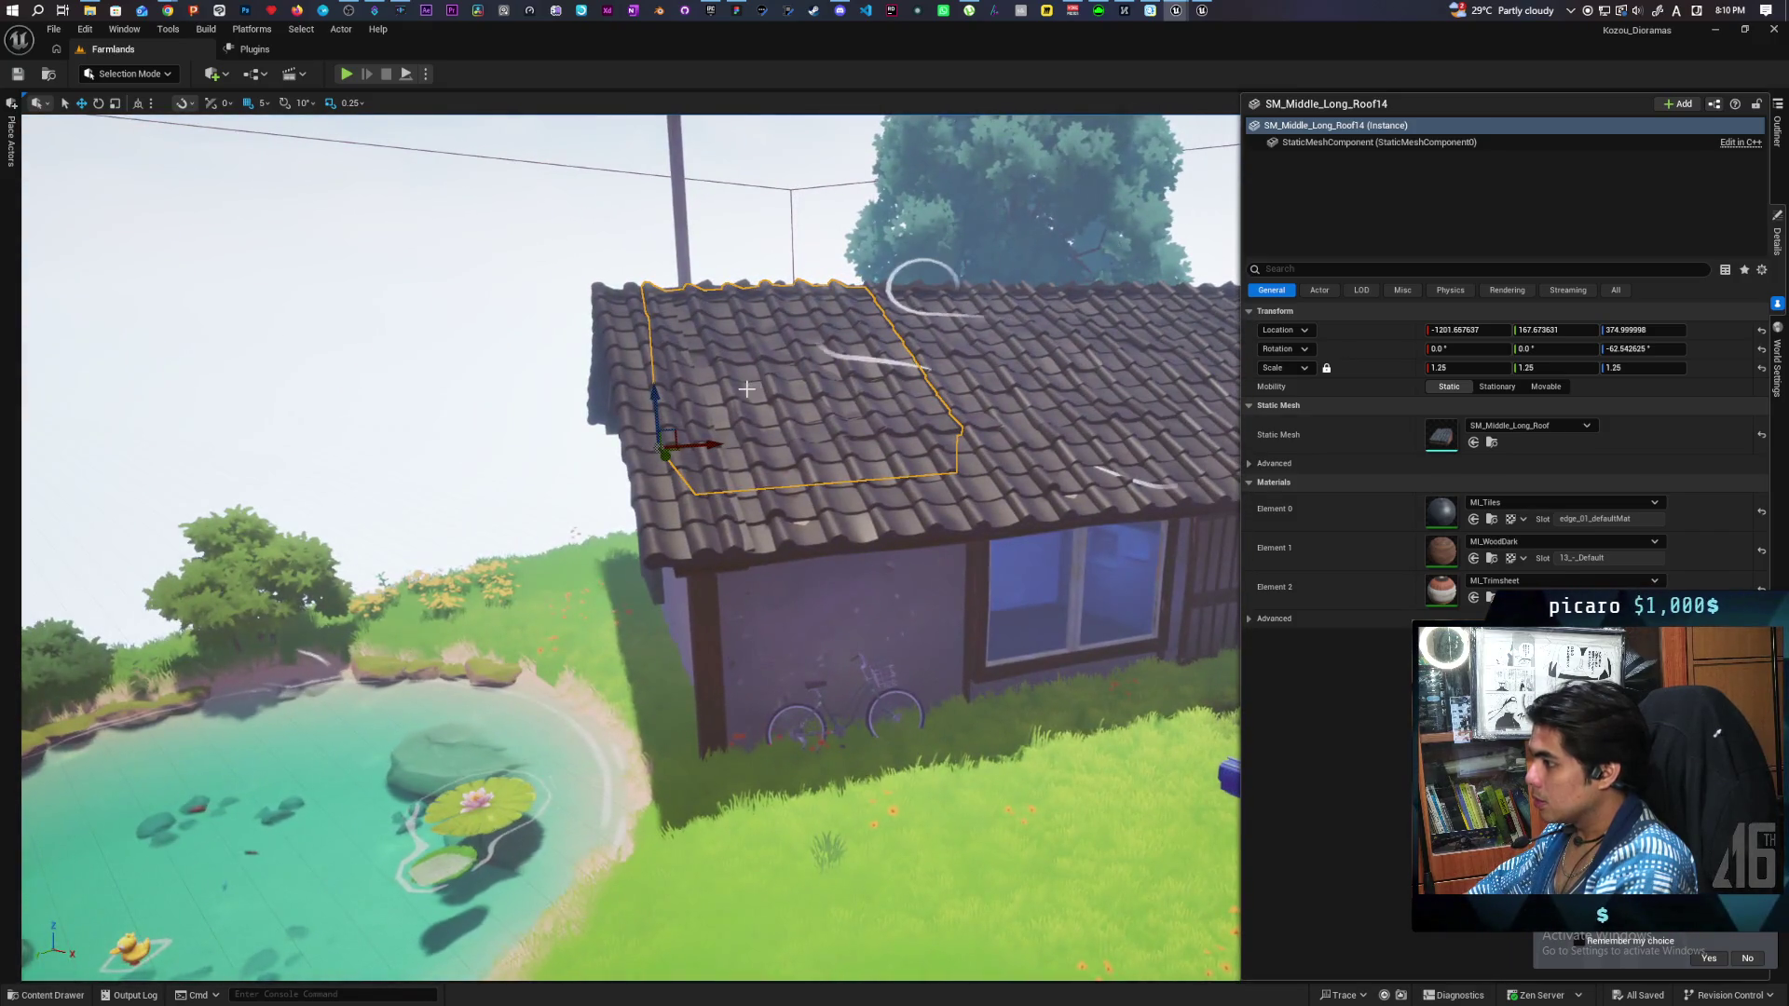
Slide SM_Middle_Long_Roof2 left flush with the adjacent roof and check it against the gable.
{"action": "left_click", "coordinate": [790, 459]}
{"action": "left_click", "coordinate": [826, 424]}
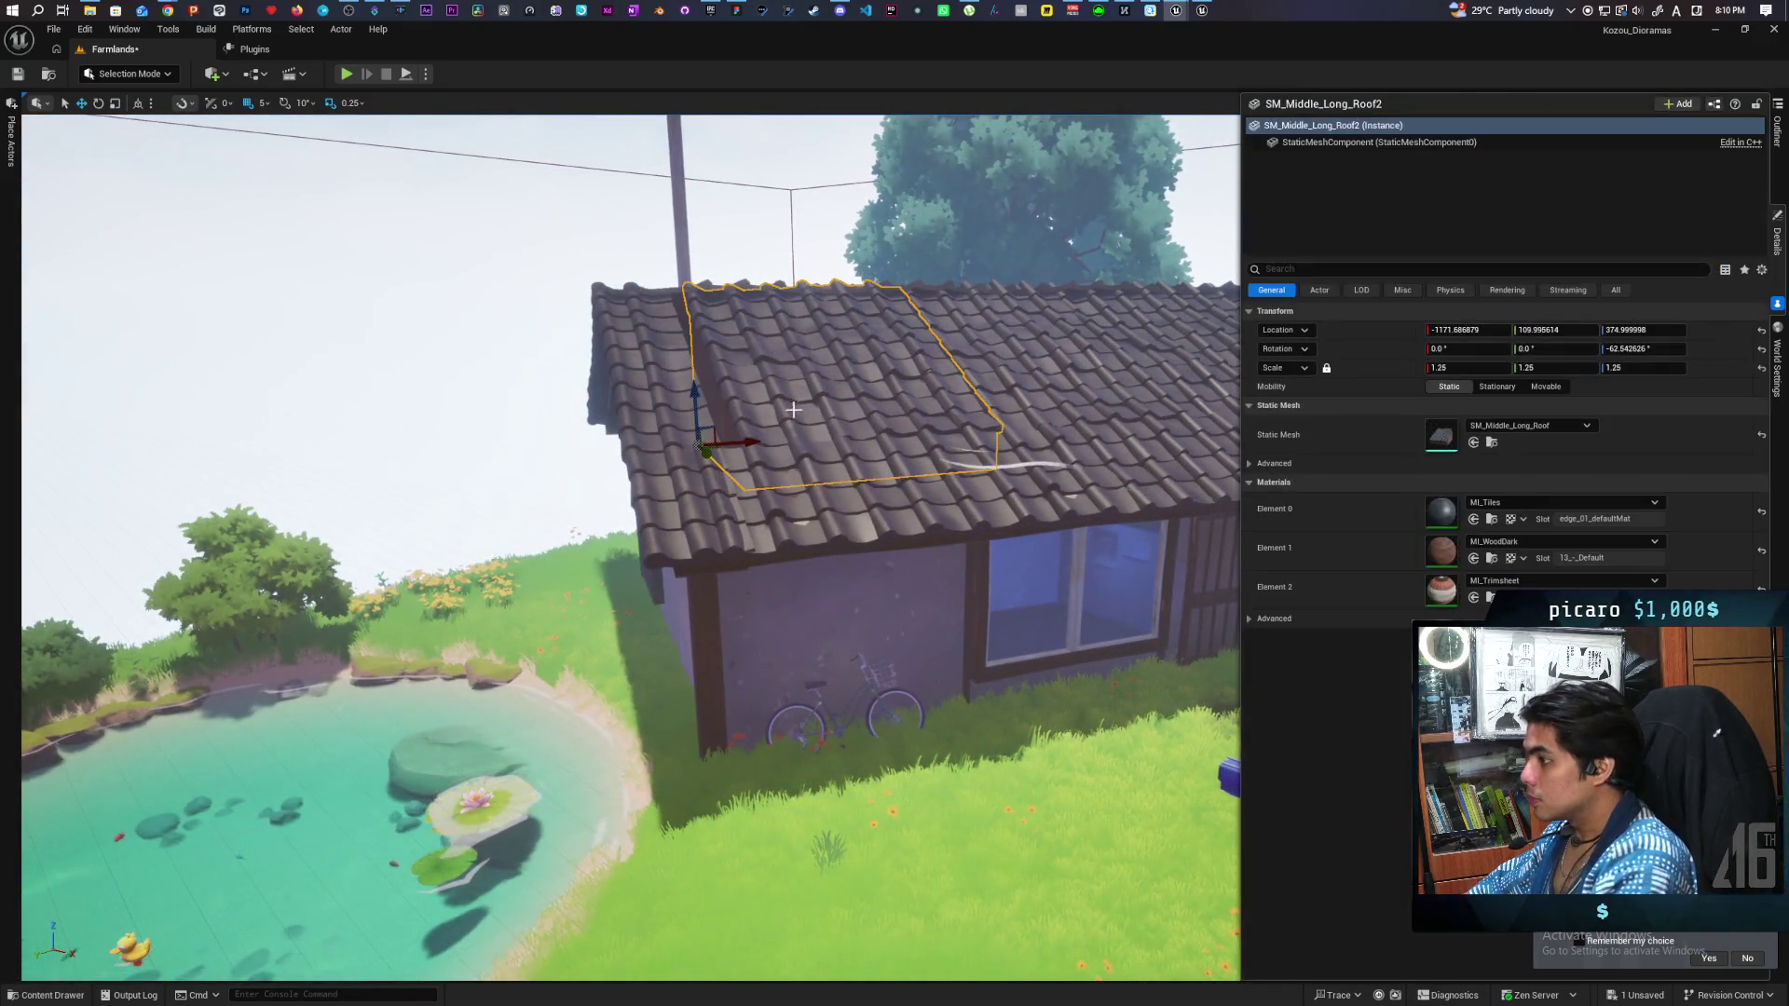
{"action": "left_click_drag", "start_coordinate": [736, 445], "coordinate": [709, 445]}
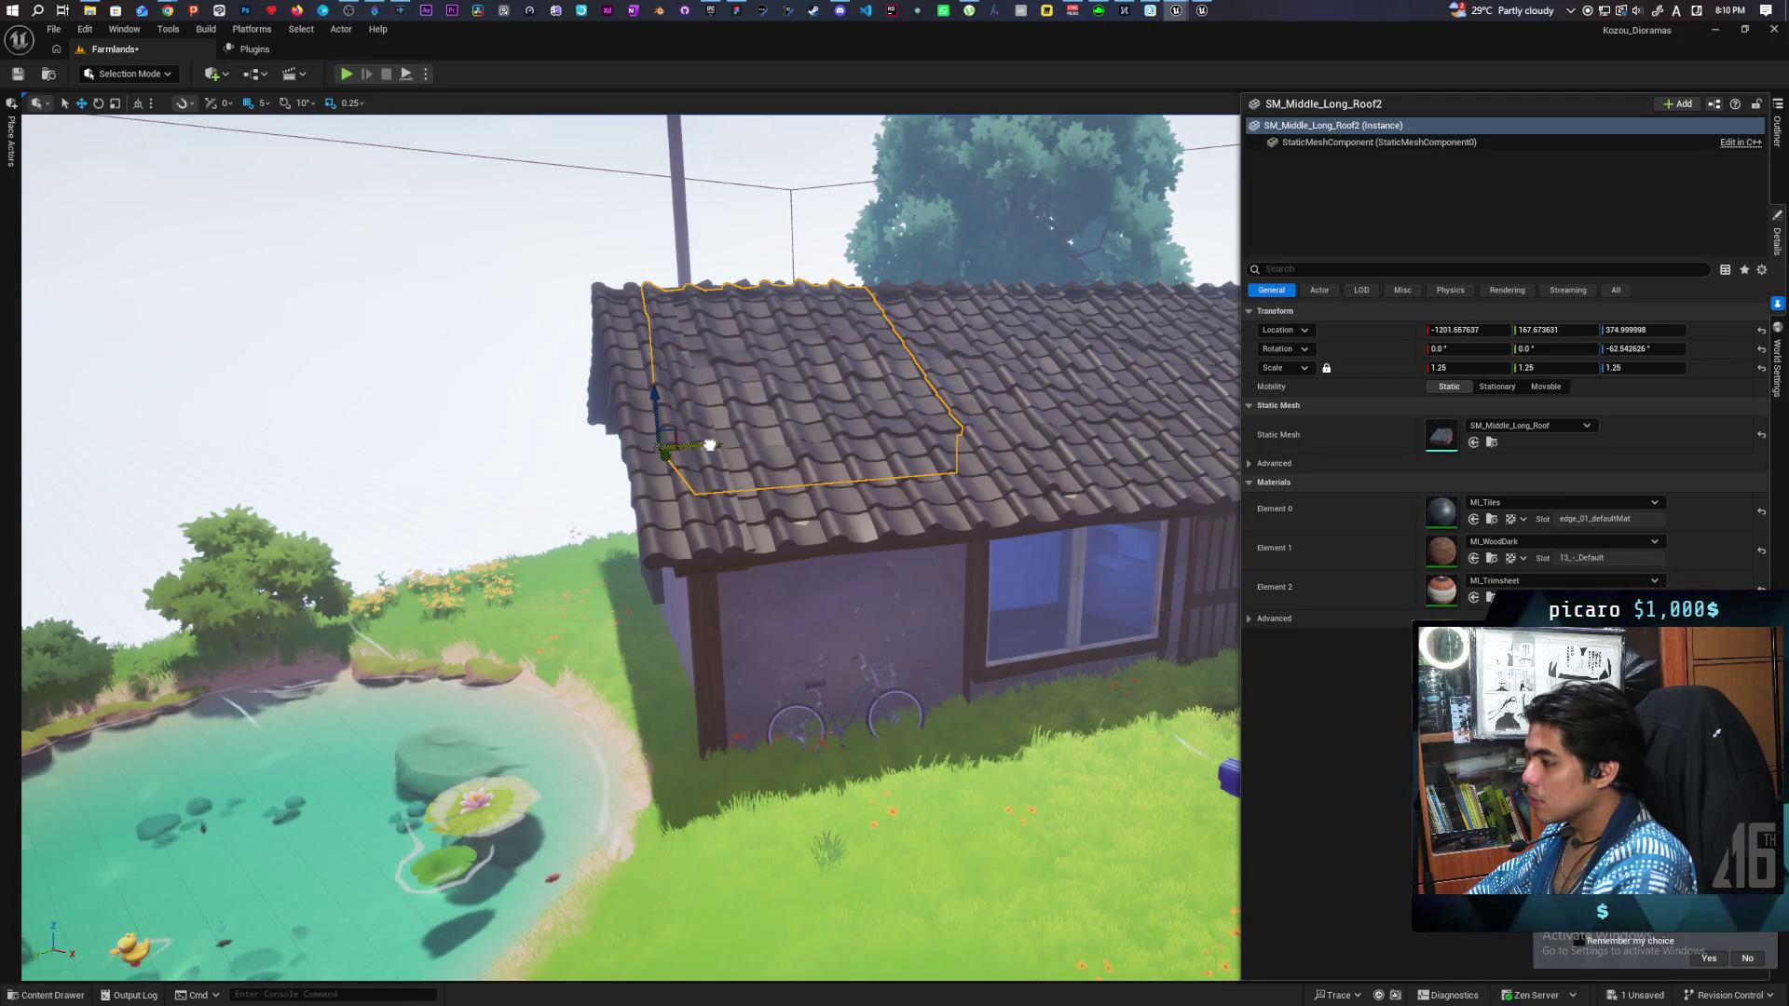
{"action": "key", "text": "f"}
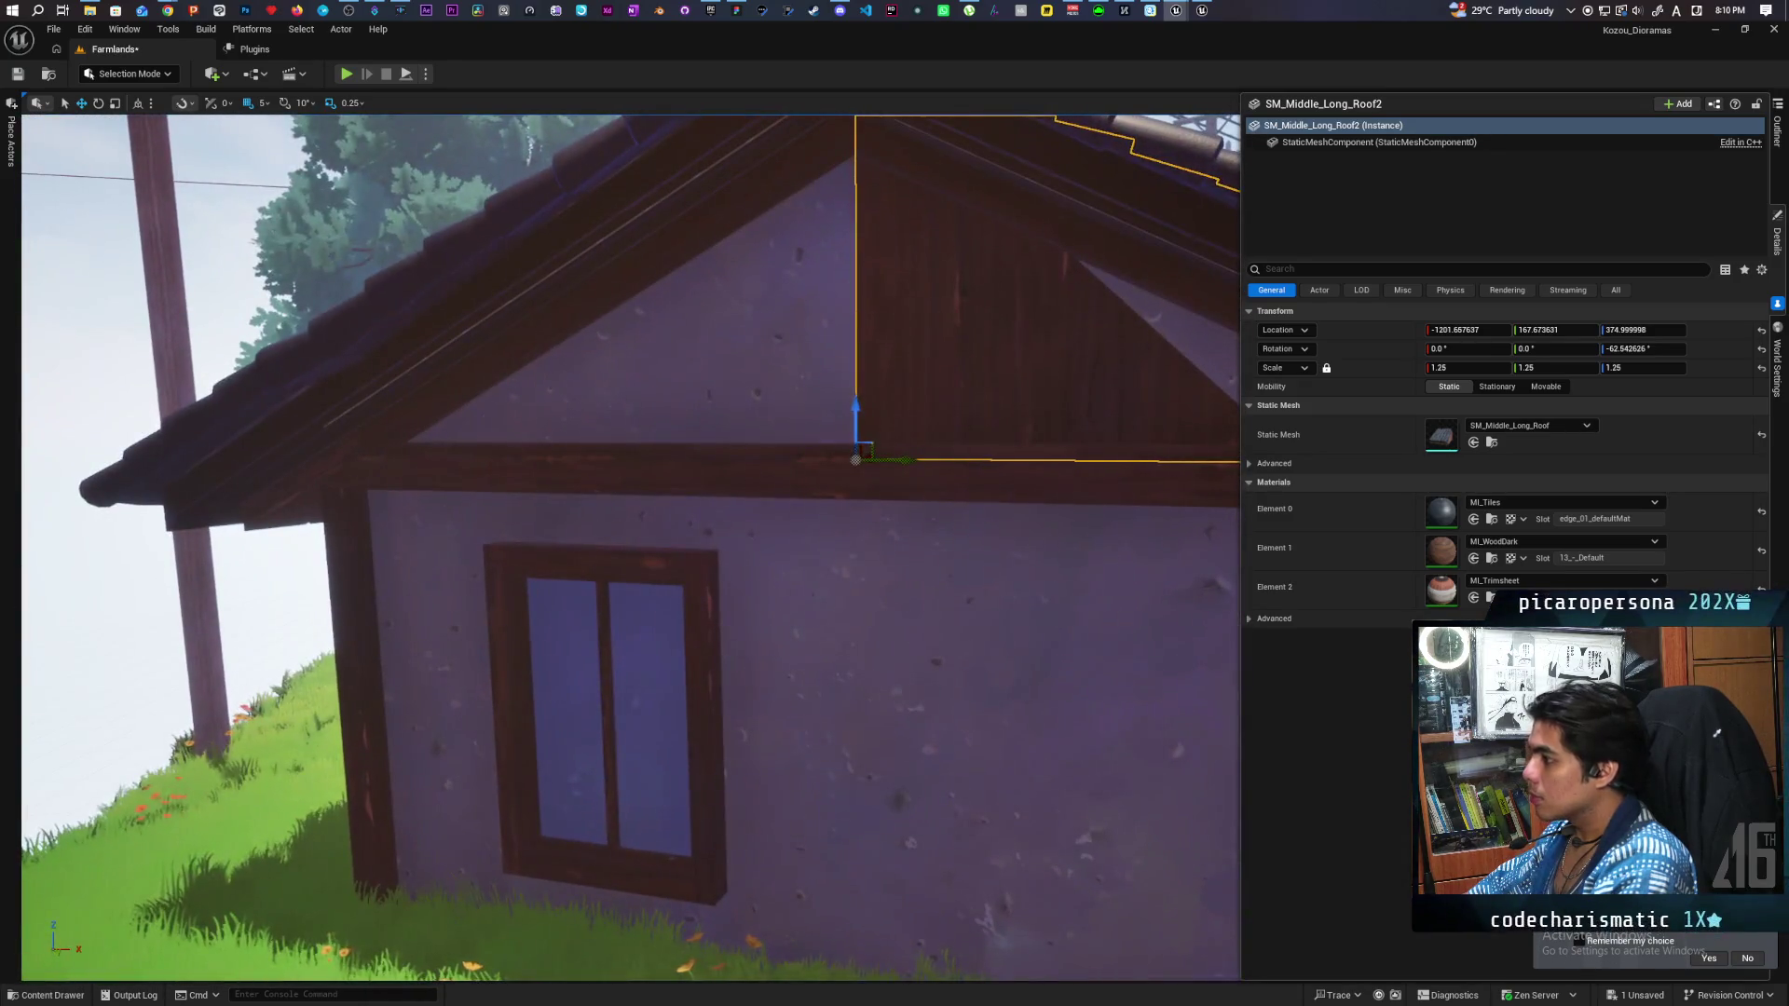
{"action": "left_click", "coordinate": [652, 354]}
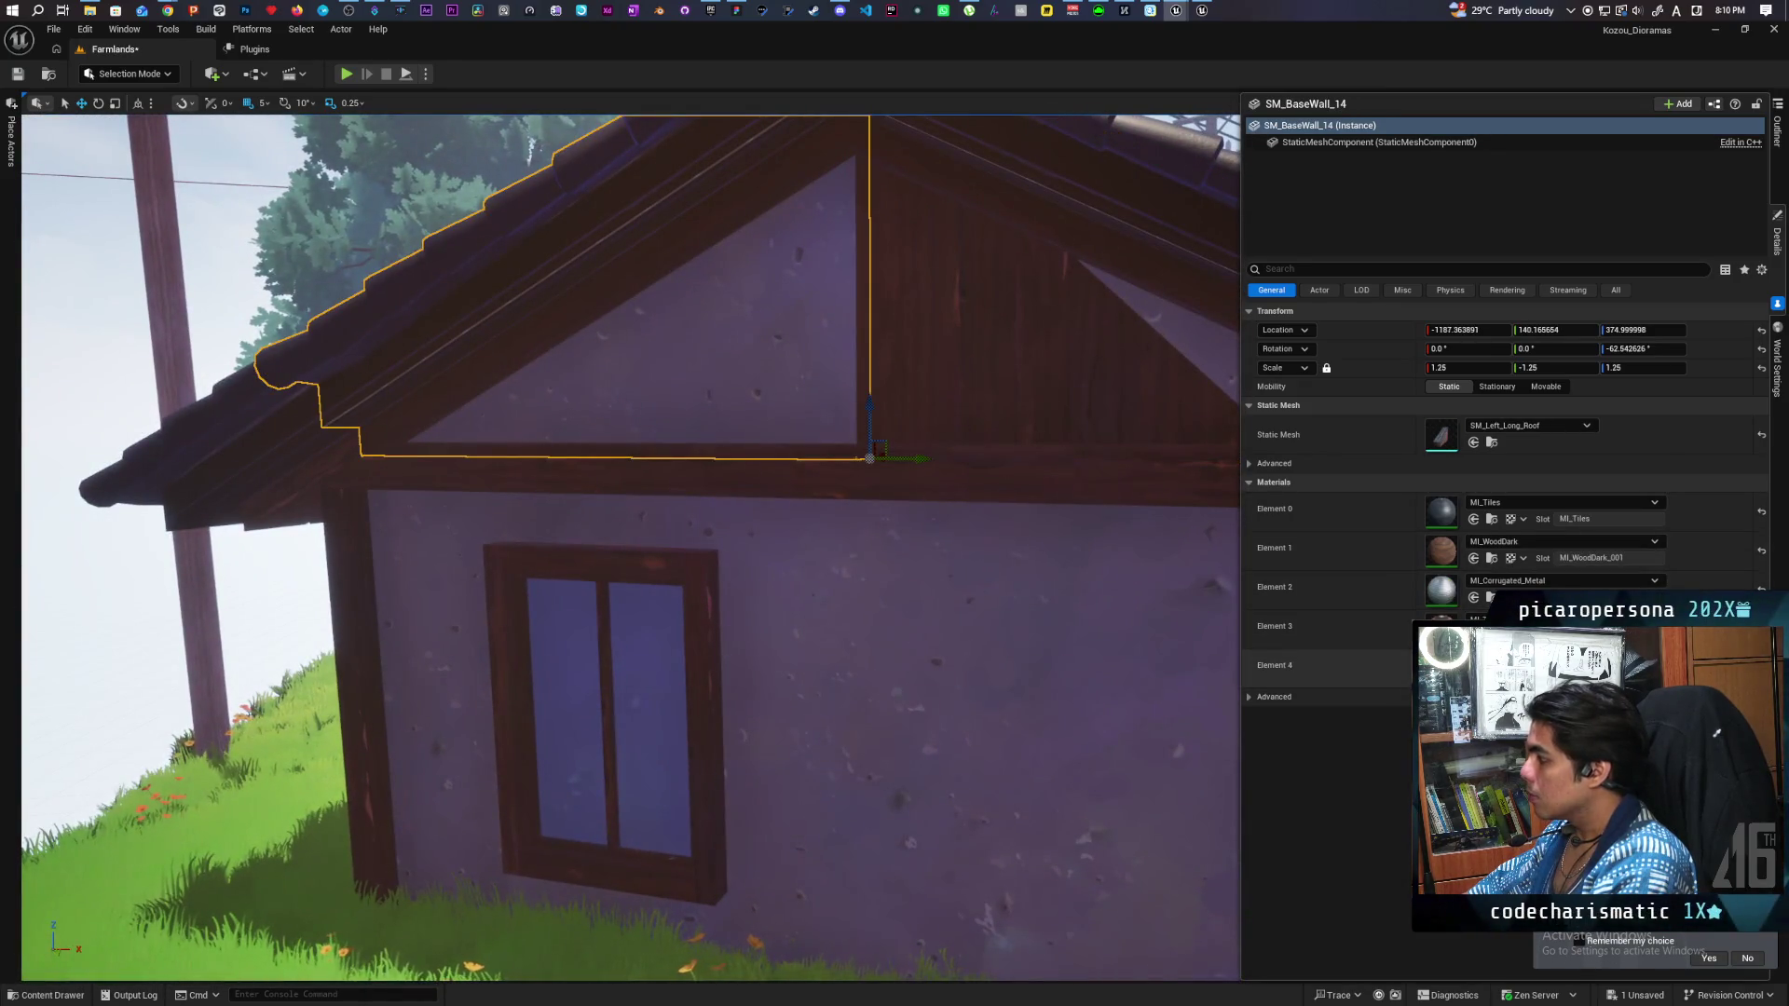
{"action": "key", "text": "ctrl+space"}
{"action": "left_click", "coordinate": [974, 359]}
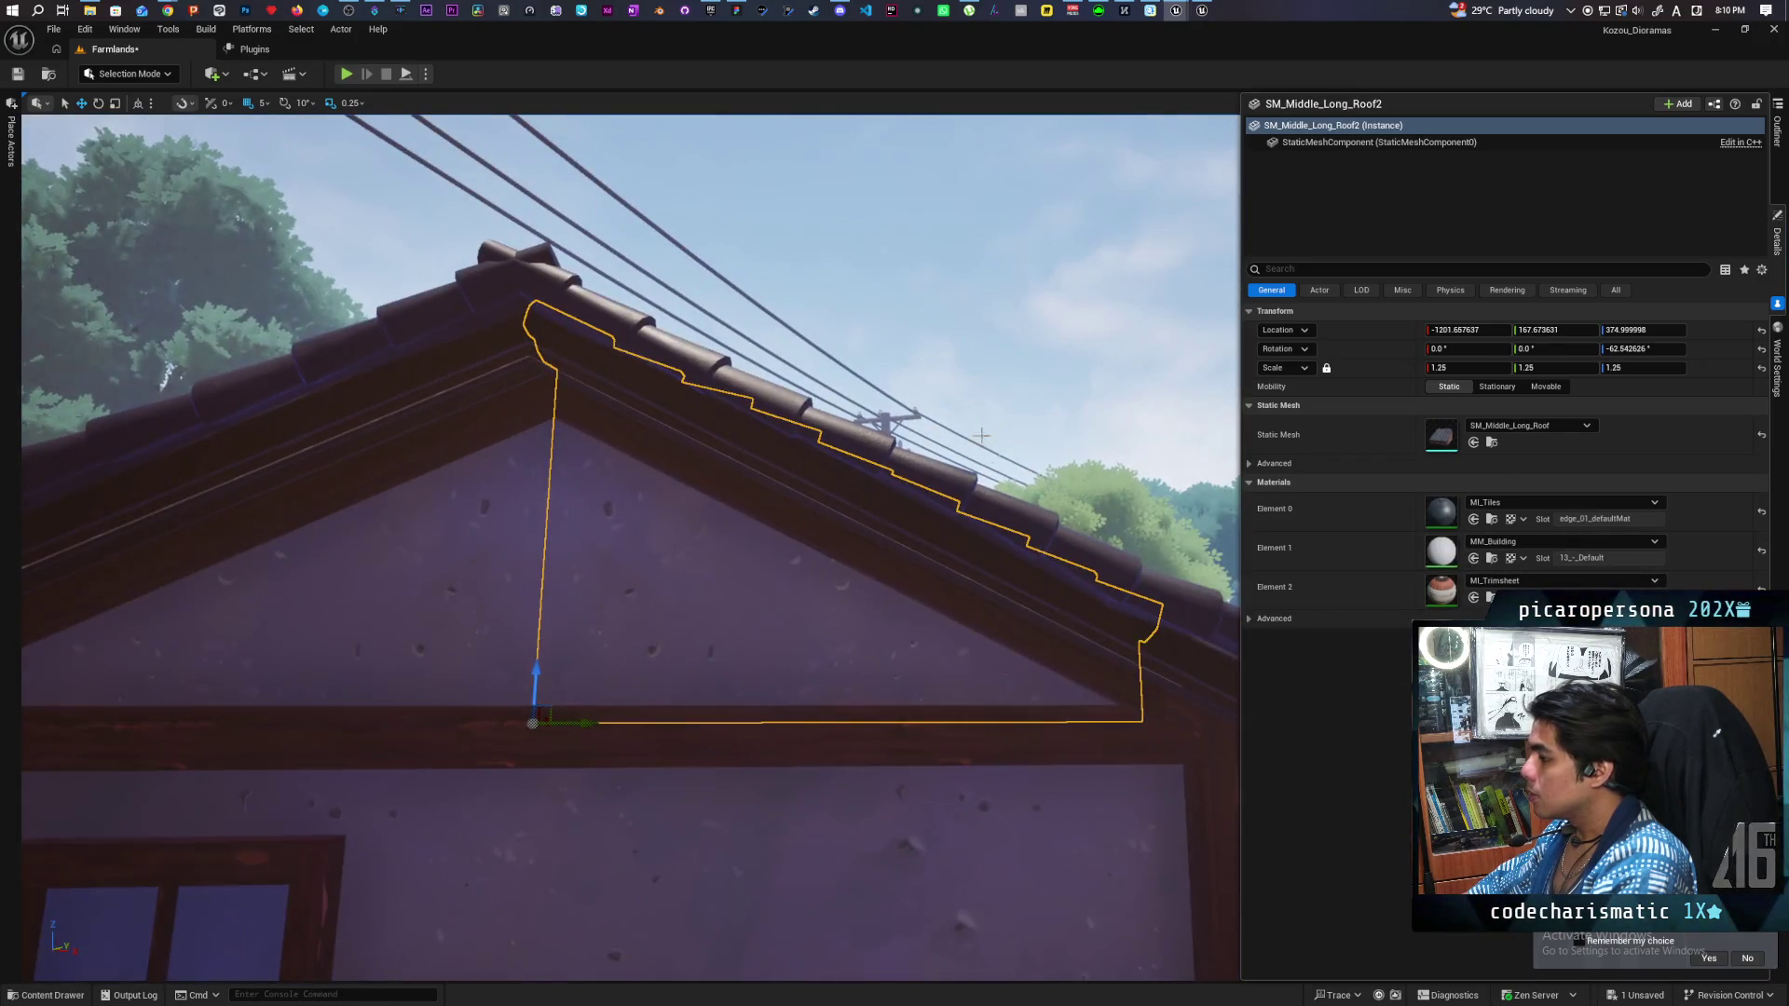
{"action": "left_click", "coordinate": [960, 431]}
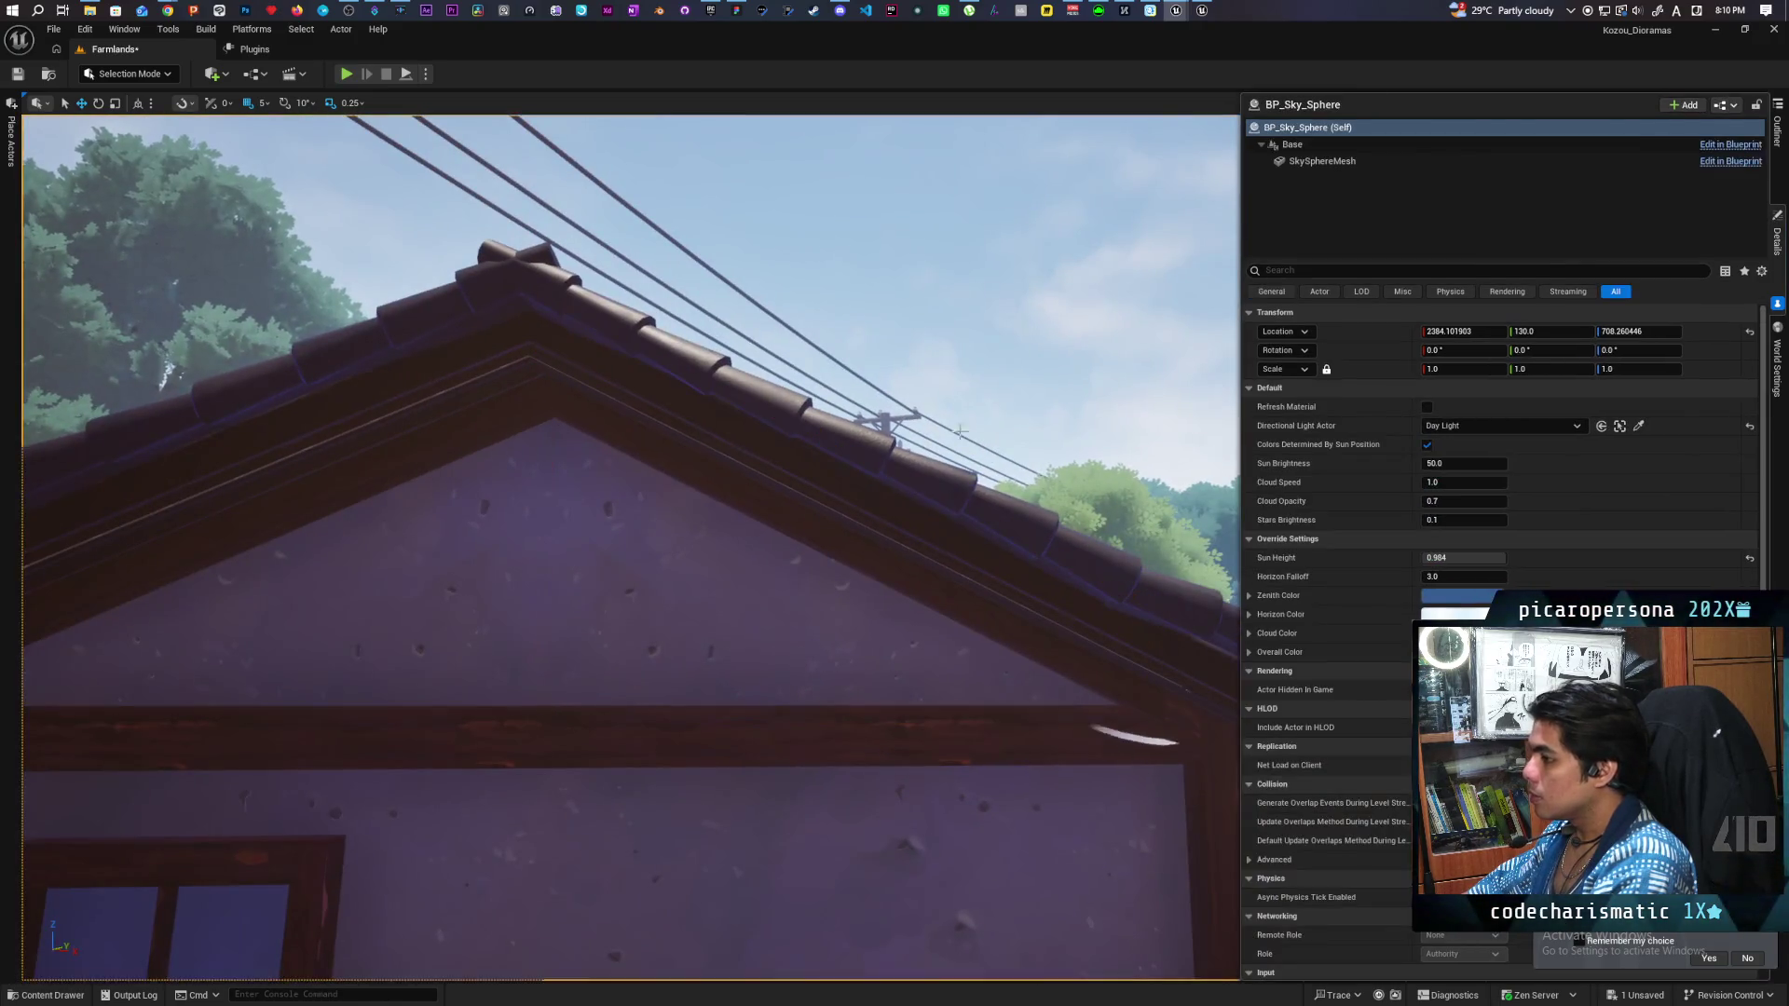
Save the Farmlands level, fly back around to the characters, and show the Outliner.
{"action": "left_click_drag", "start_coordinate": [967, 528], "coordinate": [967, 528]}
{"action": "key", "text": "ctrl+s"}
{"action": "left_click_drag", "start_coordinate": [887, 601], "coordinate": [887, 601]}
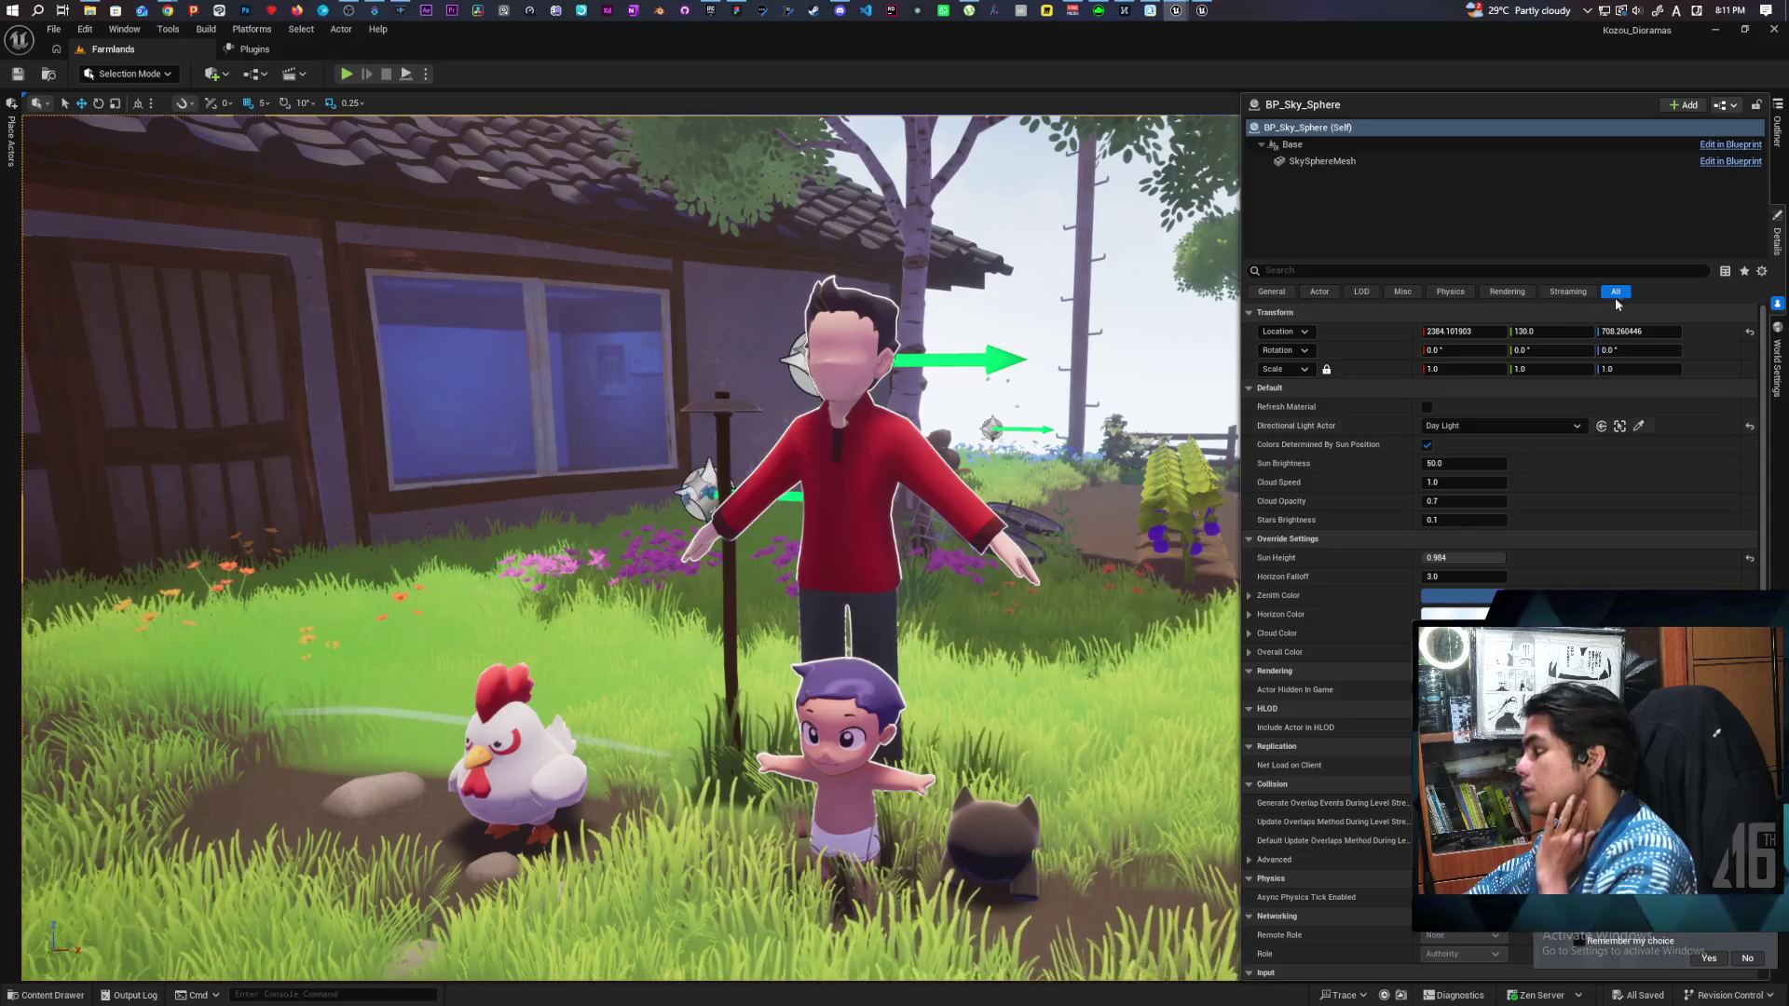
{"action": "left_click", "coordinate": [1777, 130]}
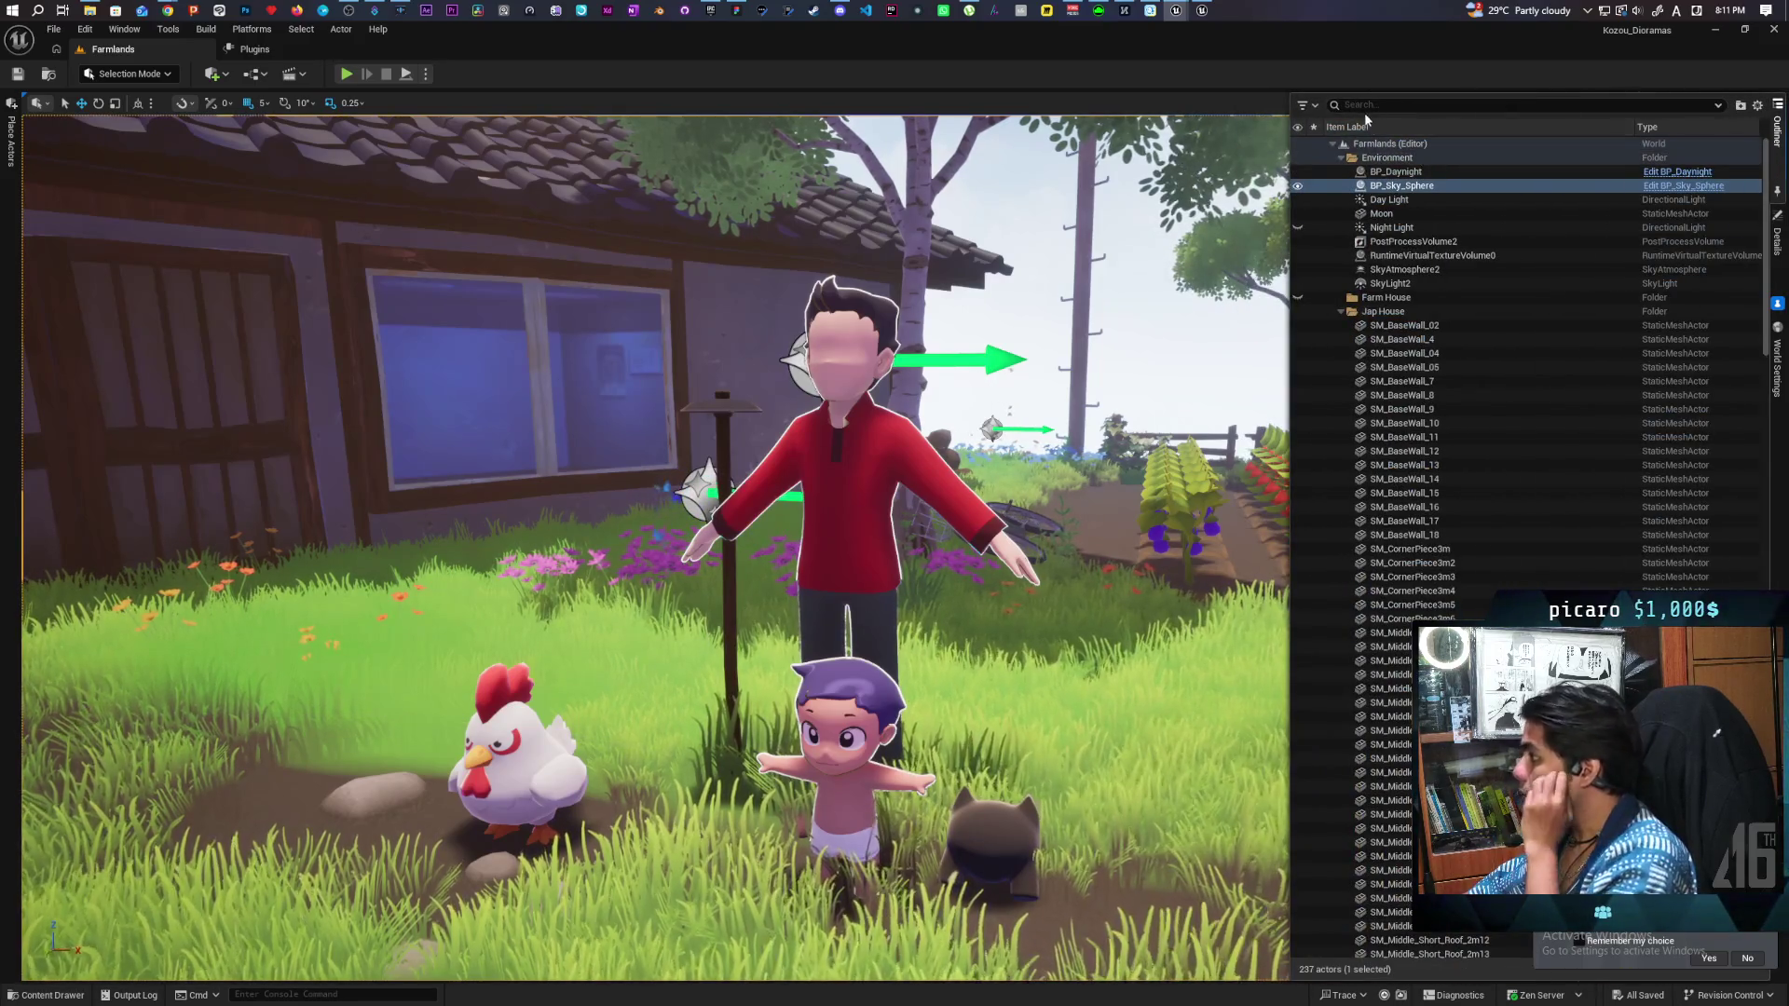
Select PostProcessVolume2 and check its PP_Outline post-process material weight.
{"action": "left_click", "coordinate": [1412, 242]}
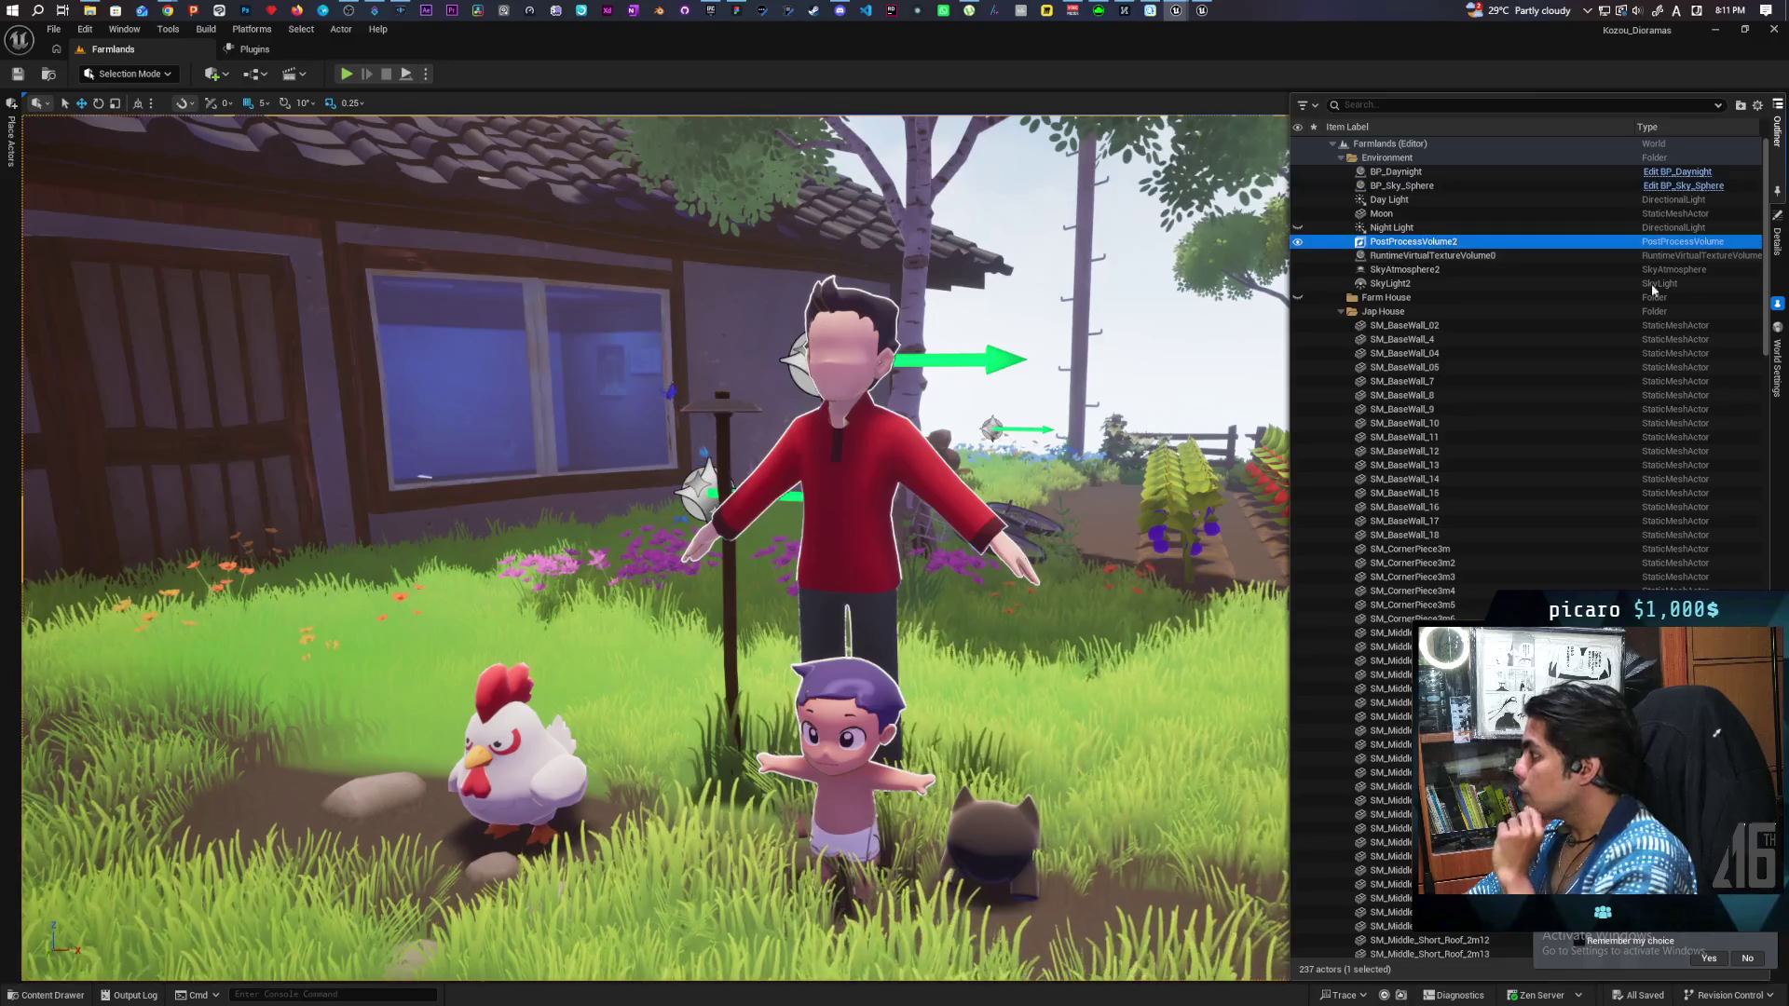
{"action": "left_click", "coordinate": [1776, 238]}
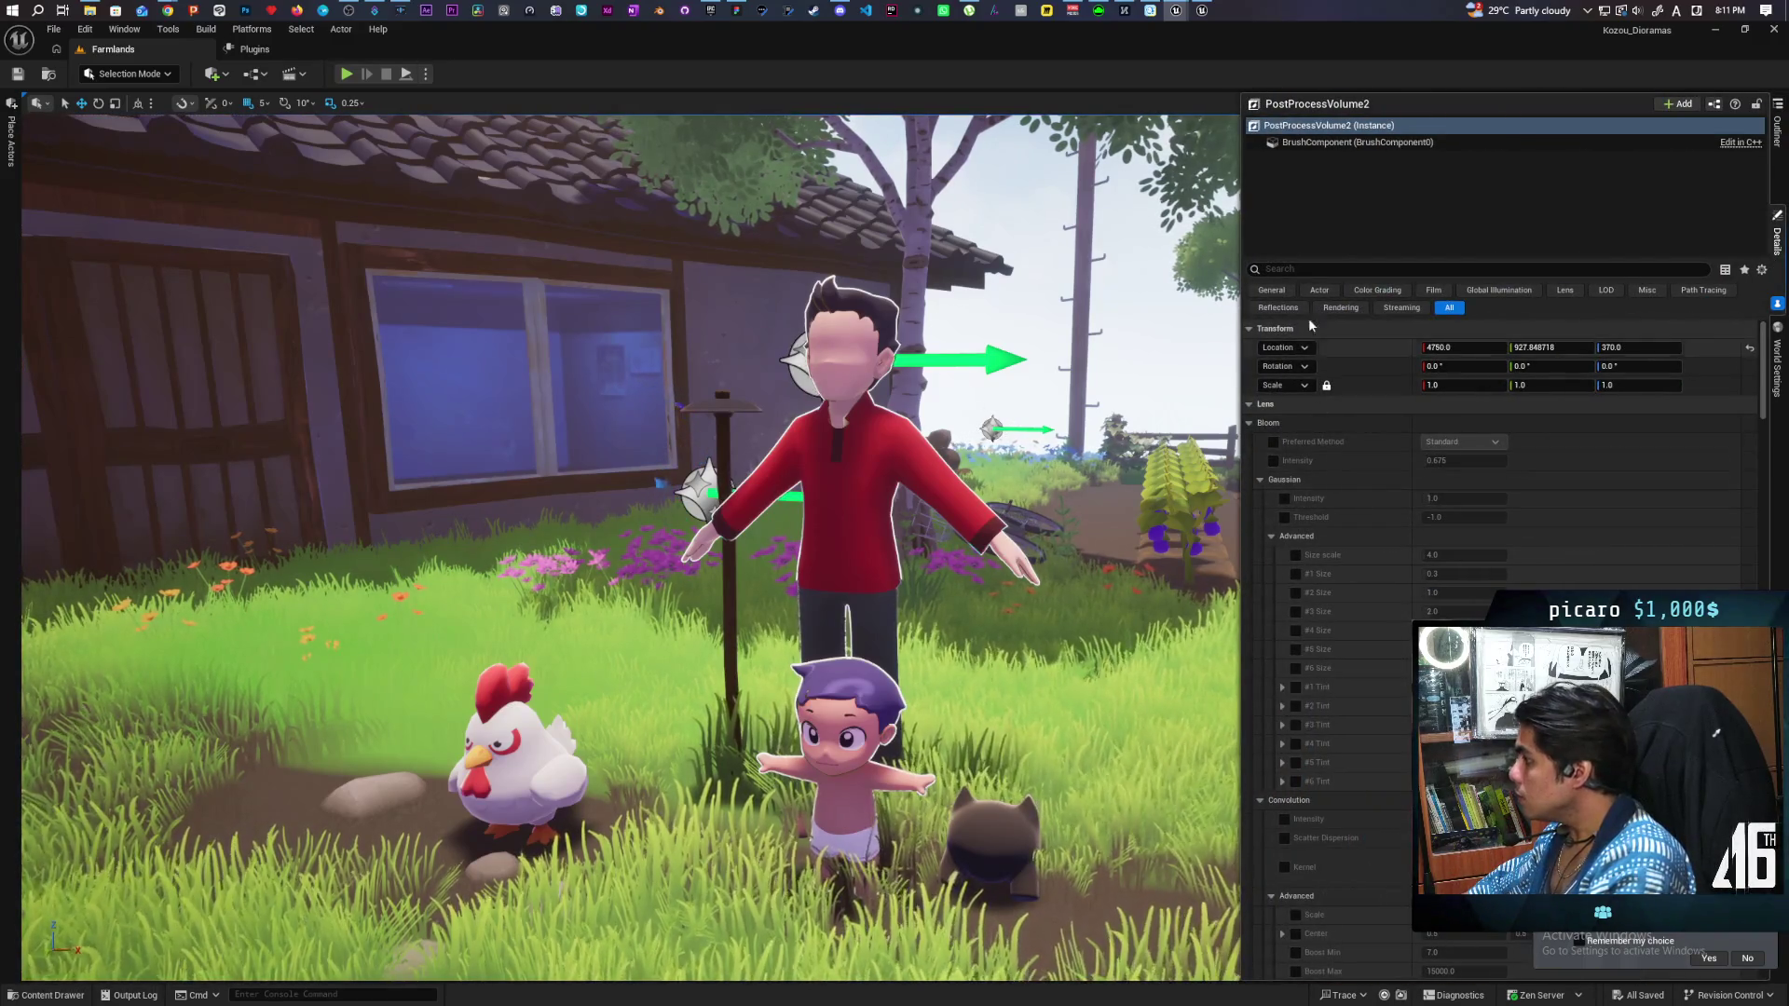
{"action": "type", "text": "ma"}
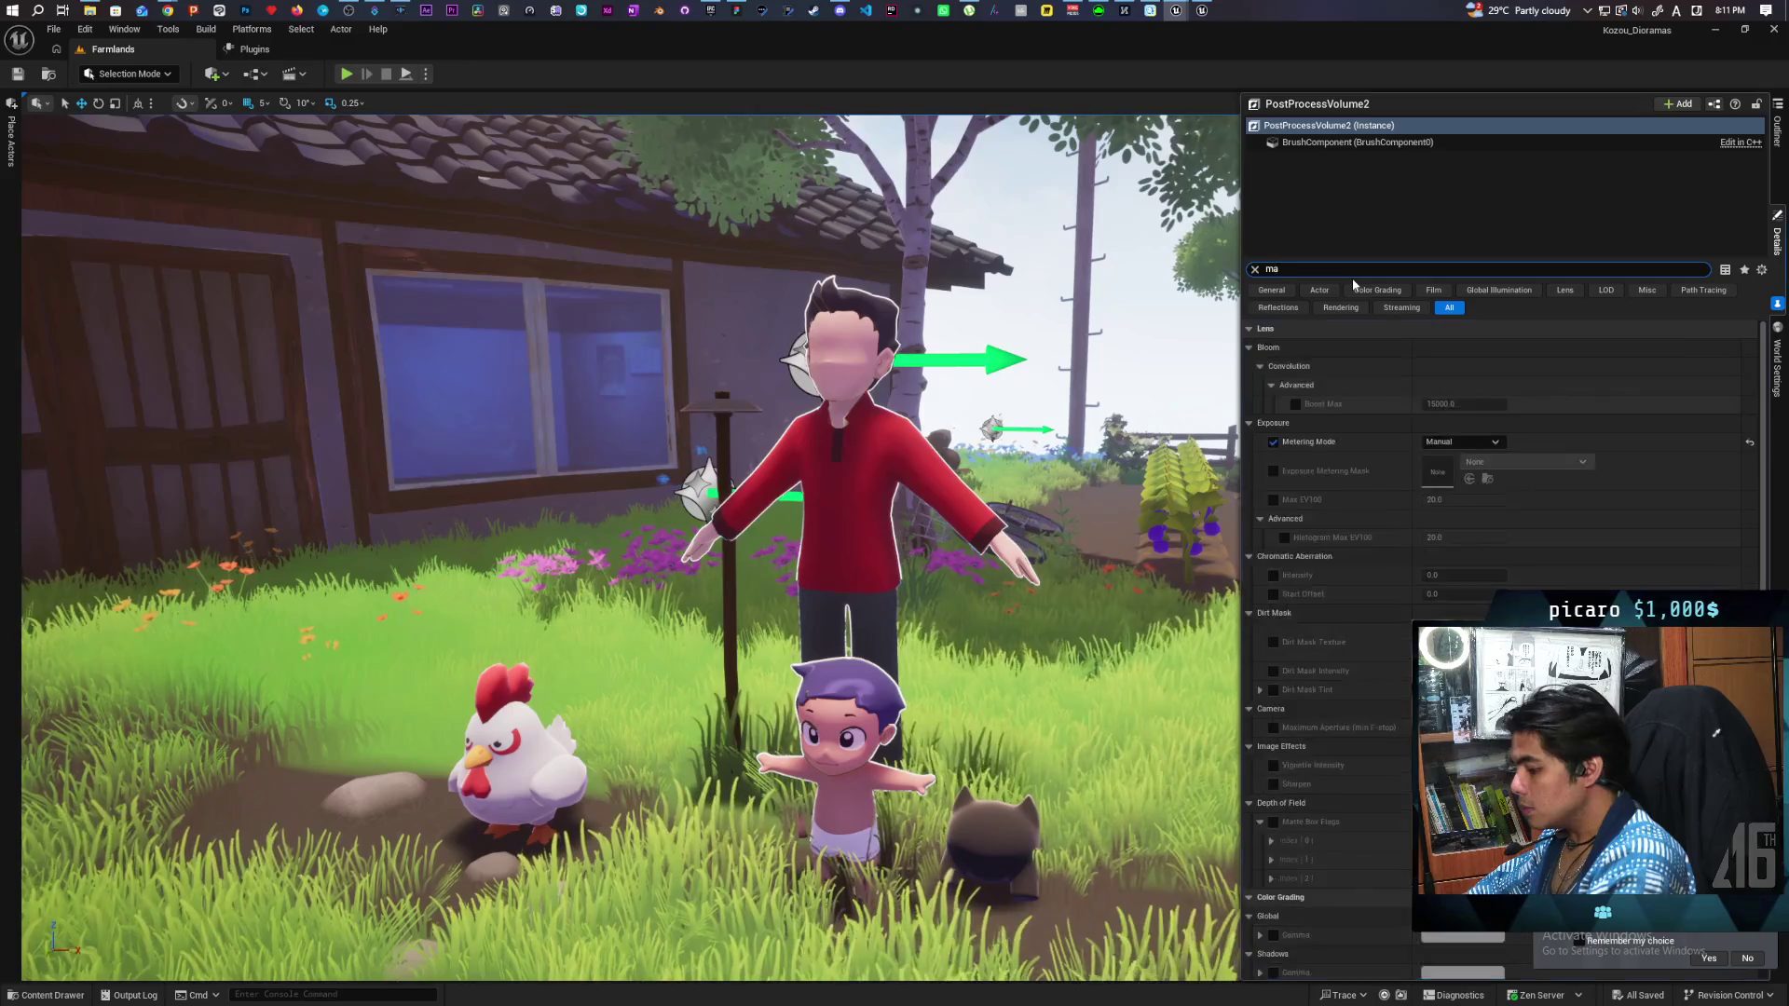
{"action": "left_click", "coordinate": [1310, 387]}
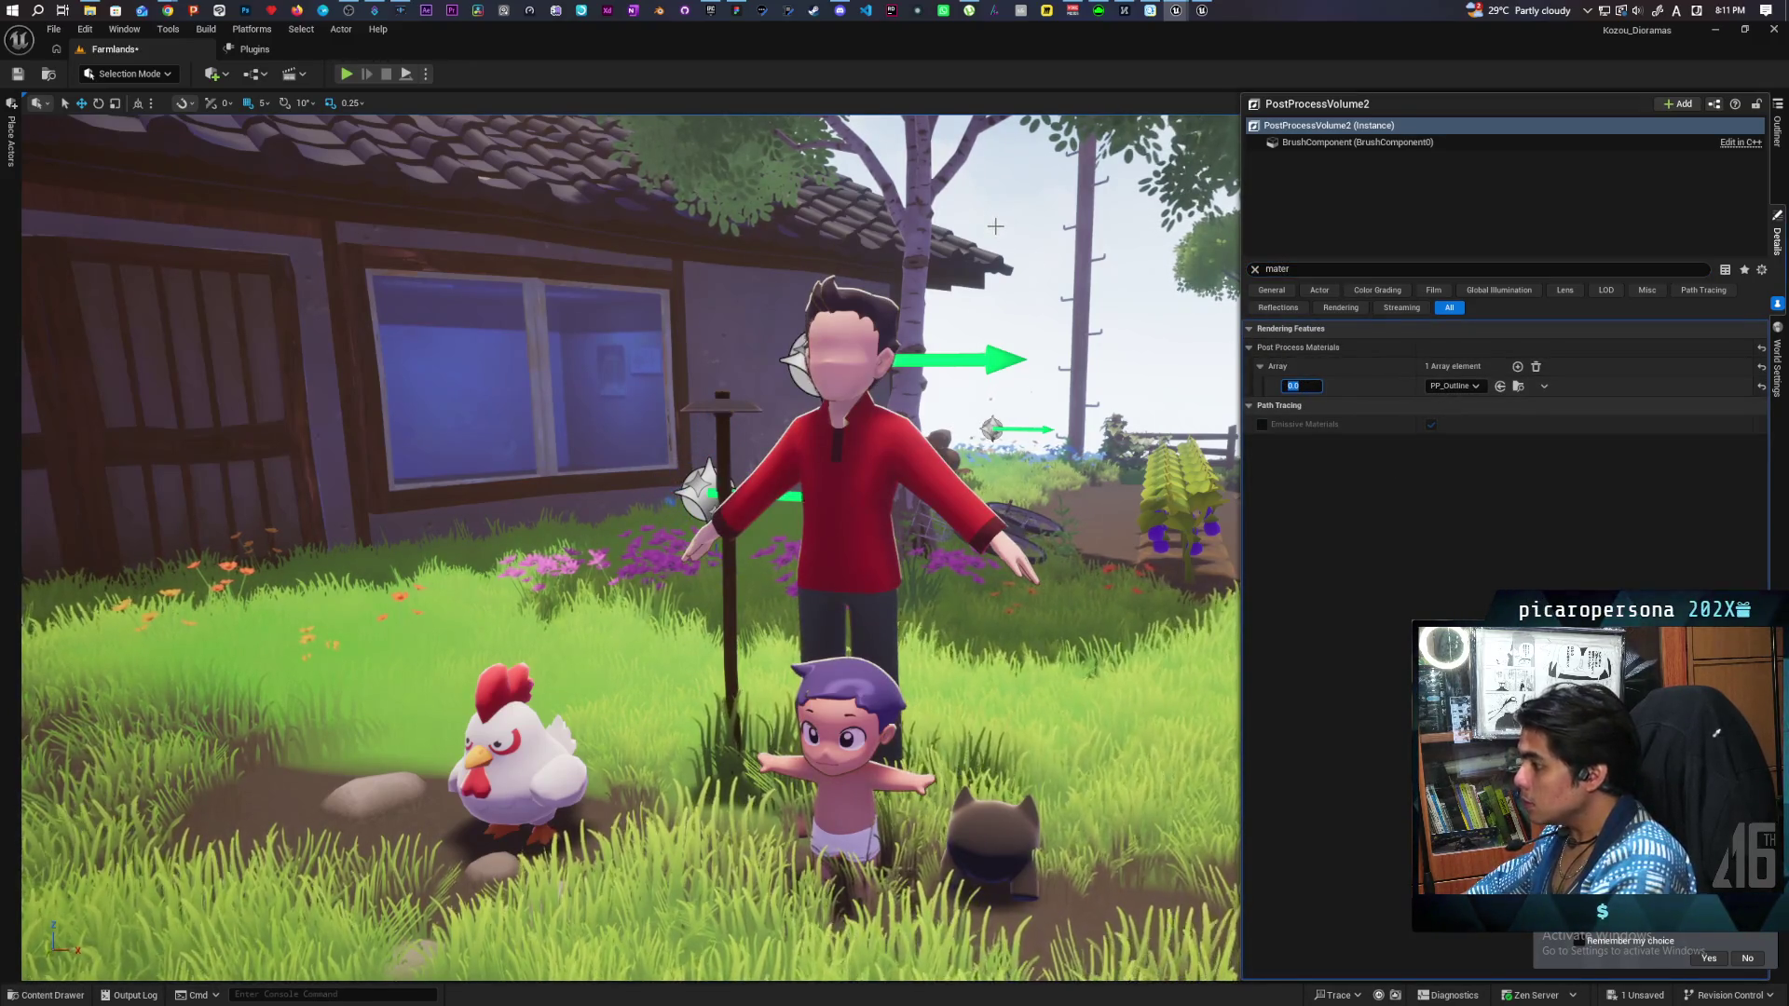
Save the Farmlands level and bring the BP_Oni Blueprint window forward.
{"action": "left_click", "coordinate": [994, 226]}
{"action": "scroll", "coordinate": [993, 280], "scroll_direction": "down", "scroll_amount": 10}
{"action": "key", "text": "ctrl+s"}
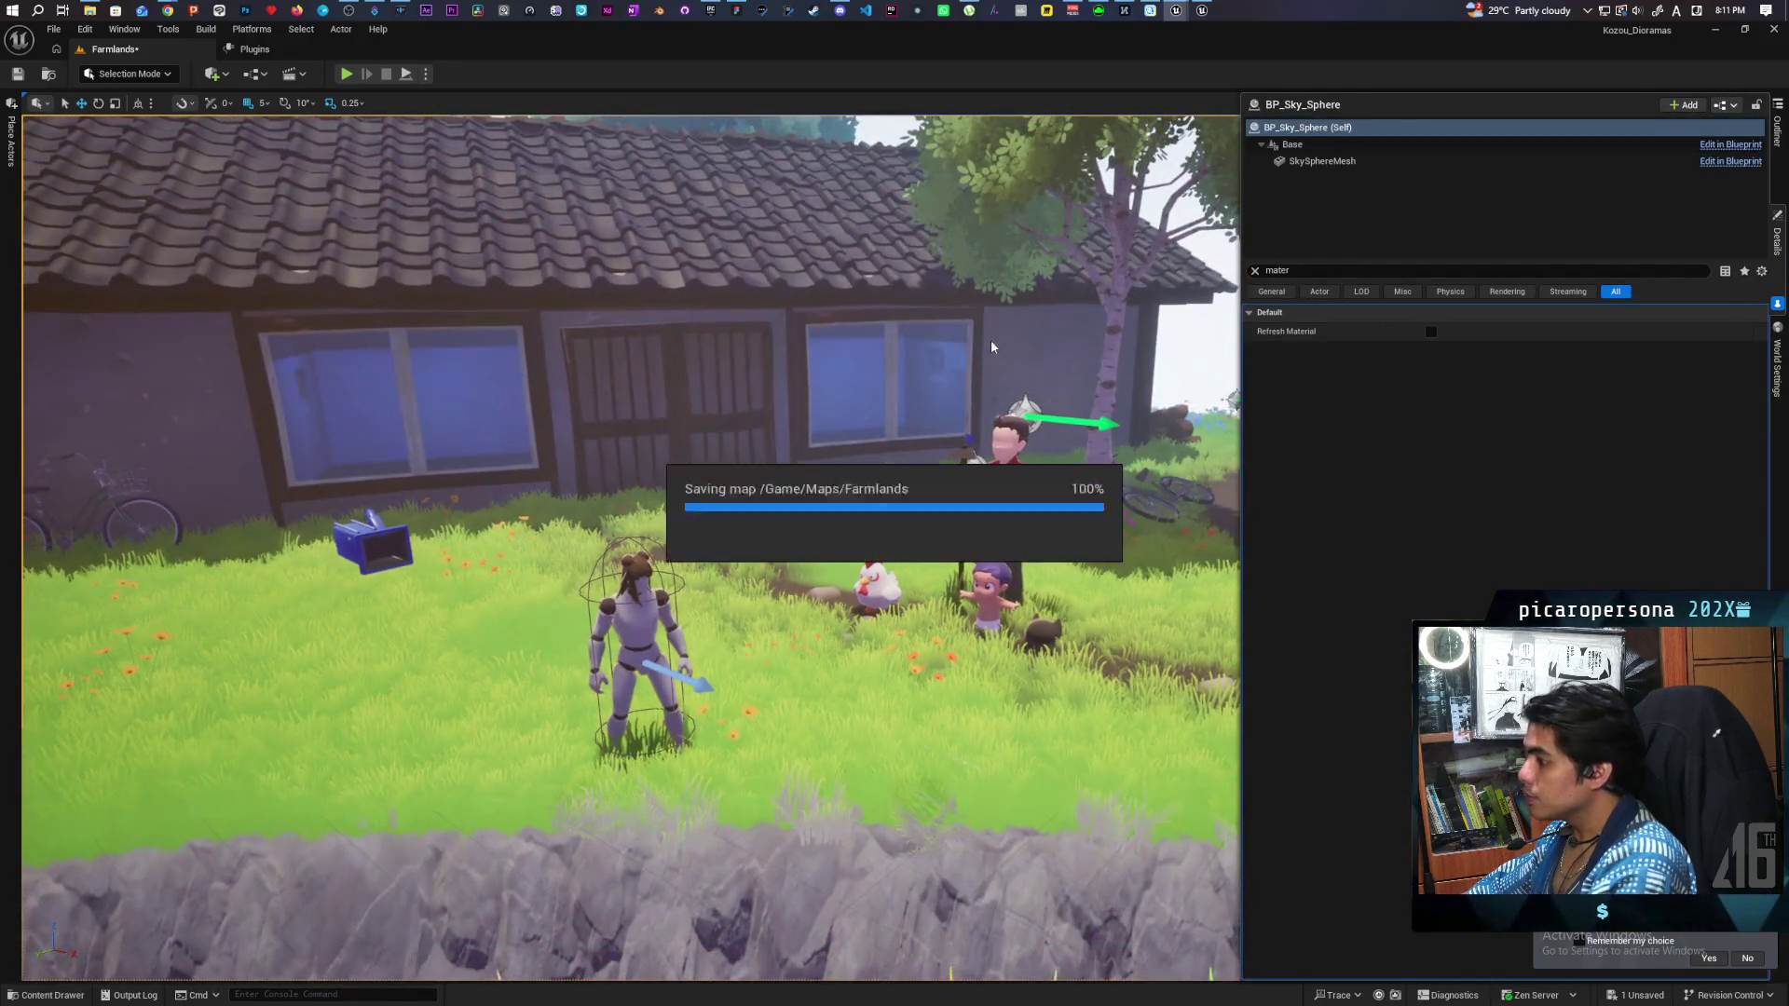
{"action": "scroll", "coordinate": [991, 347], "scroll_direction": "up", "scroll_amount": 8}
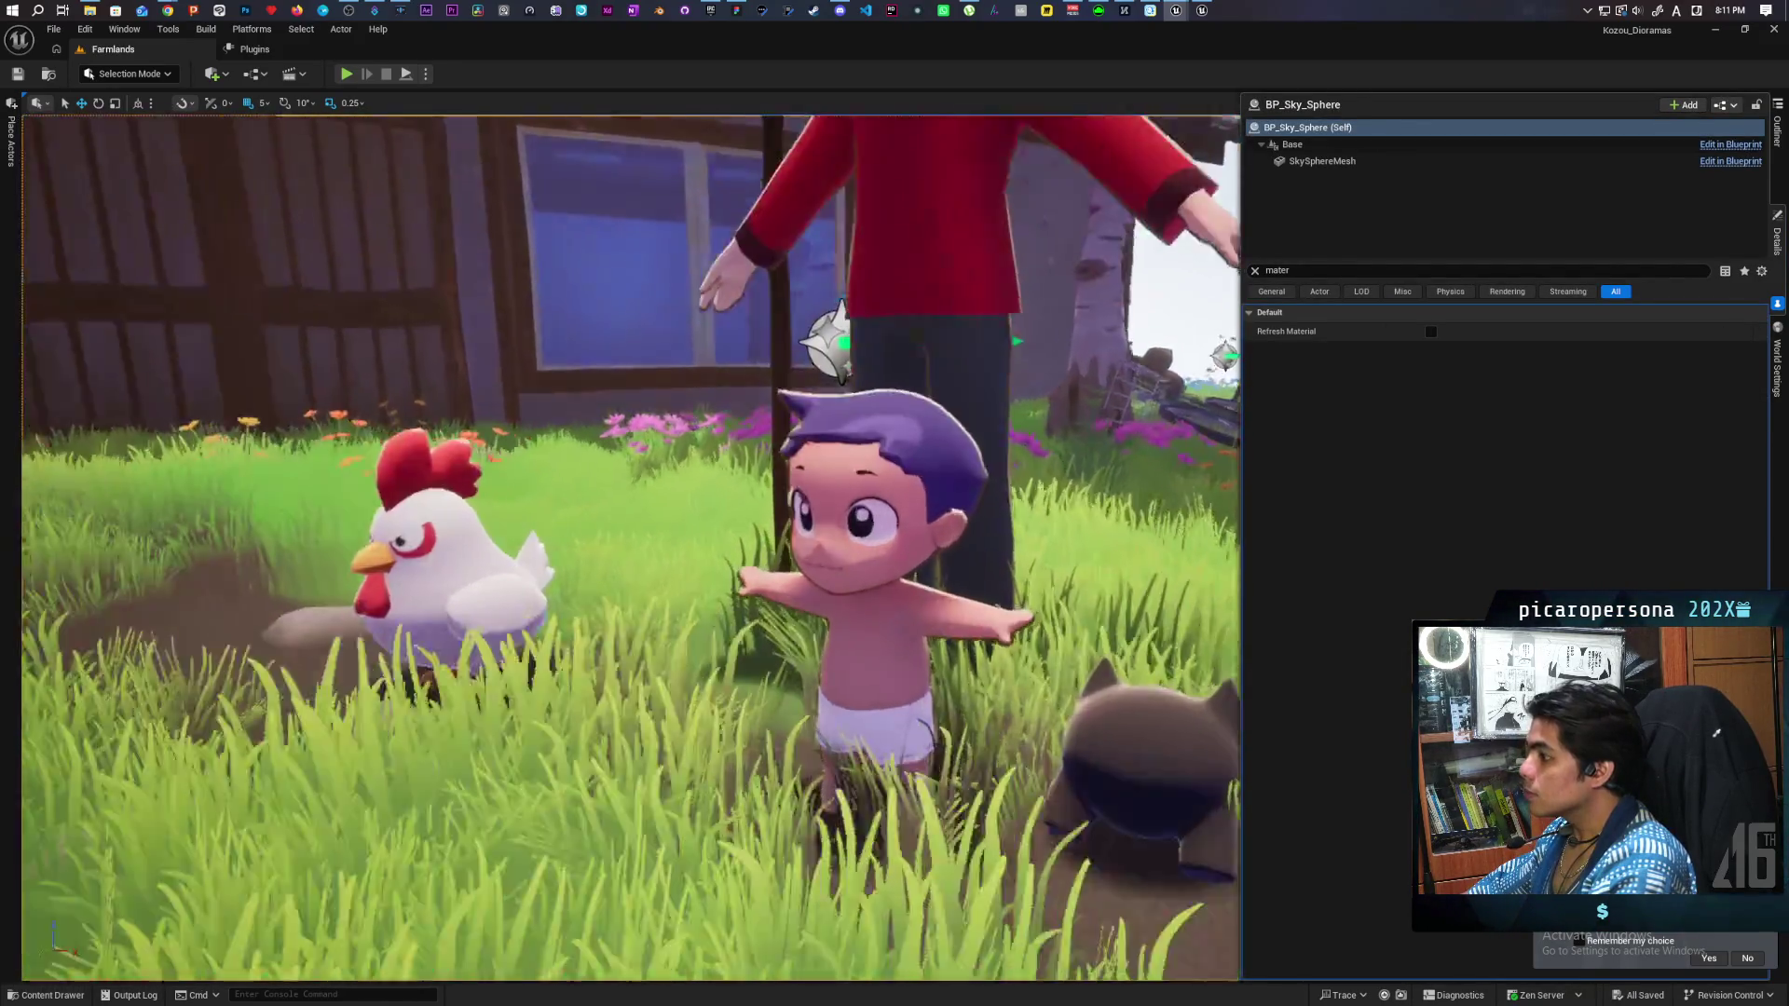
{"action": "scroll", "coordinate": [991, 347], "scroll_direction": "up", "scroll_amount": 5}
{"action": "scroll", "coordinate": [992, 347], "scroll_direction": "down", "scroll_amount": 8}
{"action": "scroll", "coordinate": [992, 347], "scroll_direction": "up", "scroll_amount": 4}
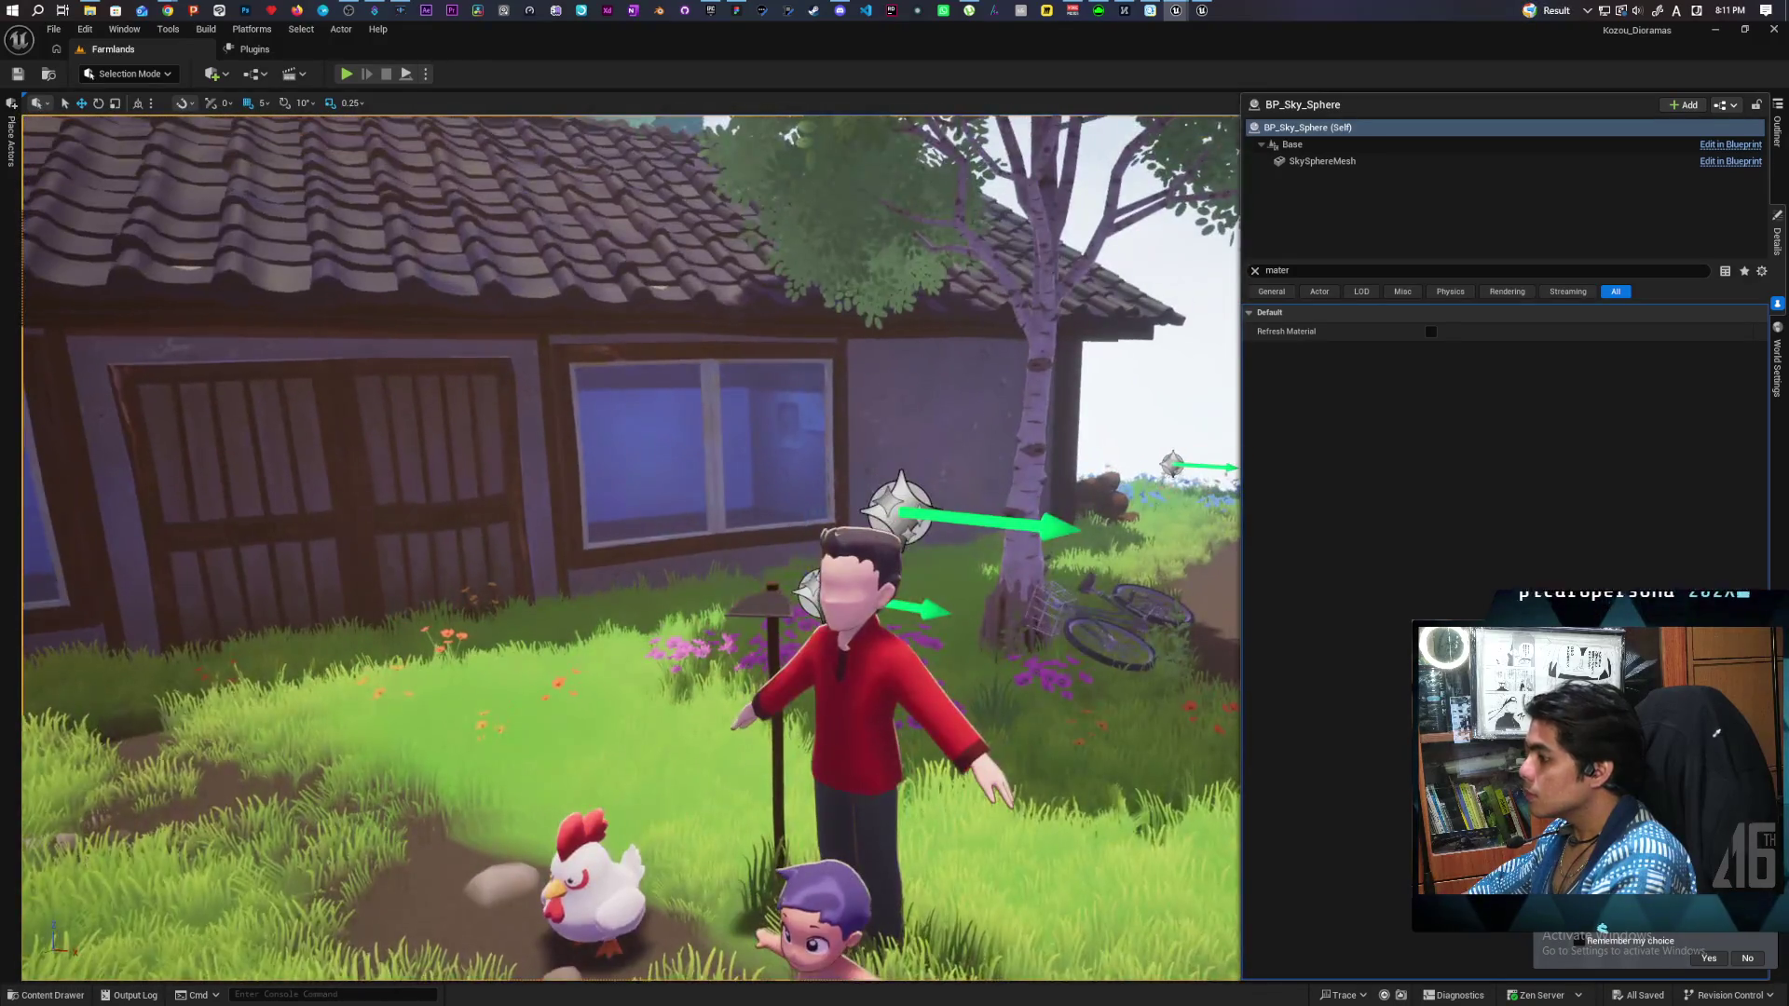
{"action": "scroll", "coordinate": [1046, 421], "scroll_direction": "down", "scroll_amount": 2}
{"action": "scroll", "coordinate": [1046, 421], "scroll_direction": "up", "scroll_amount": 5}
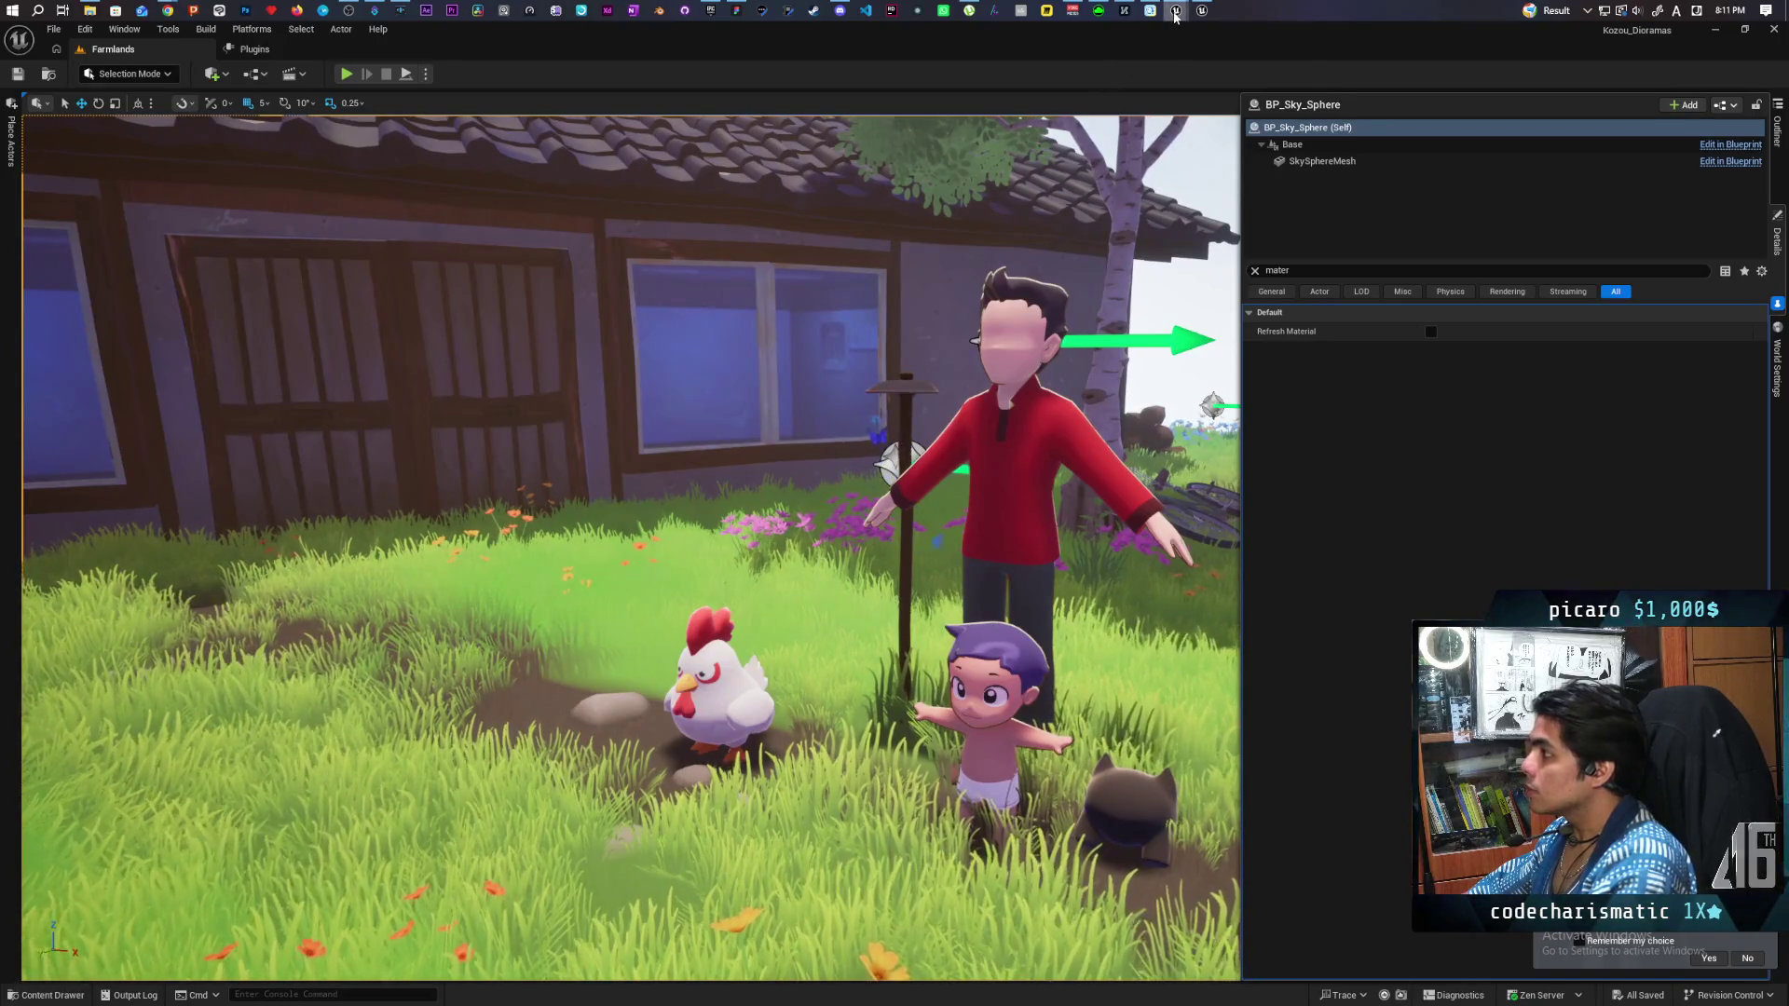
{"action": "mouse_move", "coordinate": [1175, 14]}
{"action": "left_click", "coordinate": [1219, 61]}
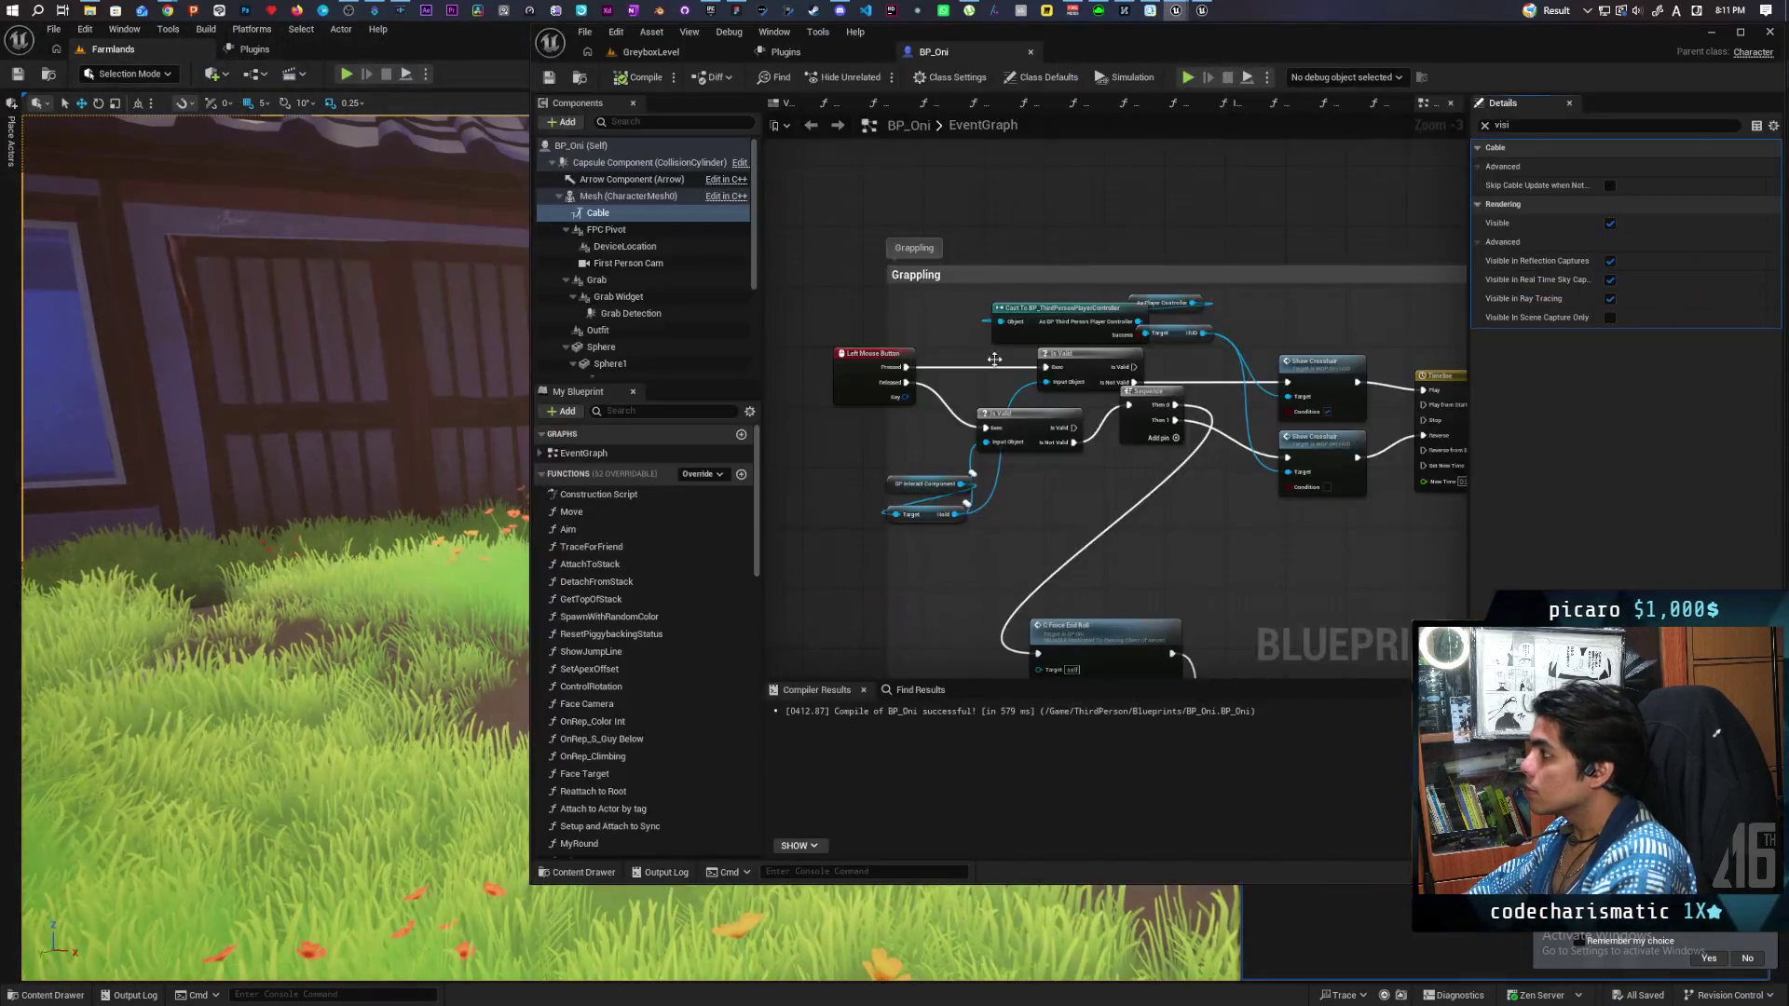
In GreyboxLevel, select and focus the baby character and show its Details with MI_Boy.
{"action": "left_click", "coordinate": [692, 53]}
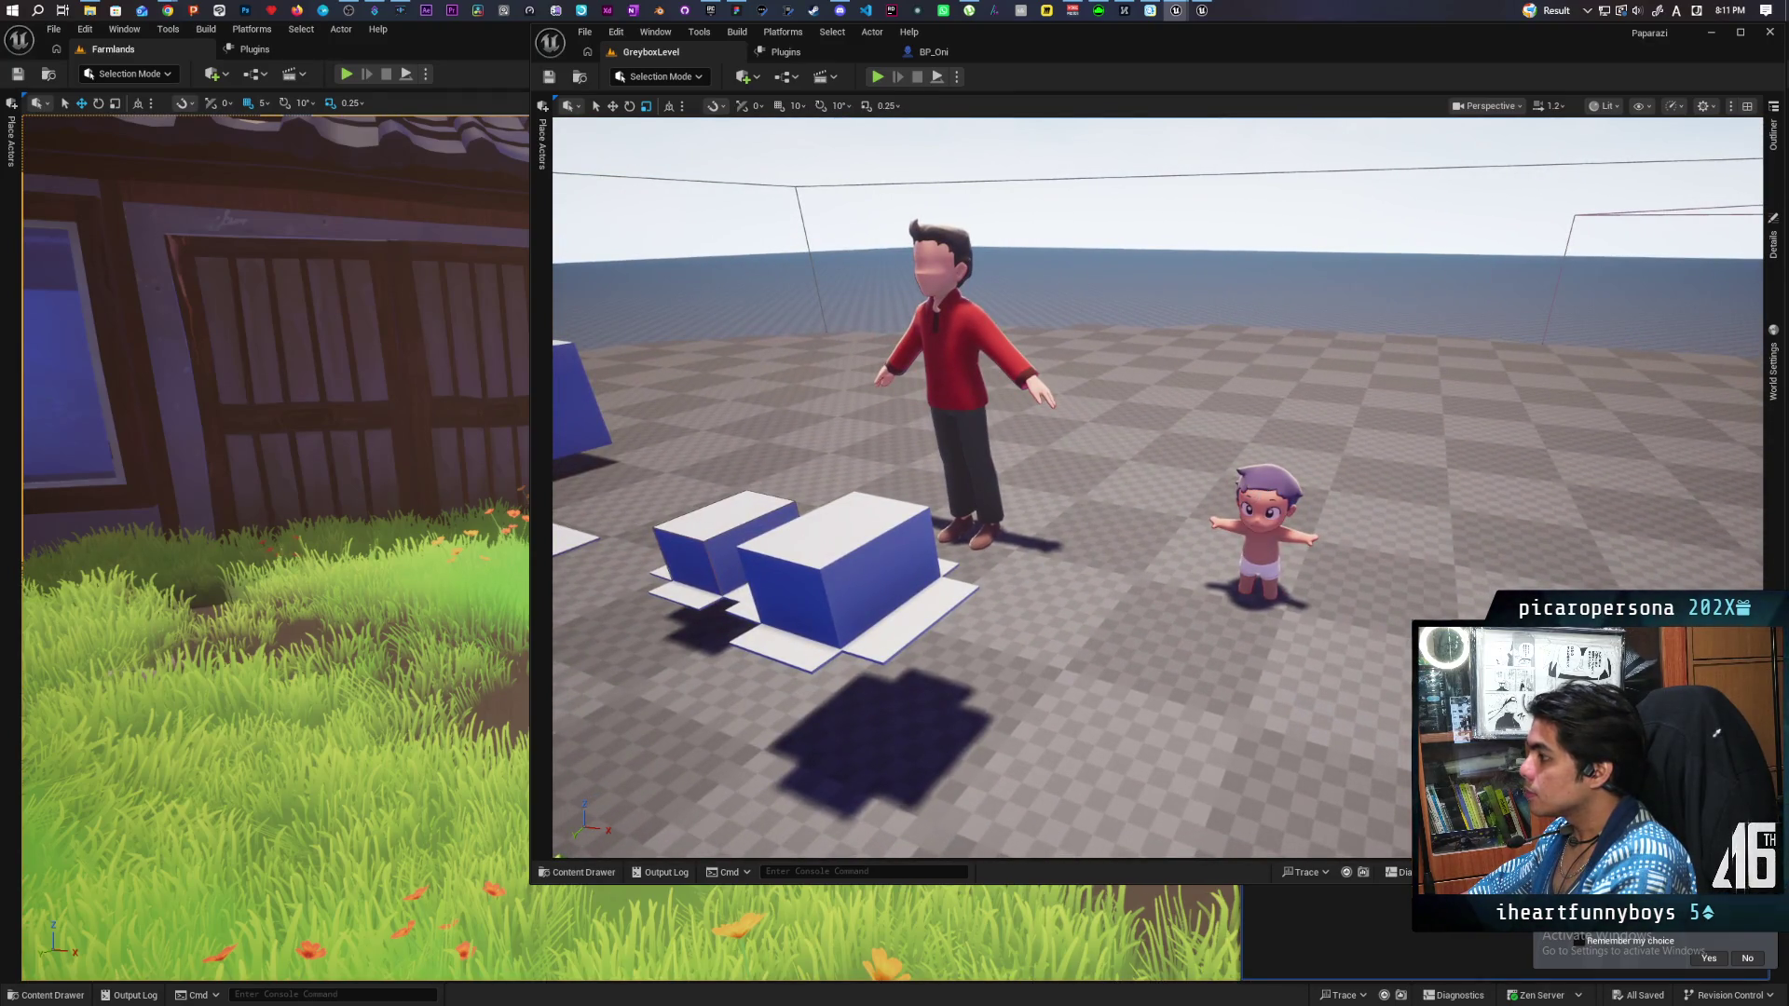
{"action": "left_click", "coordinate": [1263, 559]}
{"action": "key", "text": "f"}
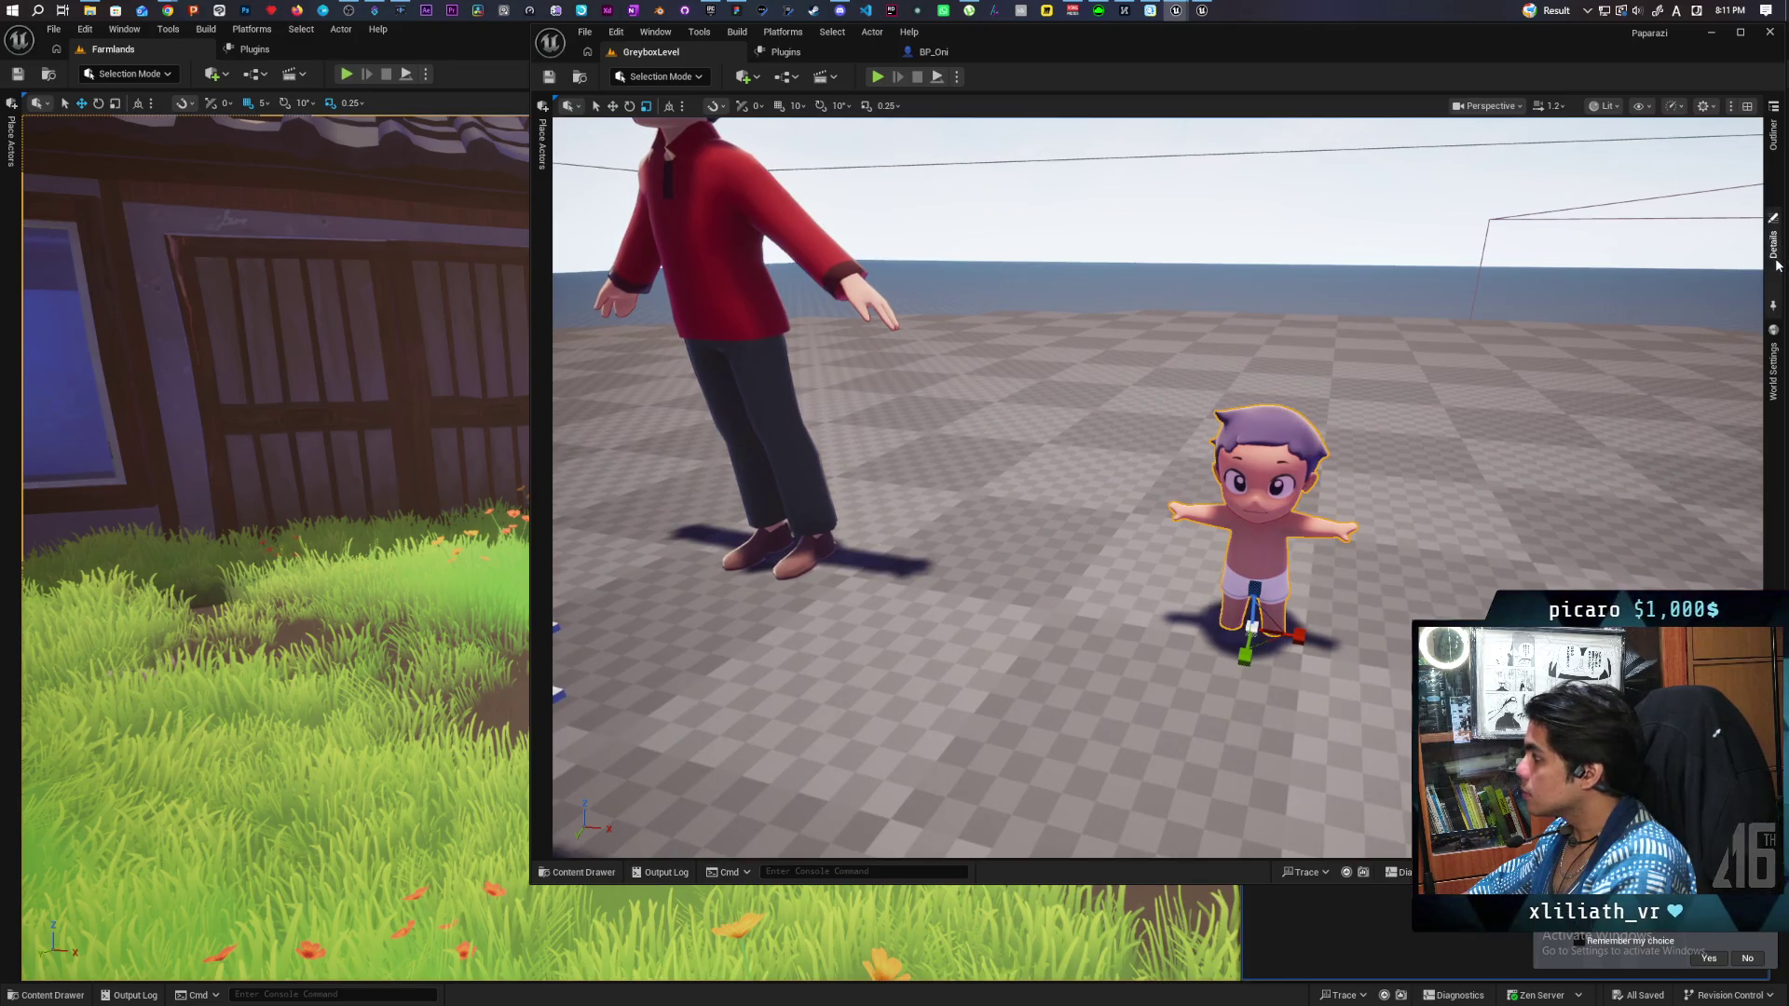
{"action": "left_click", "coordinate": [1776, 266]}
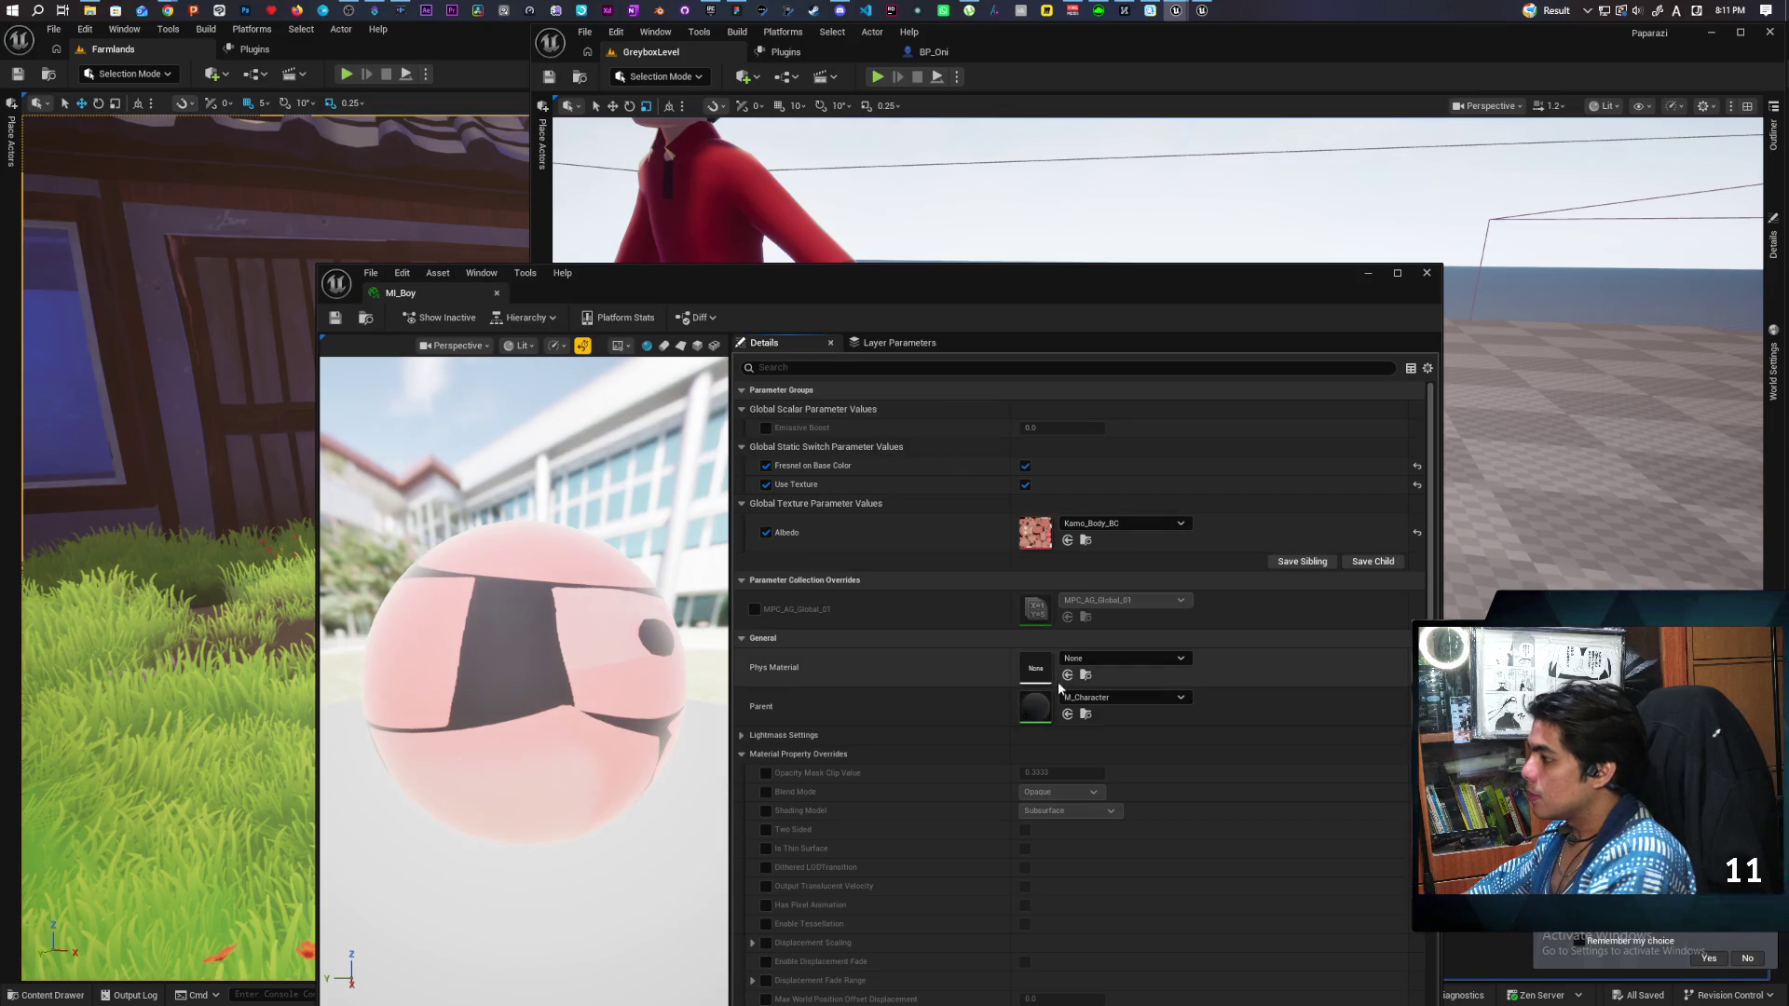
Open and close the M_Character parent, then filter the baby's Details by 'over'.
{"action": "double_click", "coordinate": [1049, 690]}
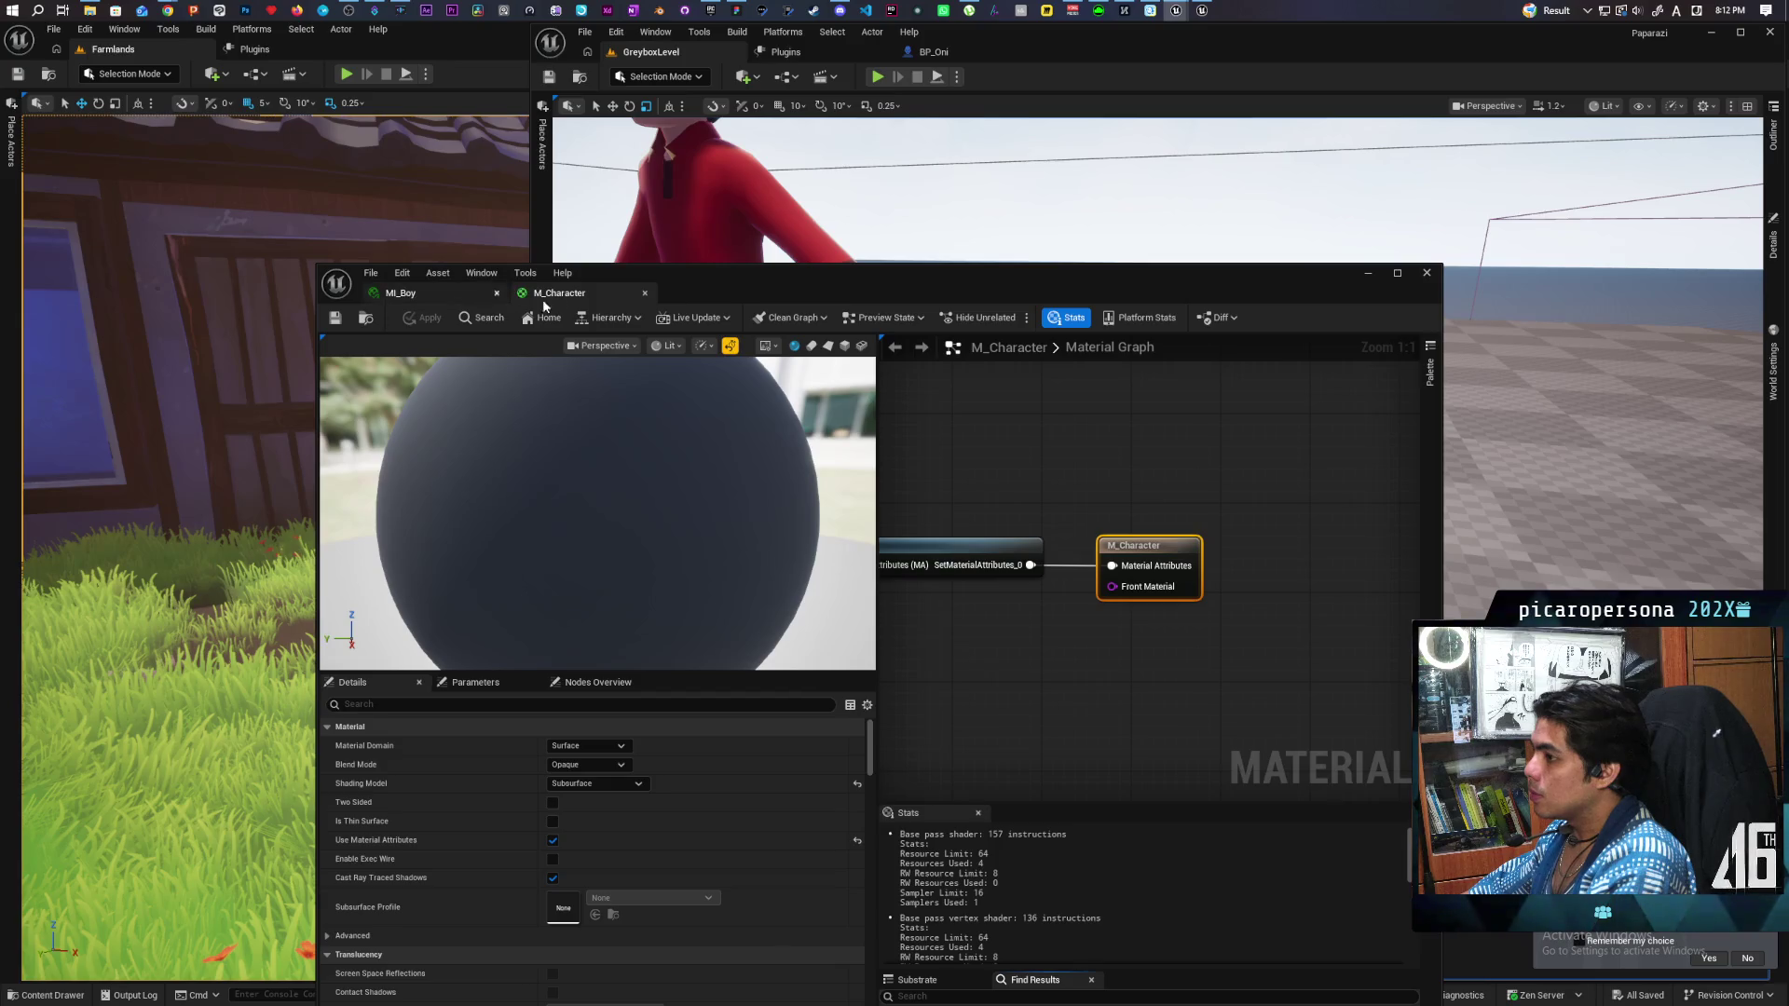
{"action": "left_click", "coordinate": [1426, 273]}
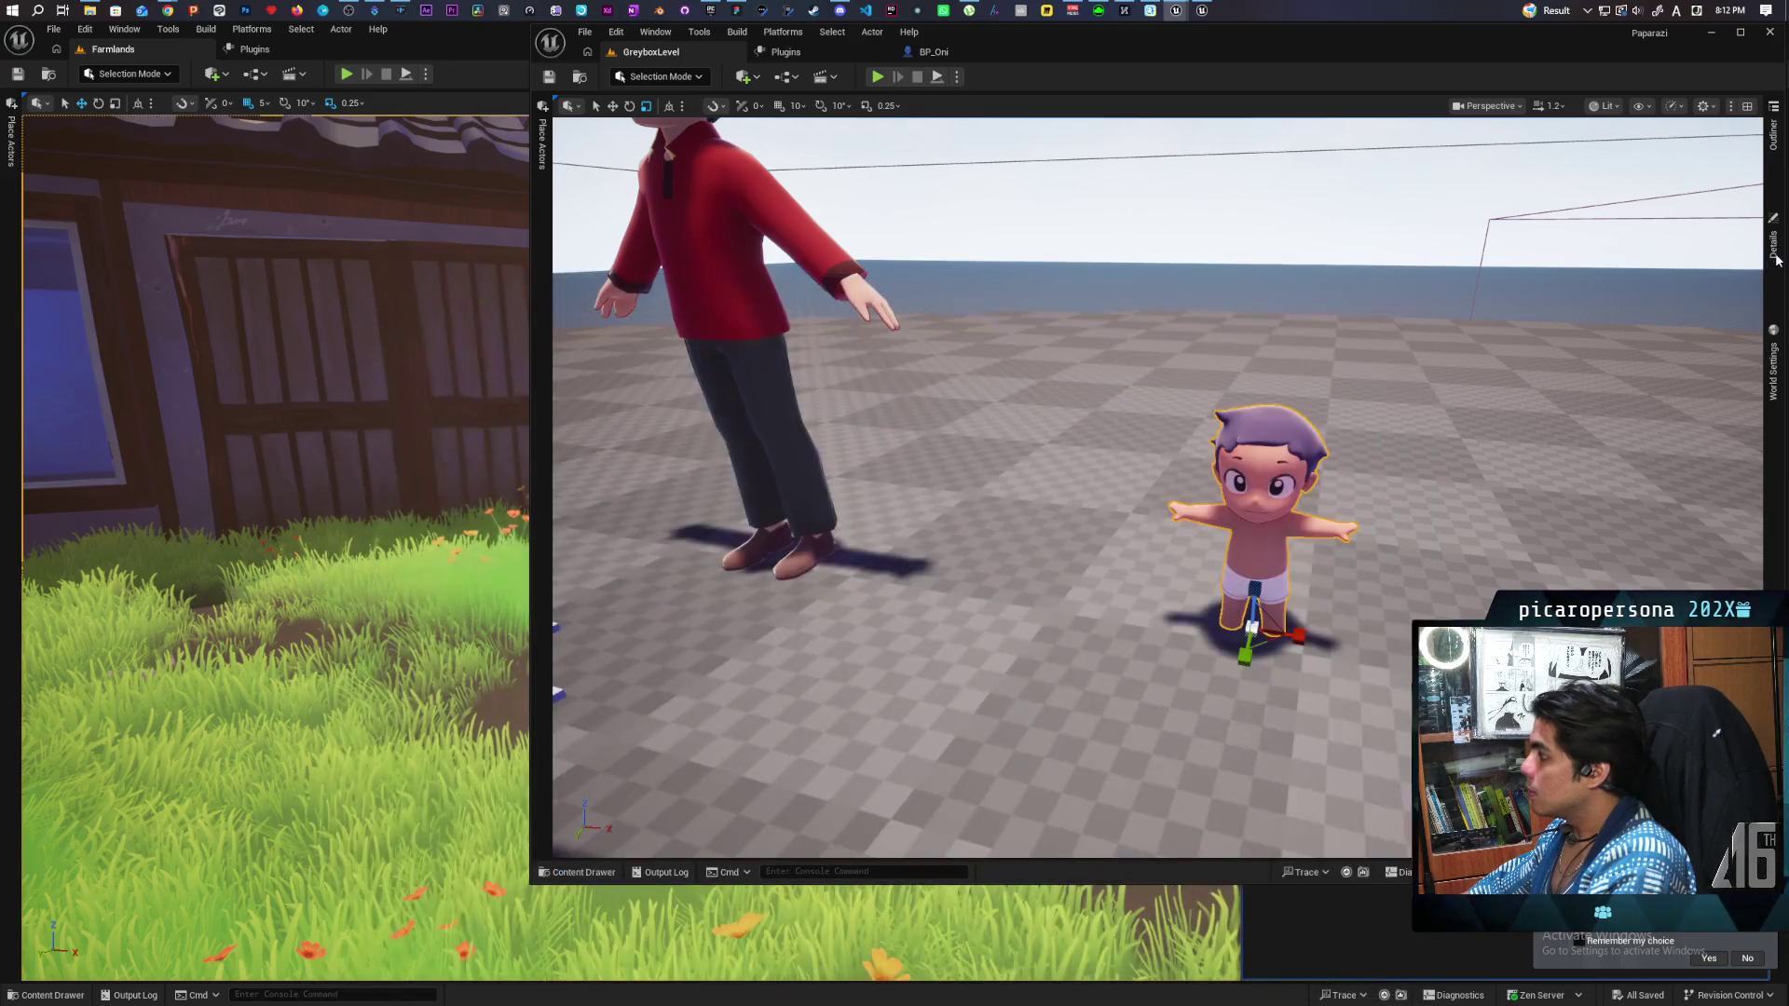
{"action": "left_click", "coordinate": [1776, 254]}
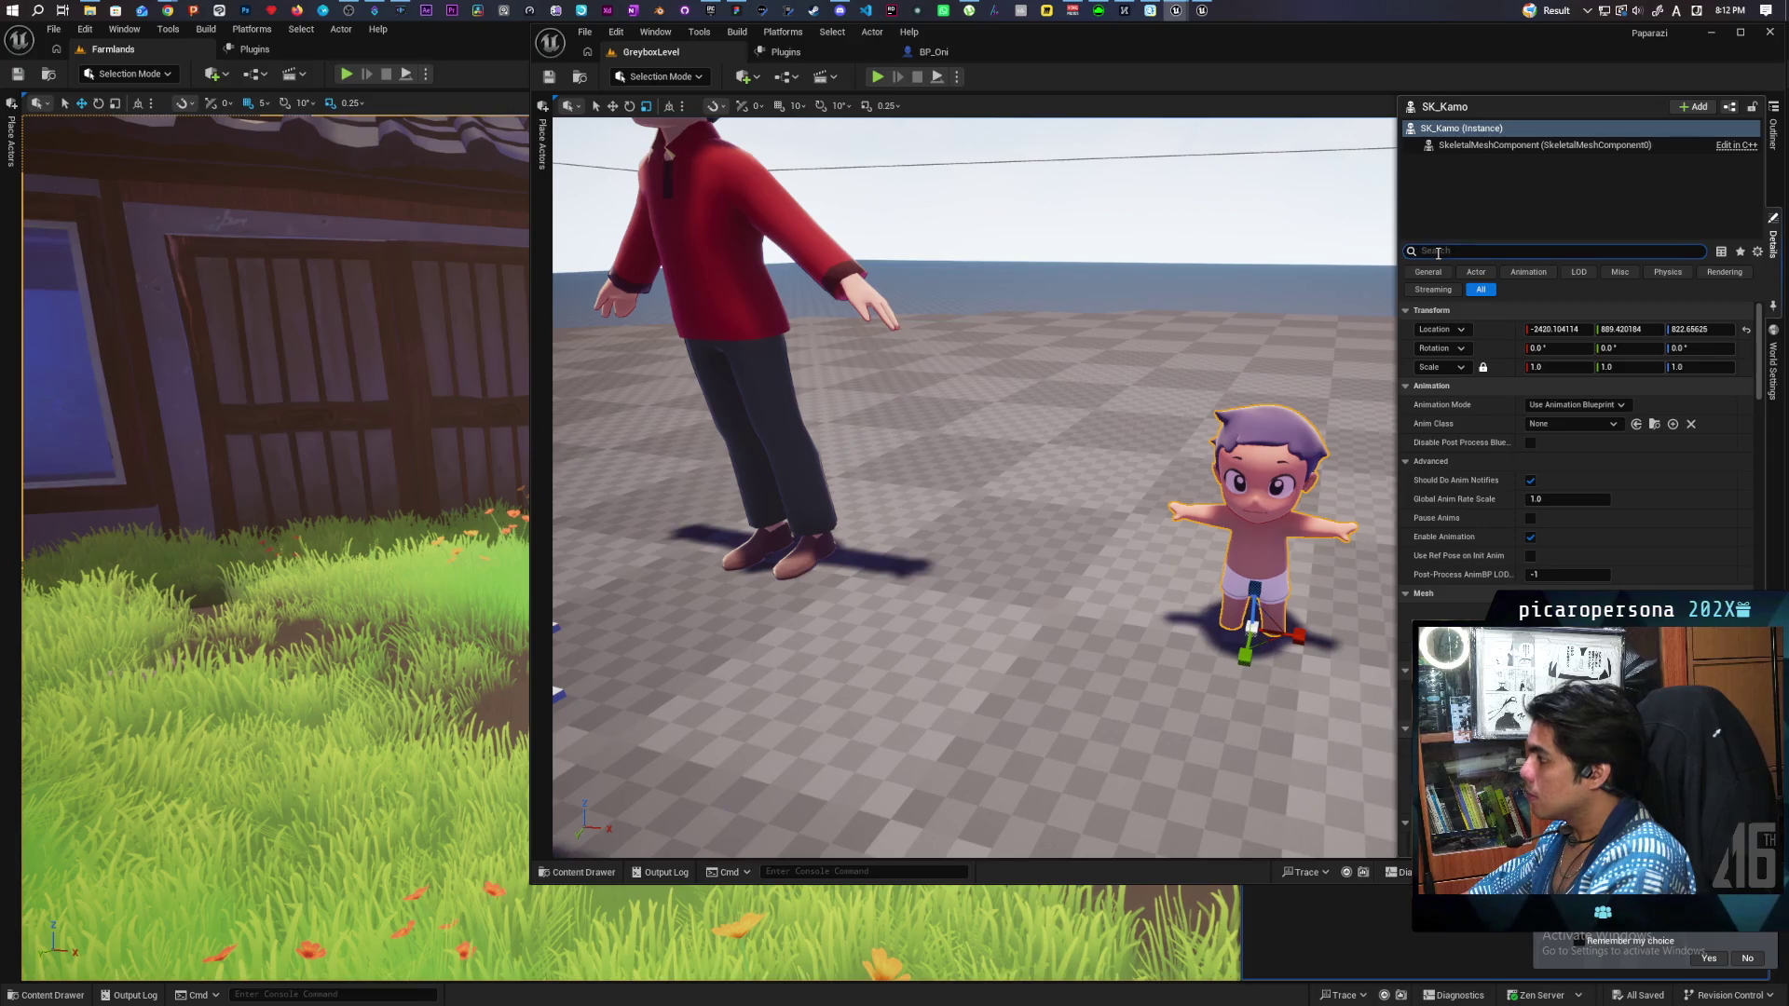
{"action": "type", "text": "p"}
{"action": "key", "text": "BackSpace"}
{"action": "type", "text": "over"}
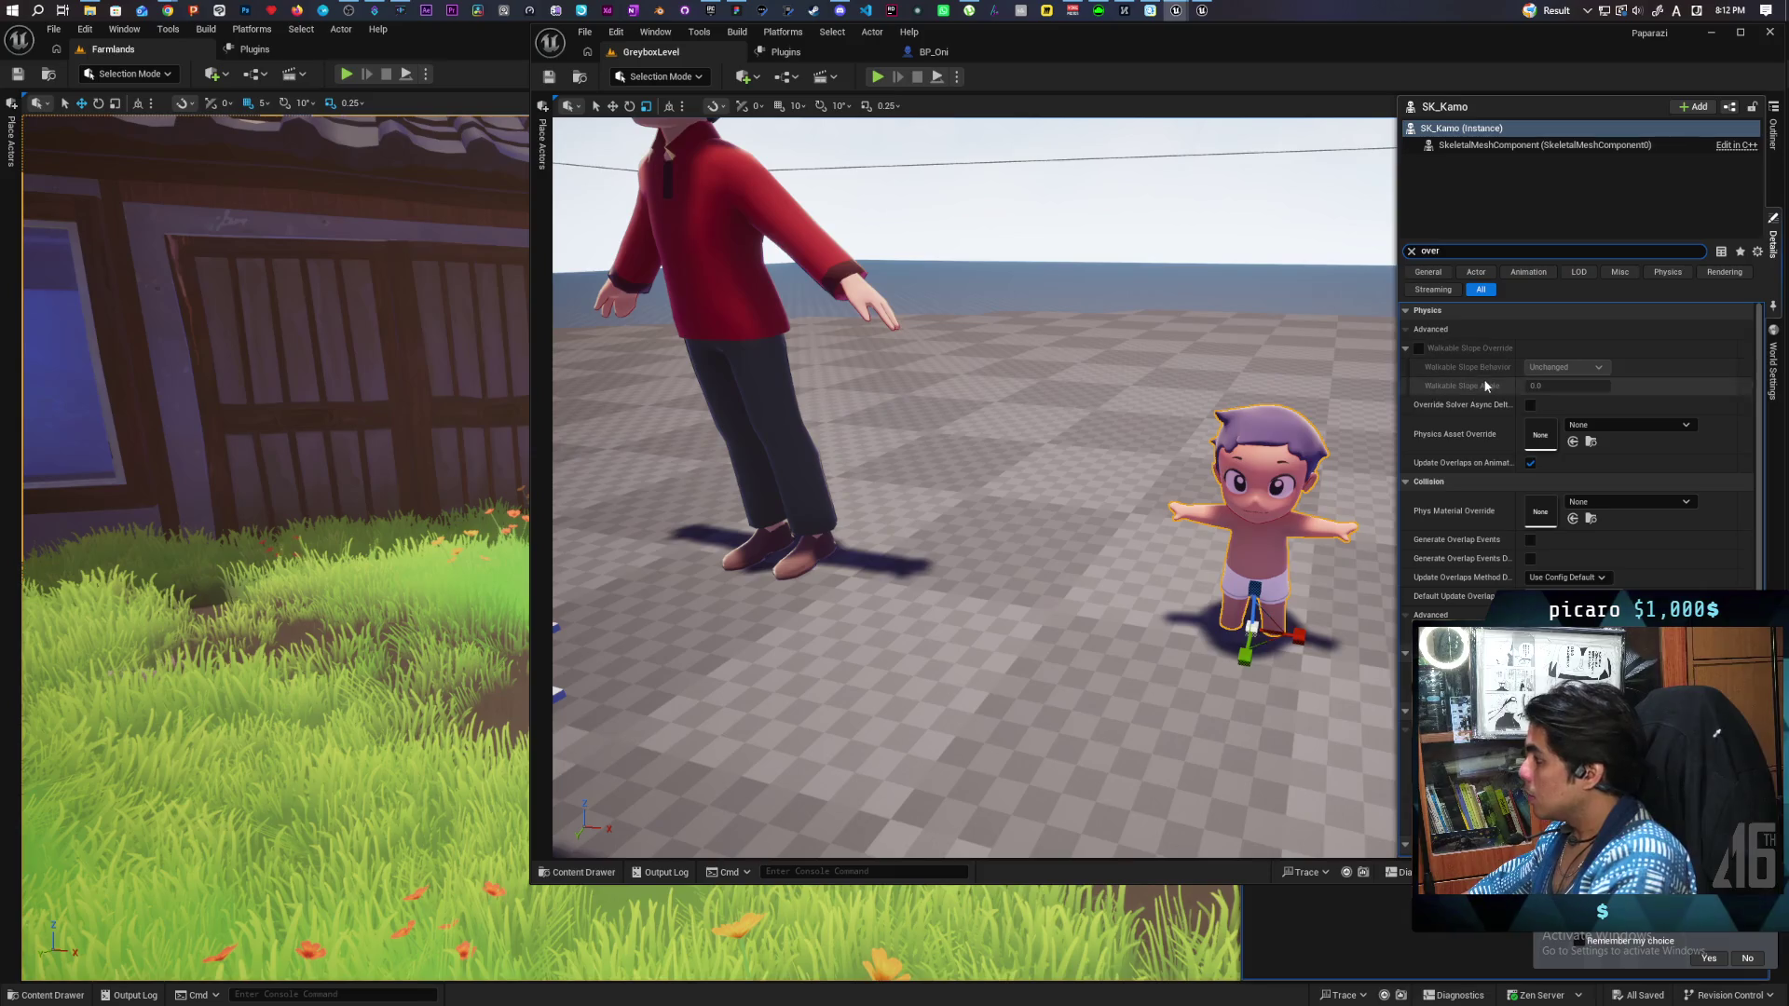
{"action": "key", "text": "ctrl+space"}
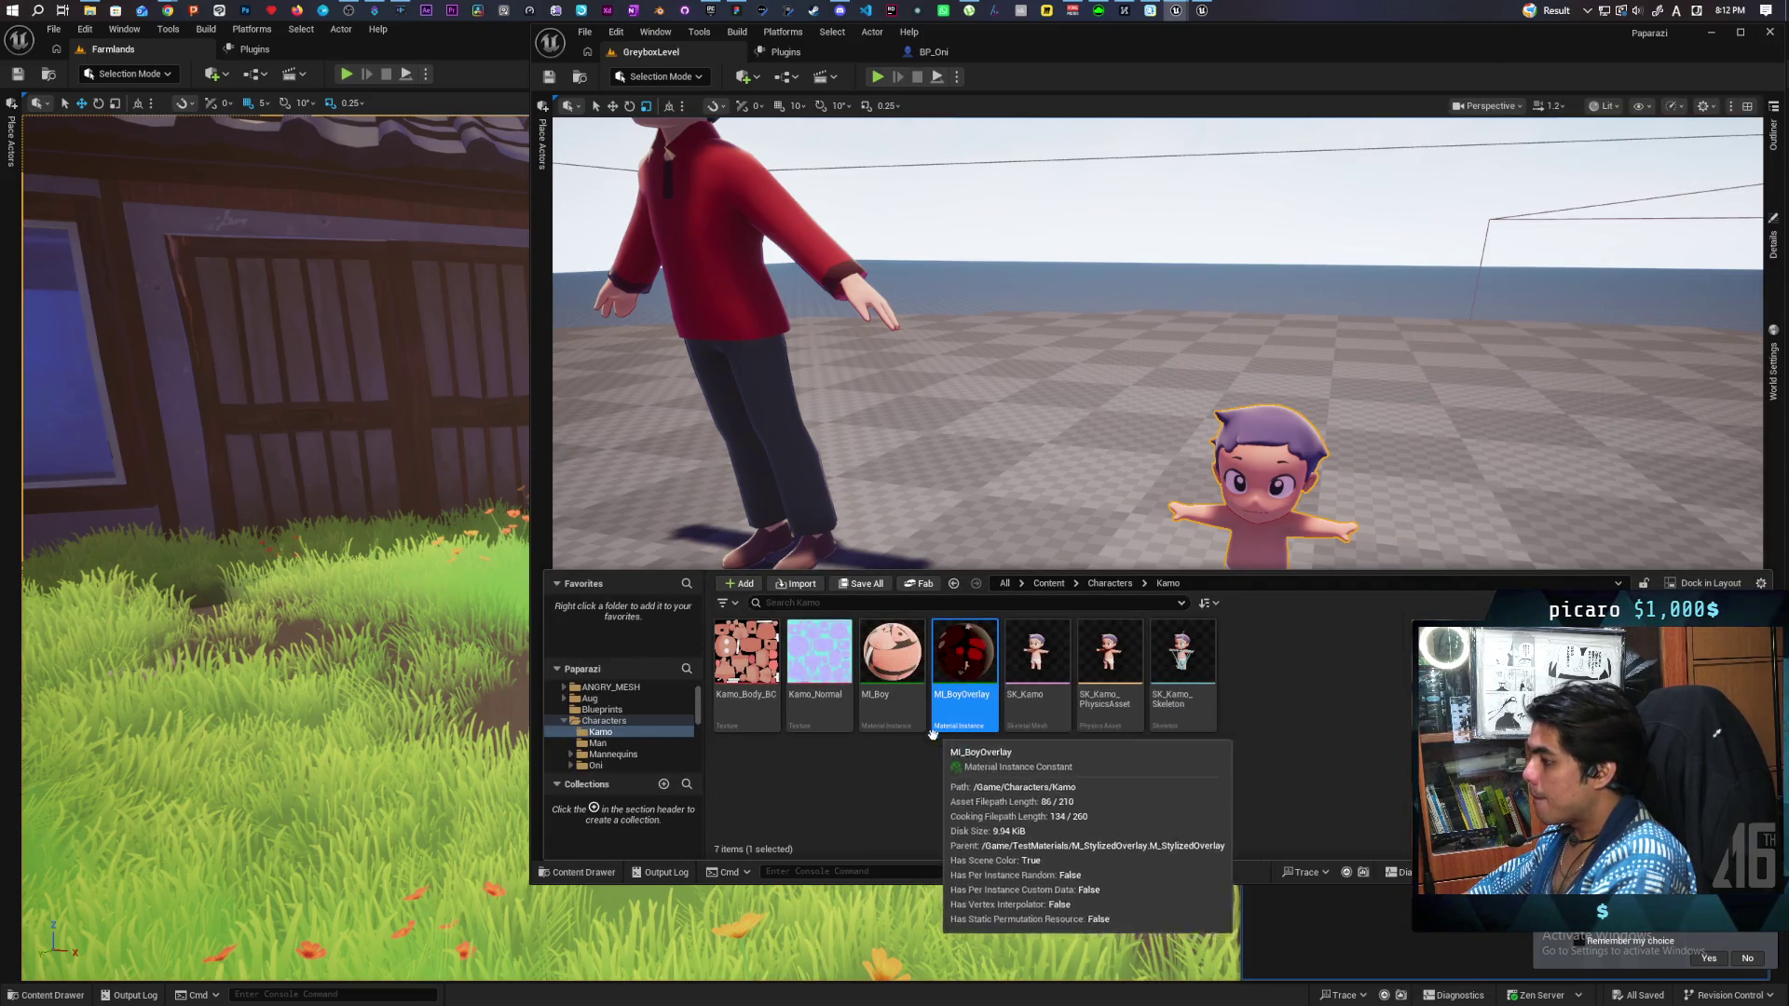
Open MI_BoyOverlay and its parent M_StylizedOverlay, locating it in TestMaterials.
{"action": "double_click", "coordinate": [959, 660]}
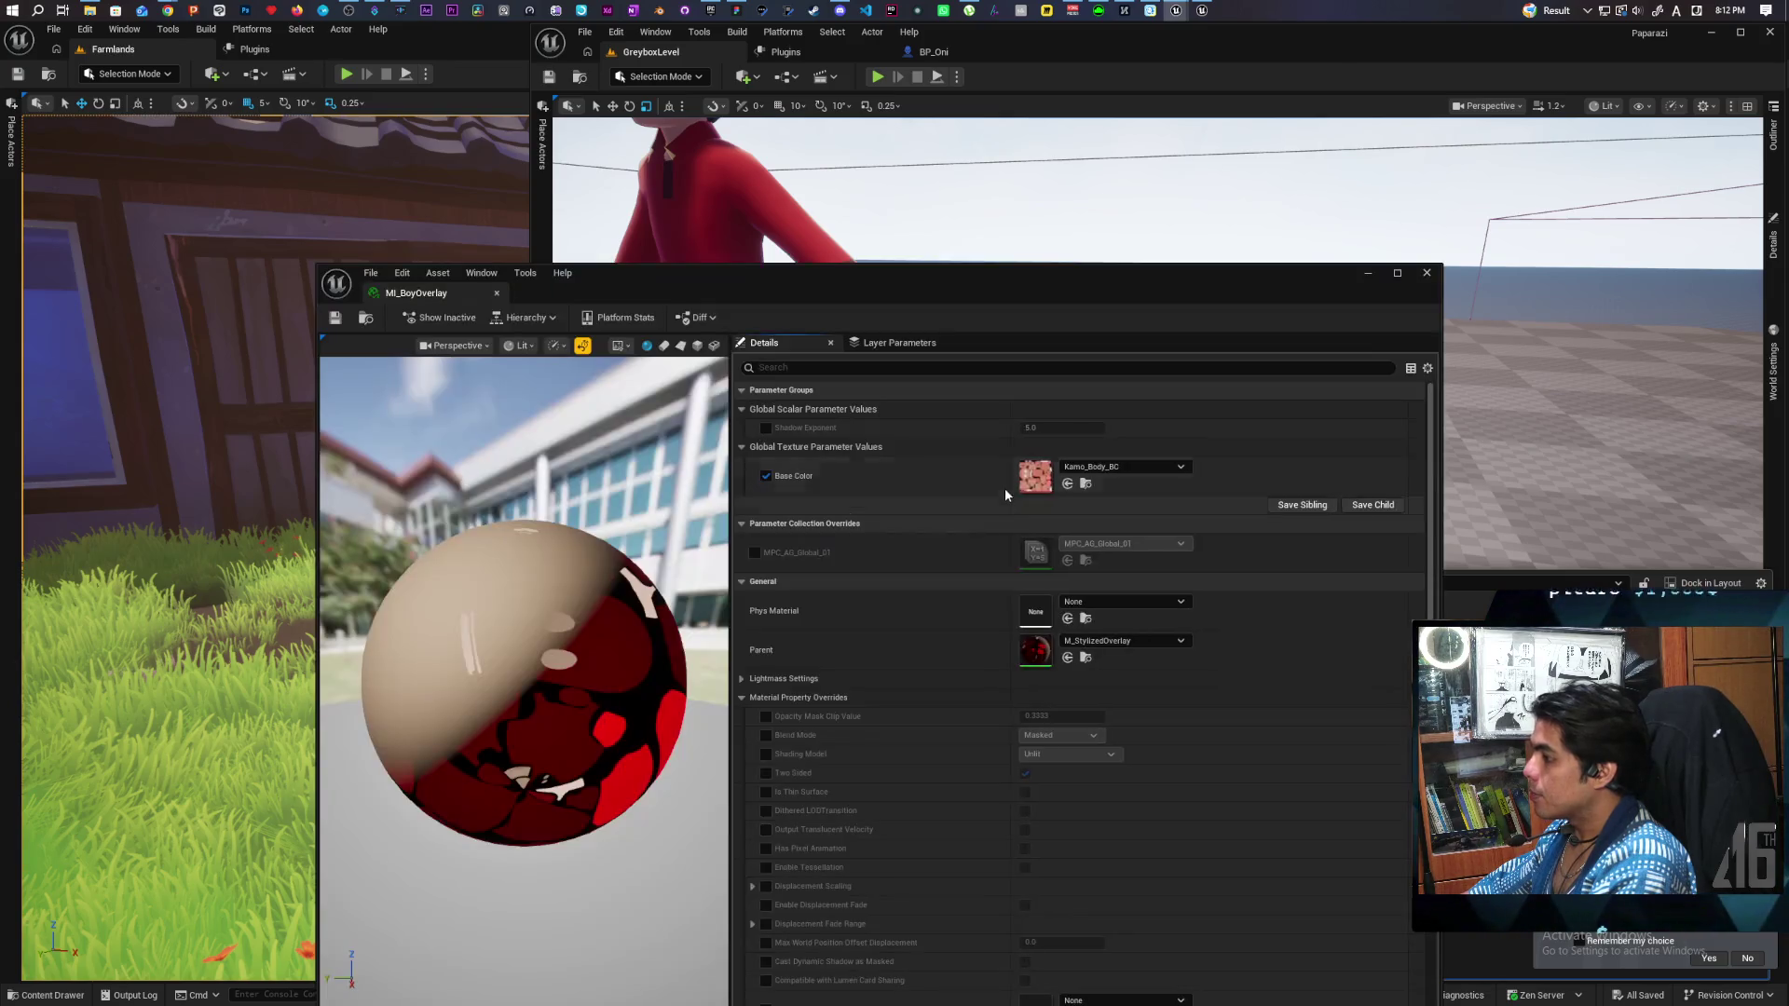
{"action": "double_click", "coordinate": [1022, 650]}
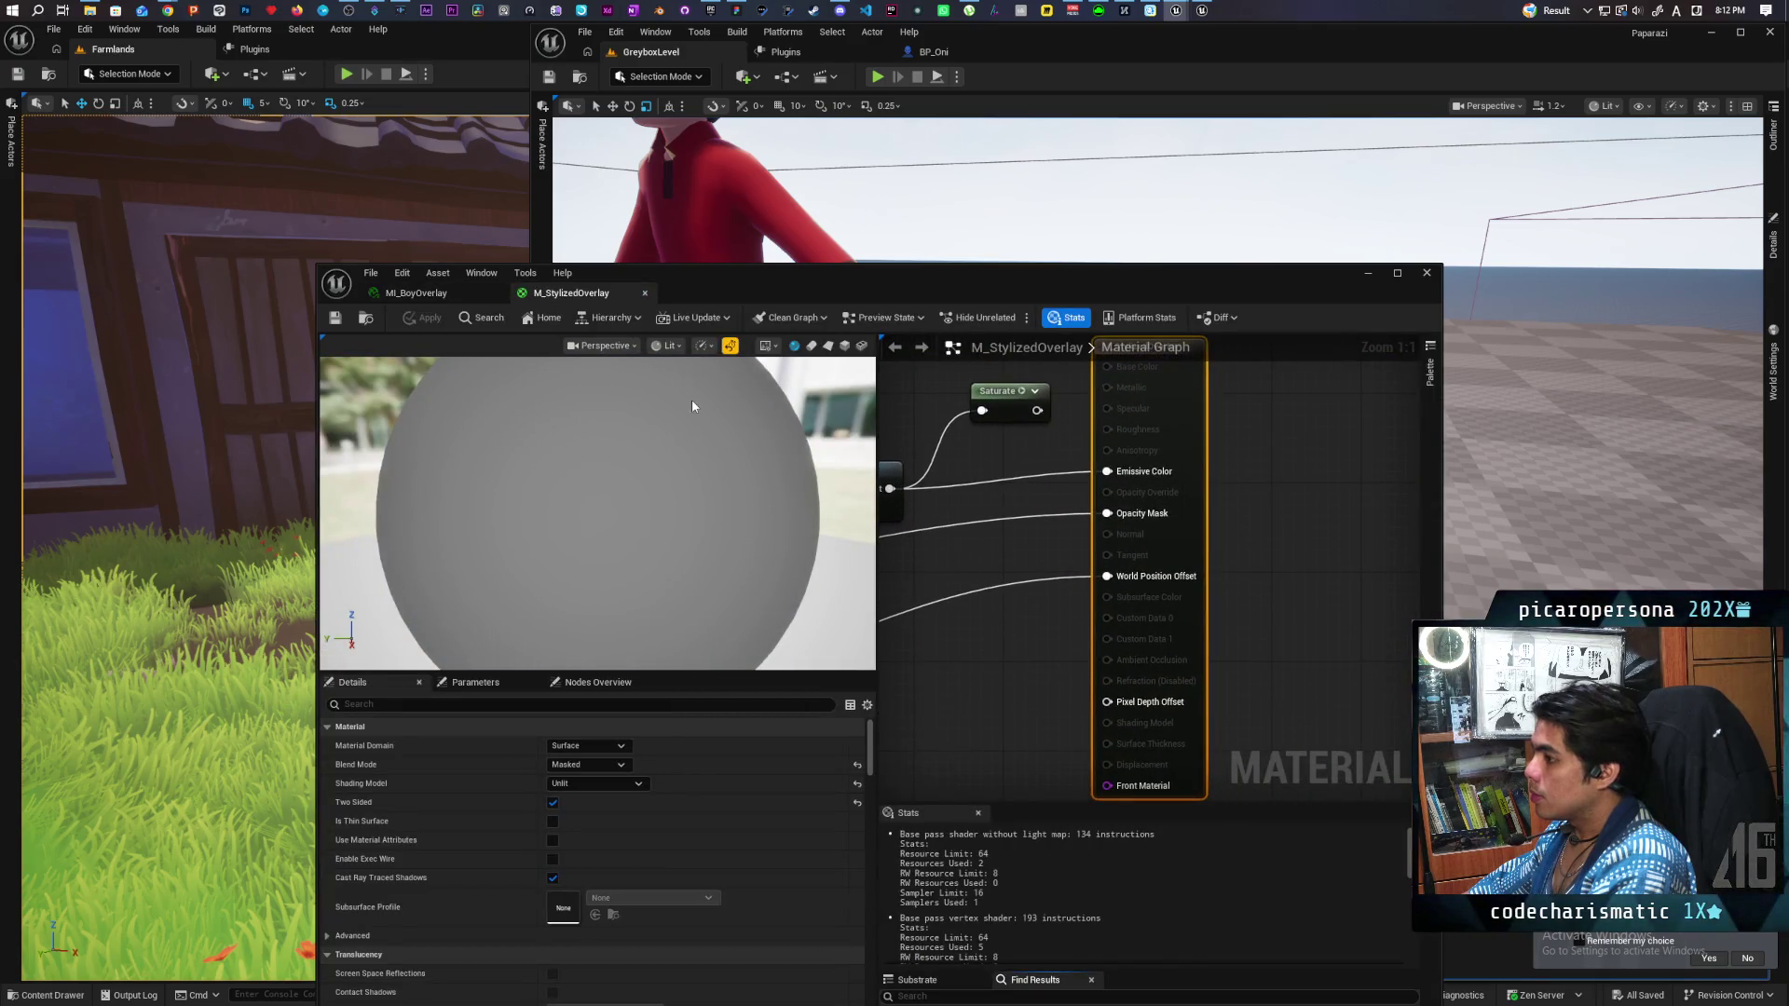
{"action": "left_click", "coordinate": [366, 318]}
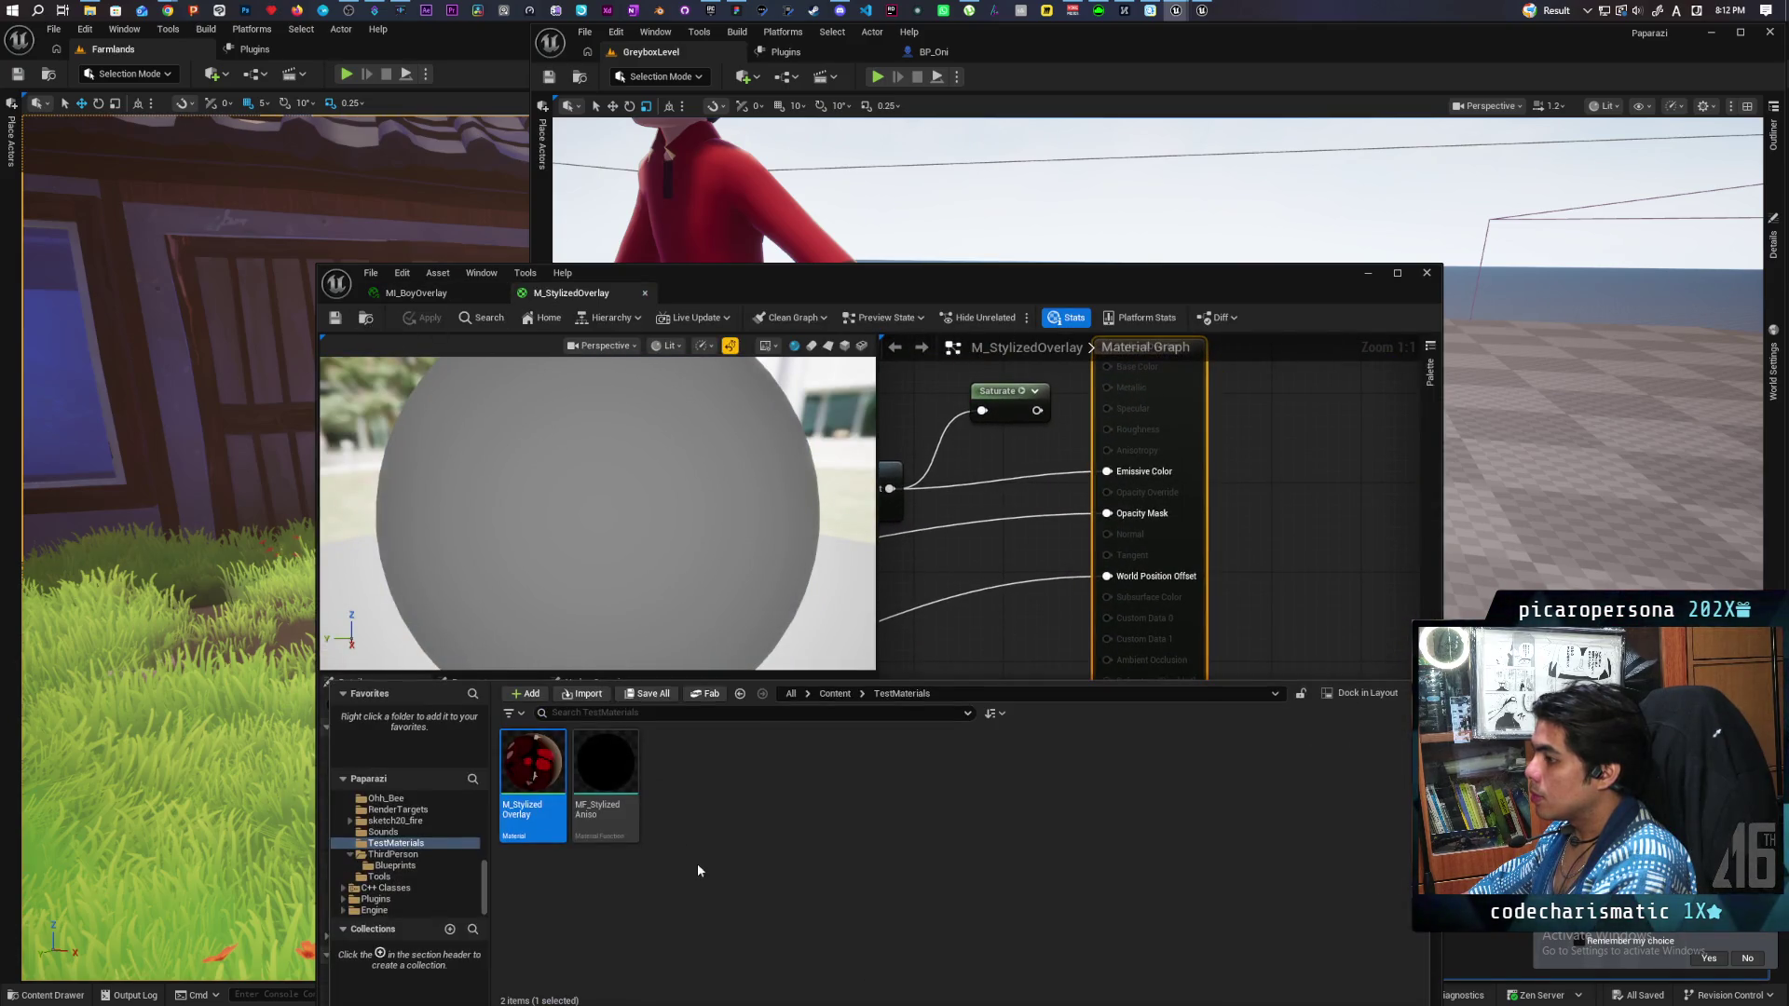
Migrate M_StylizedOverlay to the Kozou_Dioramas Content folder, overwriting the existing copy.
{"action": "right_click", "coordinate": [522, 762]}
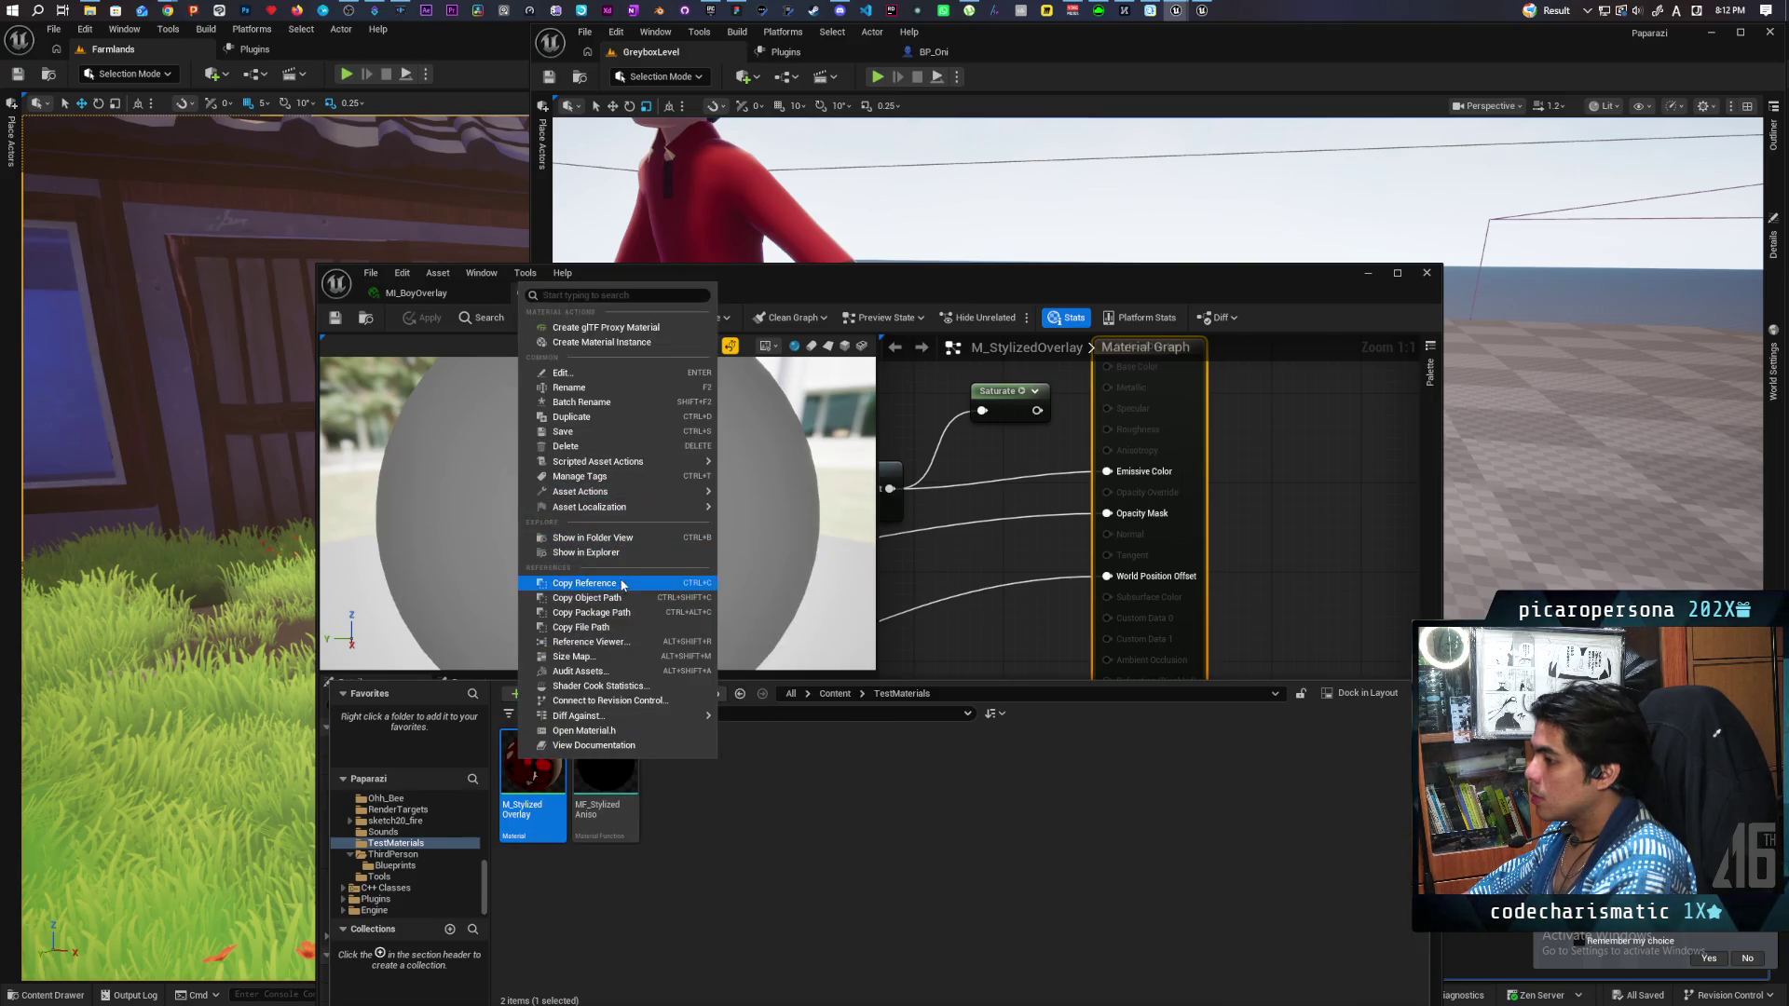
{"action": "mouse_move", "coordinate": [658, 492]}
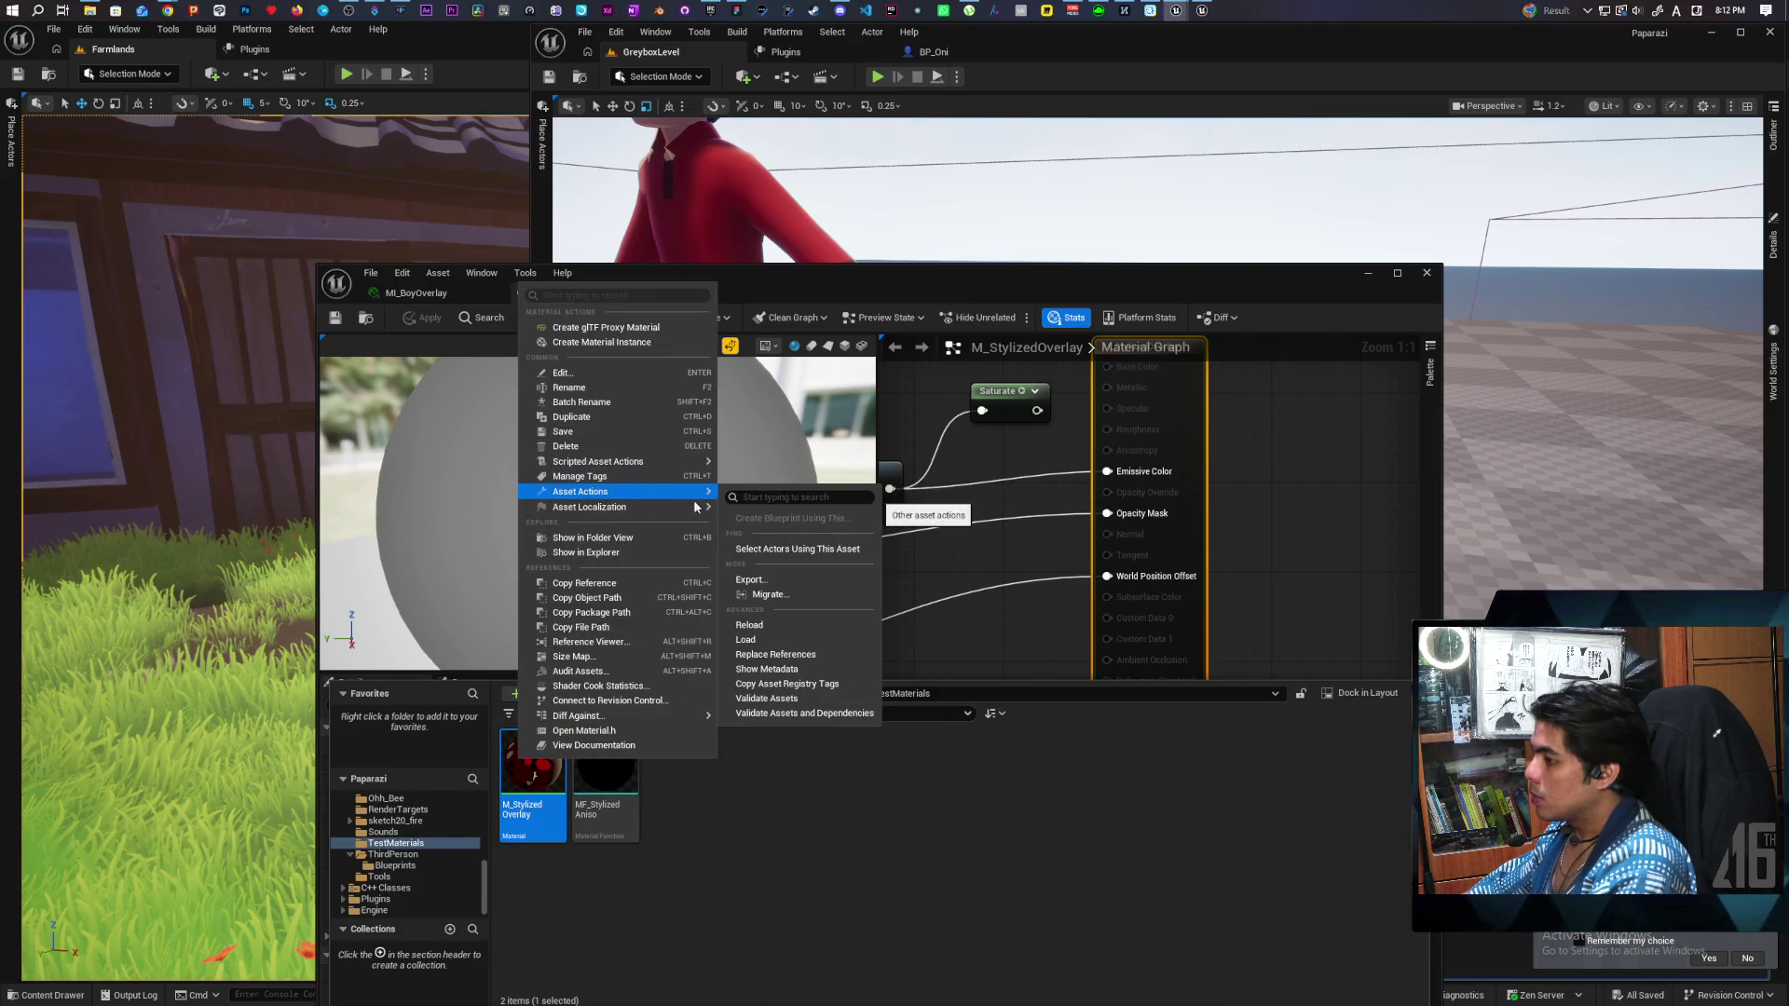
{"action": "left_click", "coordinate": [826, 594]}
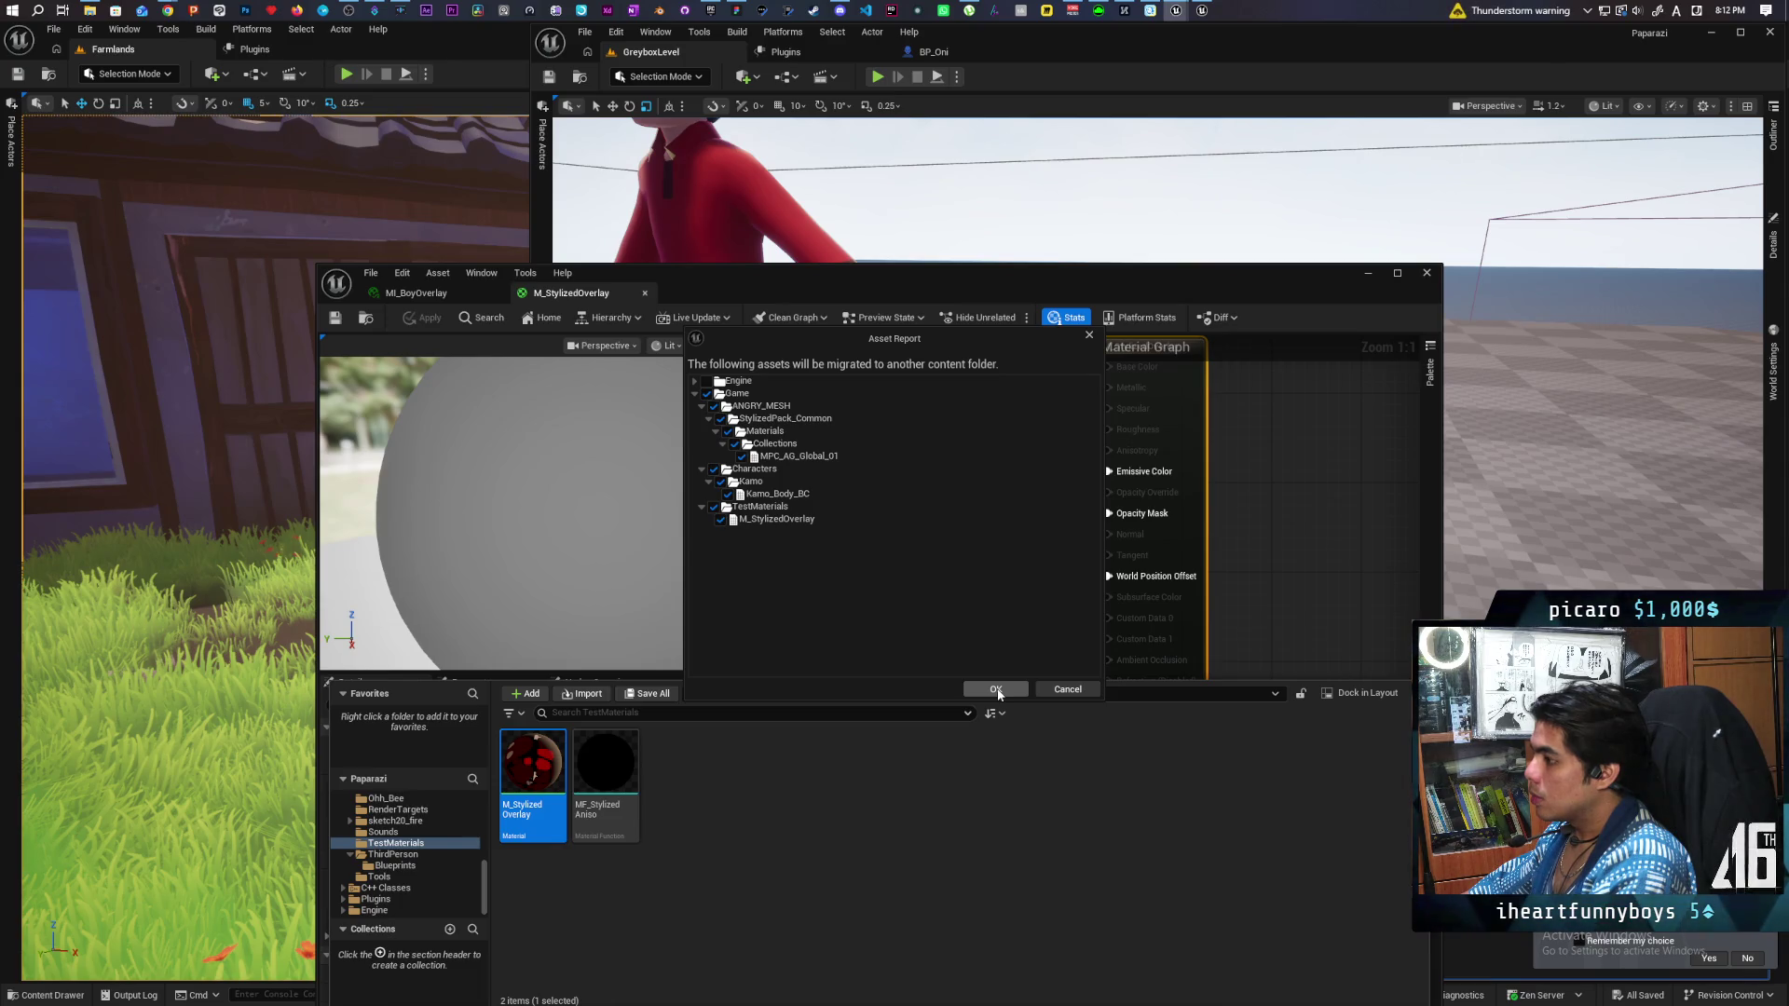
{"action": "left_click", "coordinate": [996, 690]}
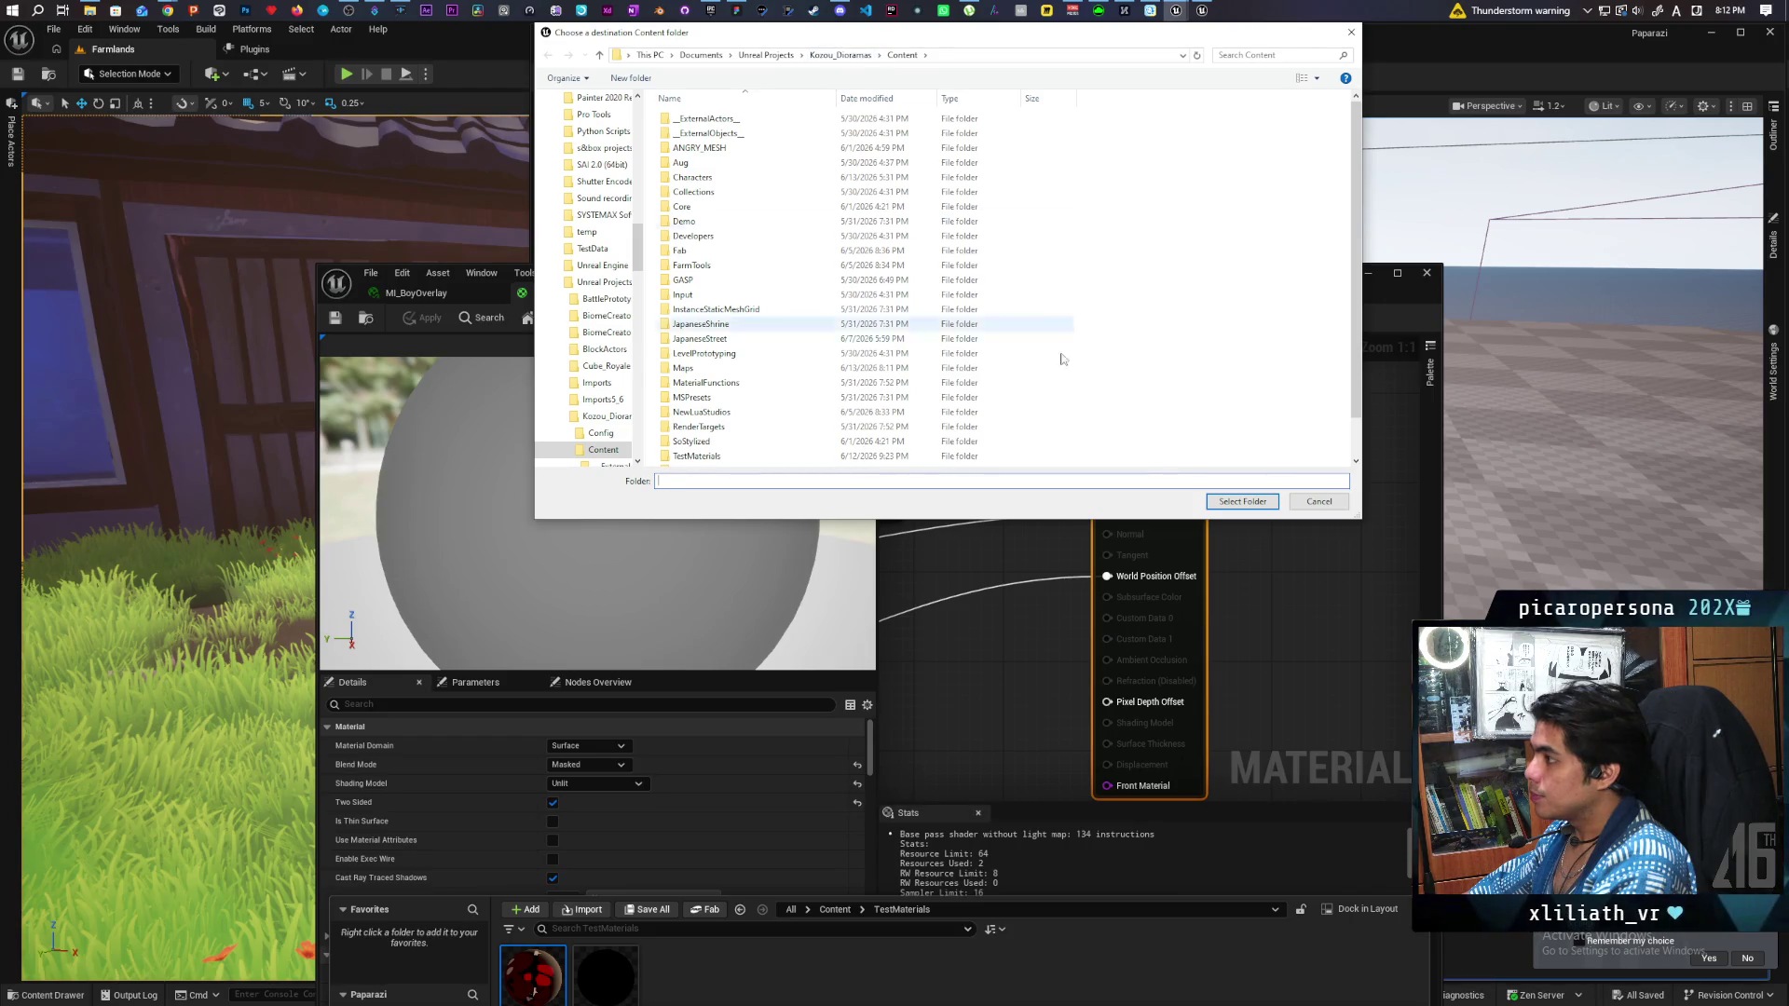
{"action": "key", "text": "Return"}
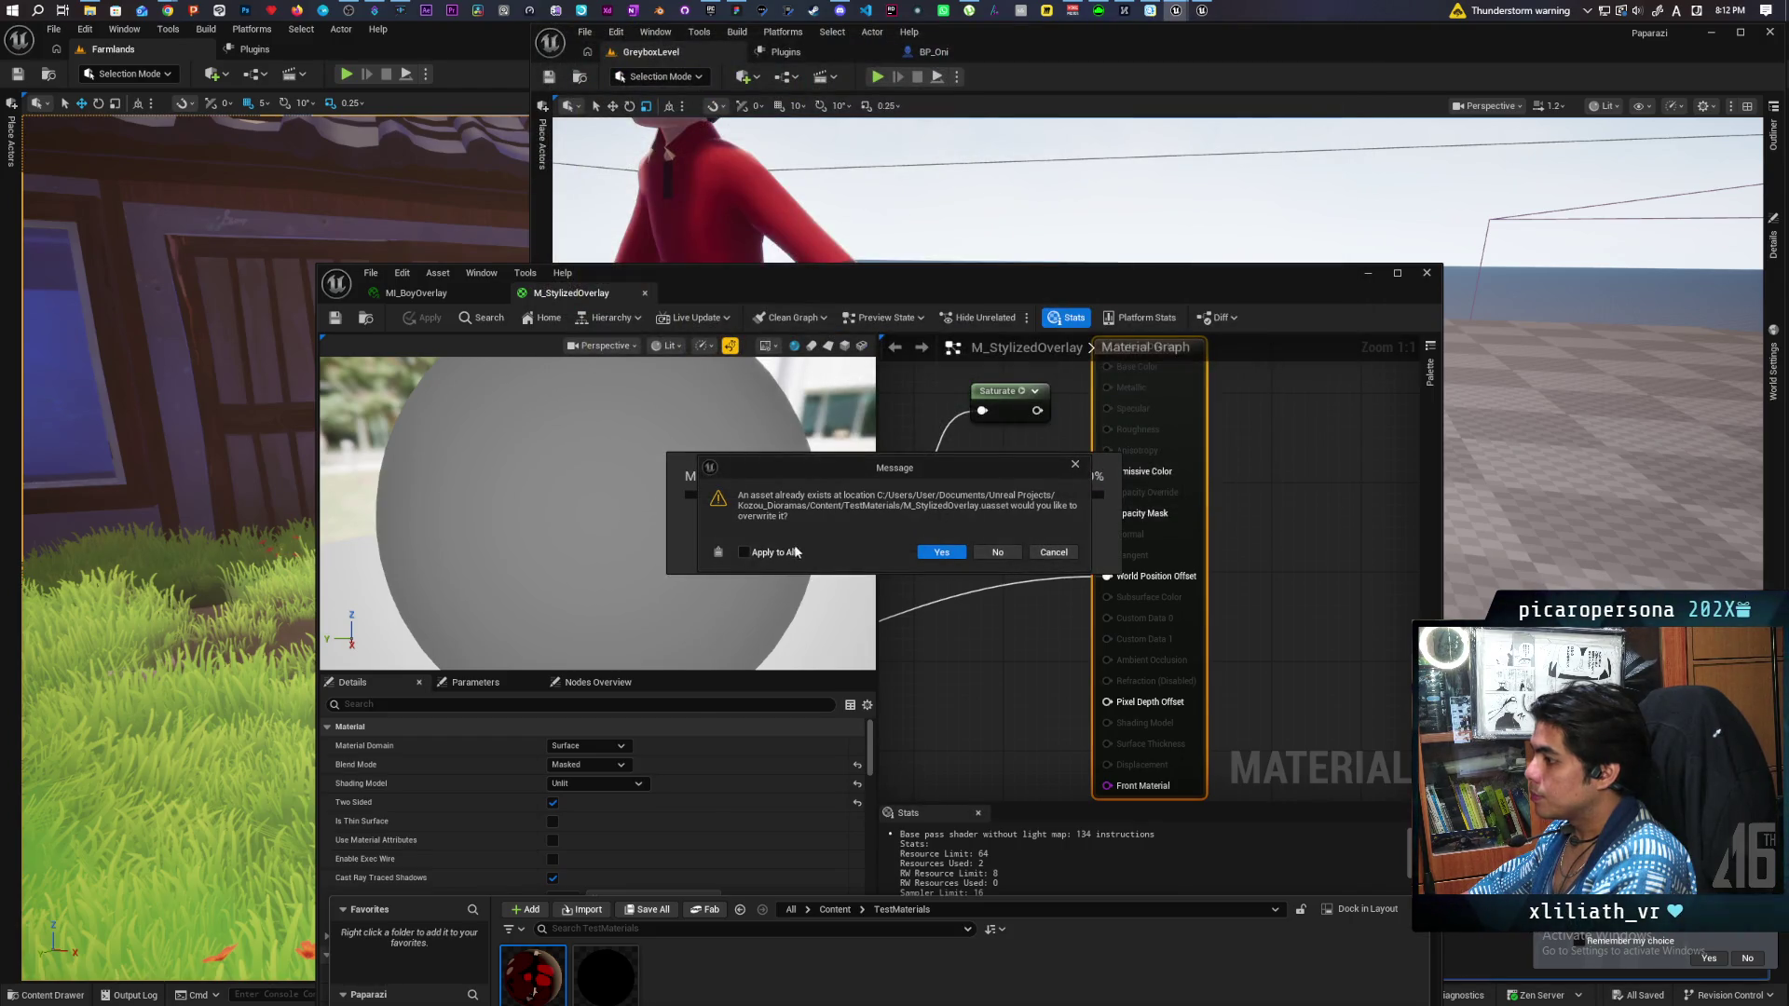
{"action": "left_click", "coordinate": [939, 552]}
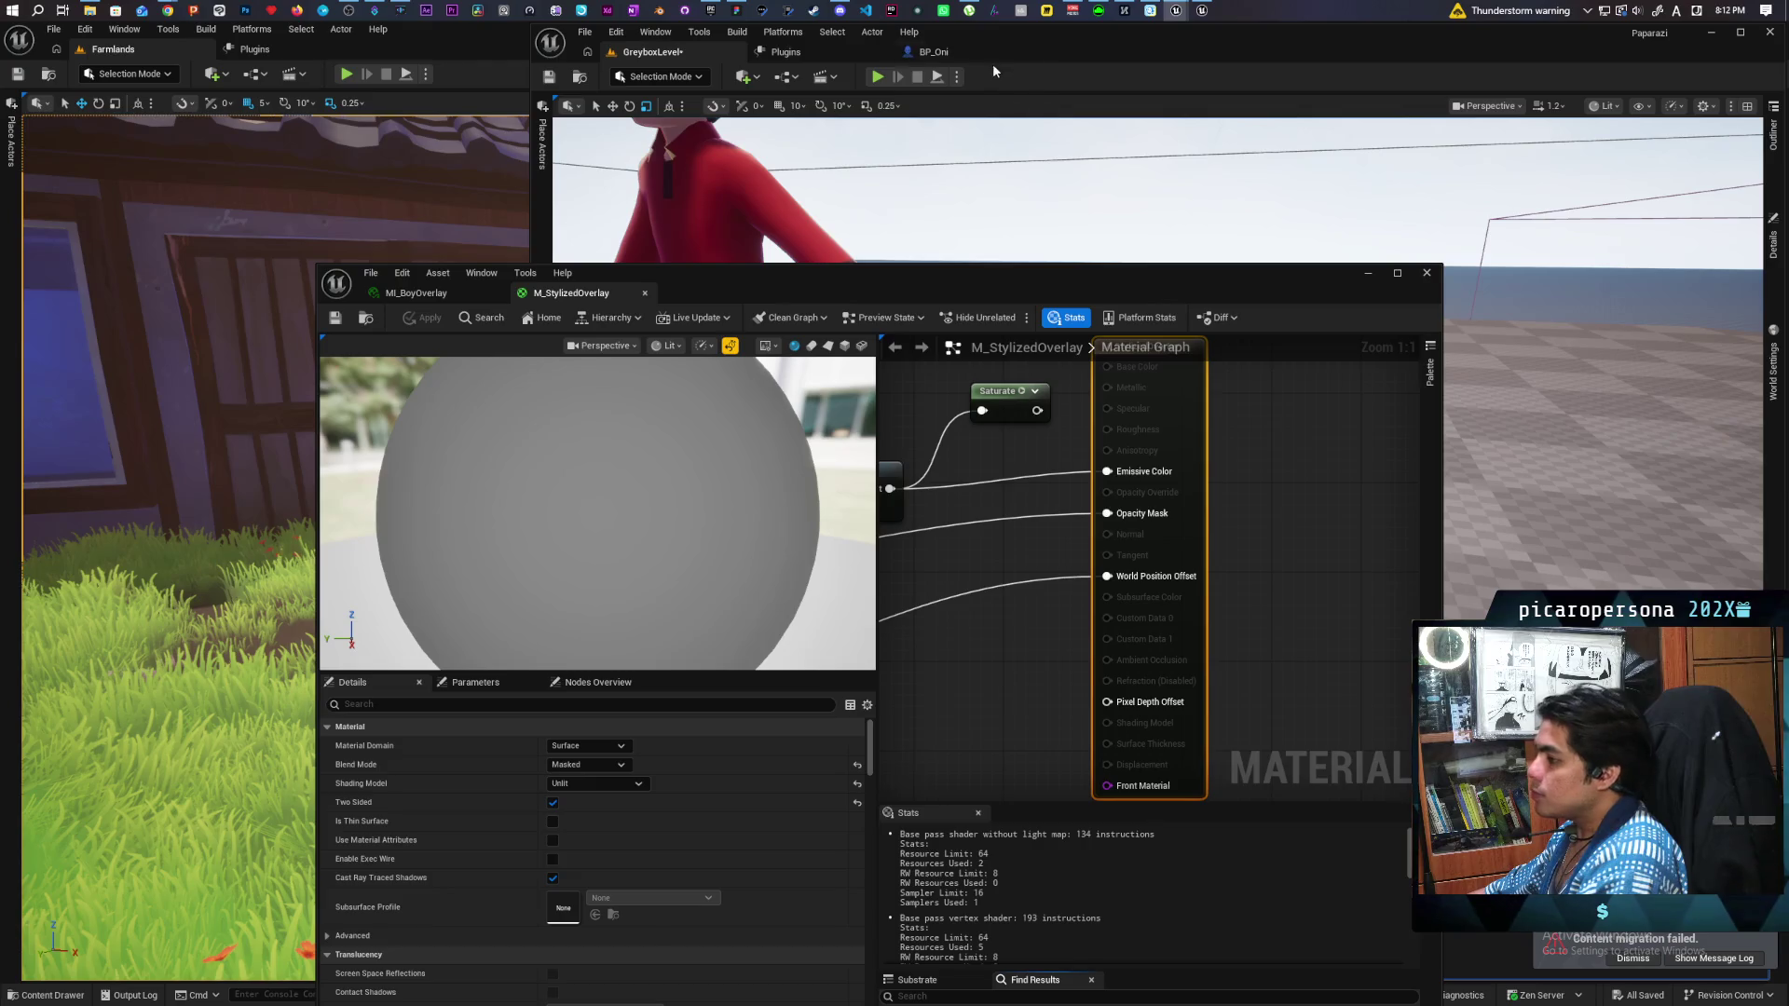
Move aside and minimize the material editor to view the outlined child in GreyboxLevel.
{"action": "mouse_move", "coordinate": [1176, 9]}
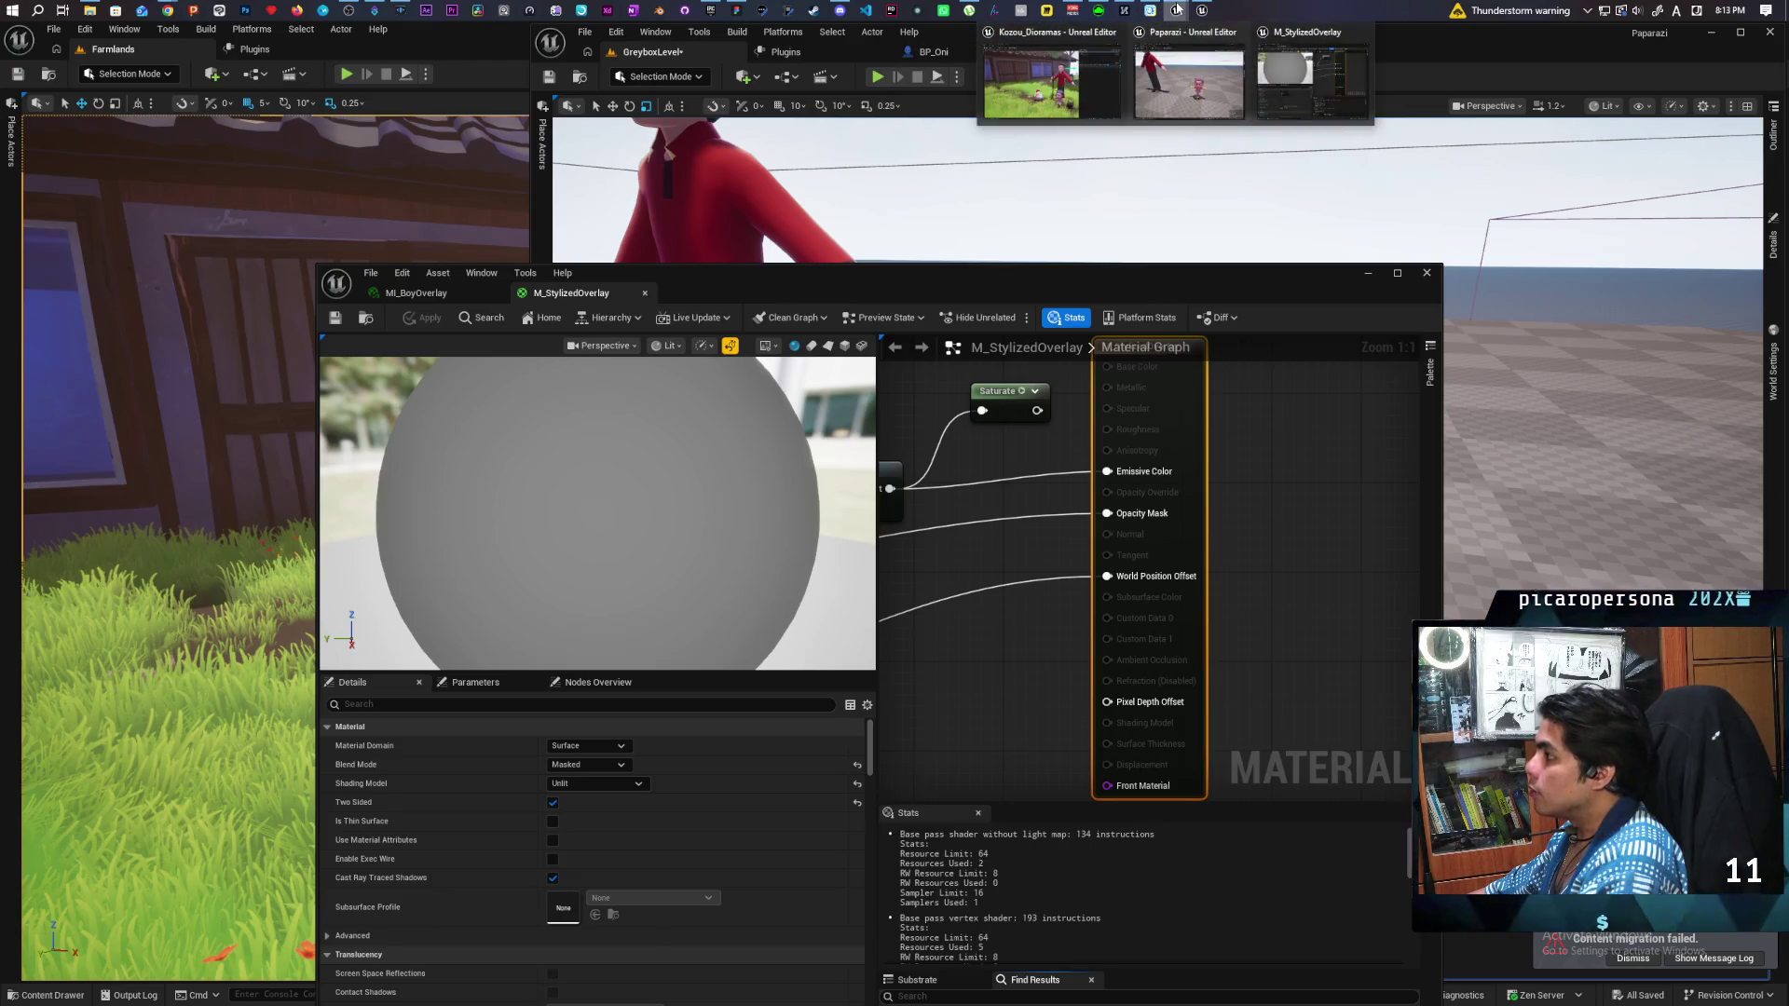
{"action": "left_click", "coordinate": [1024, 75]}
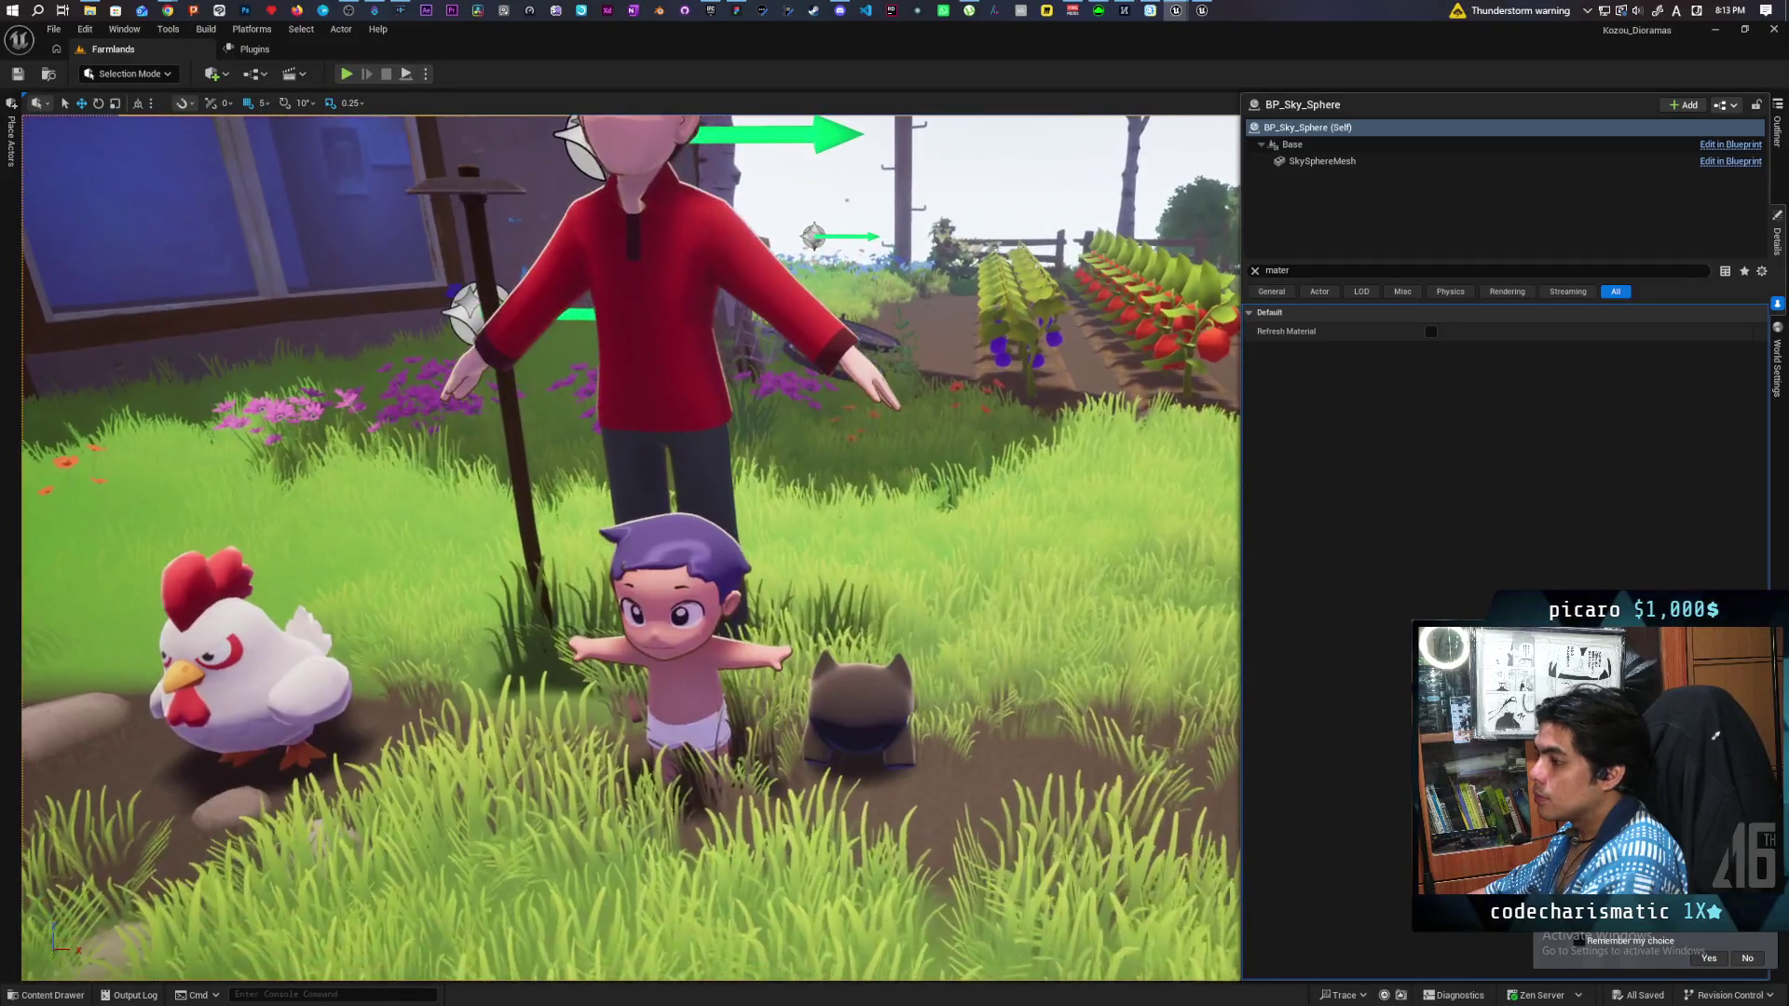
{"action": "mouse_move", "coordinate": [1175, 10]}
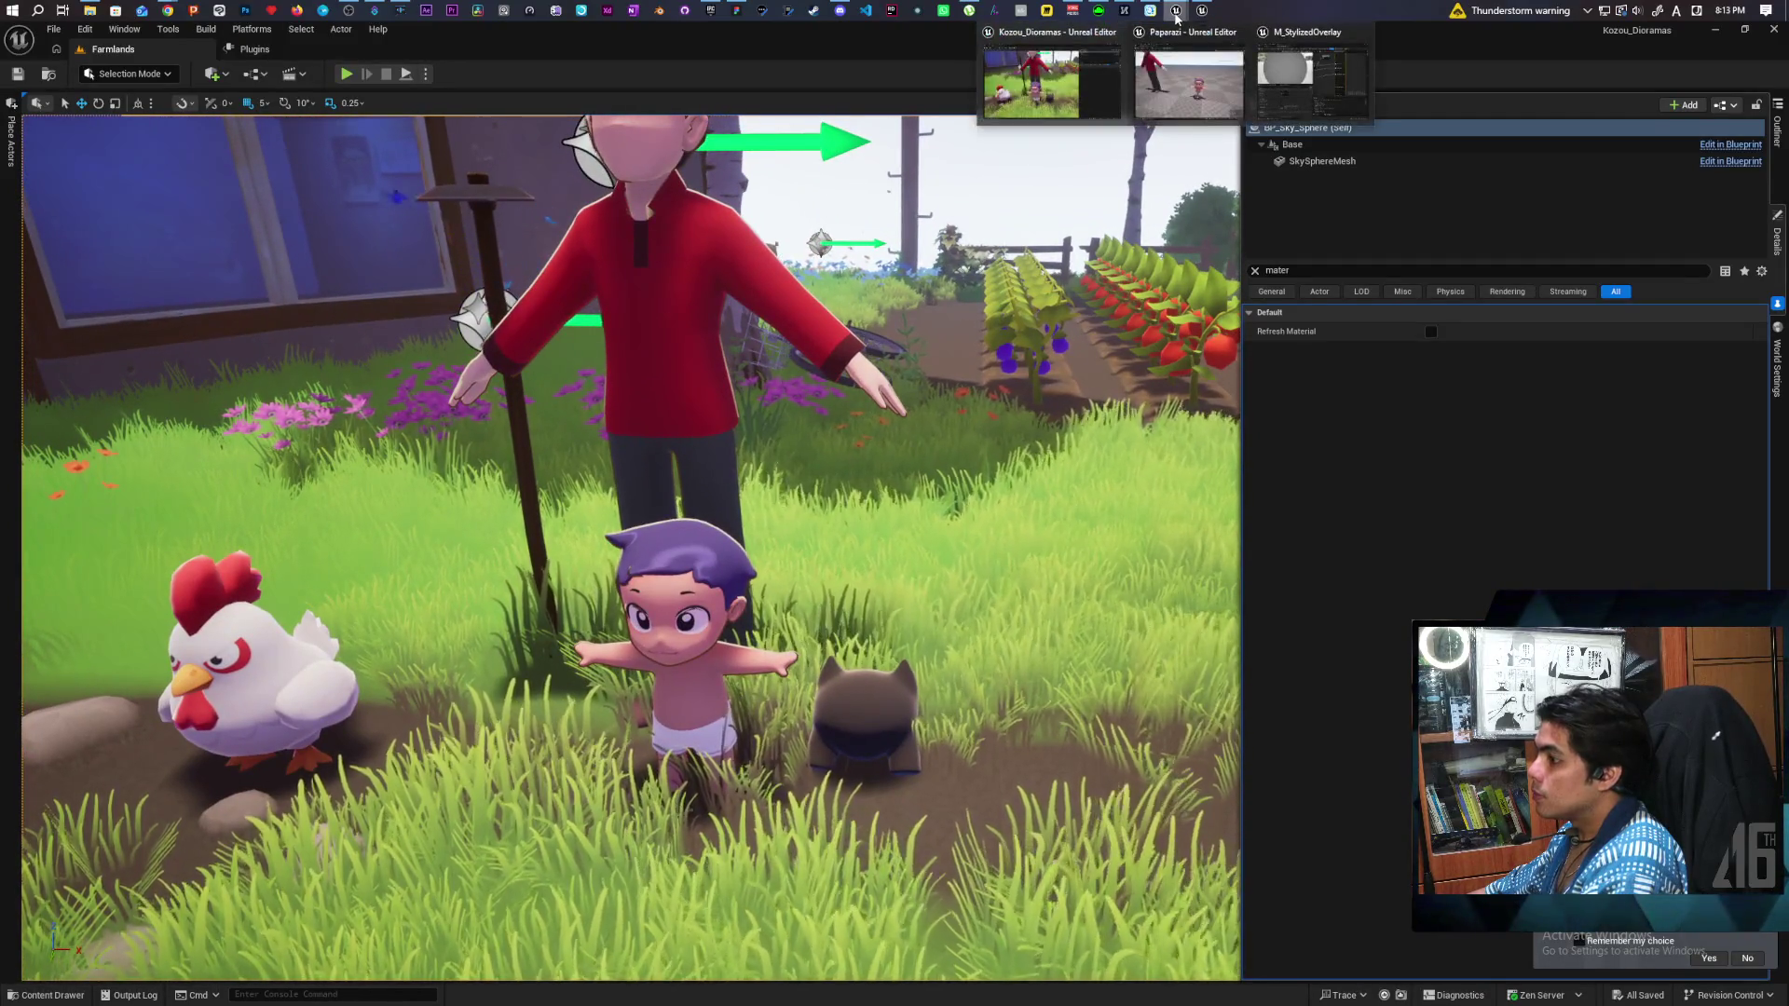
{"action": "left_click", "coordinate": [1188, 70]}
{"action": "left_click_drag", "start_coordinate": [1055, 295], "coordinate": [1104, 678]}
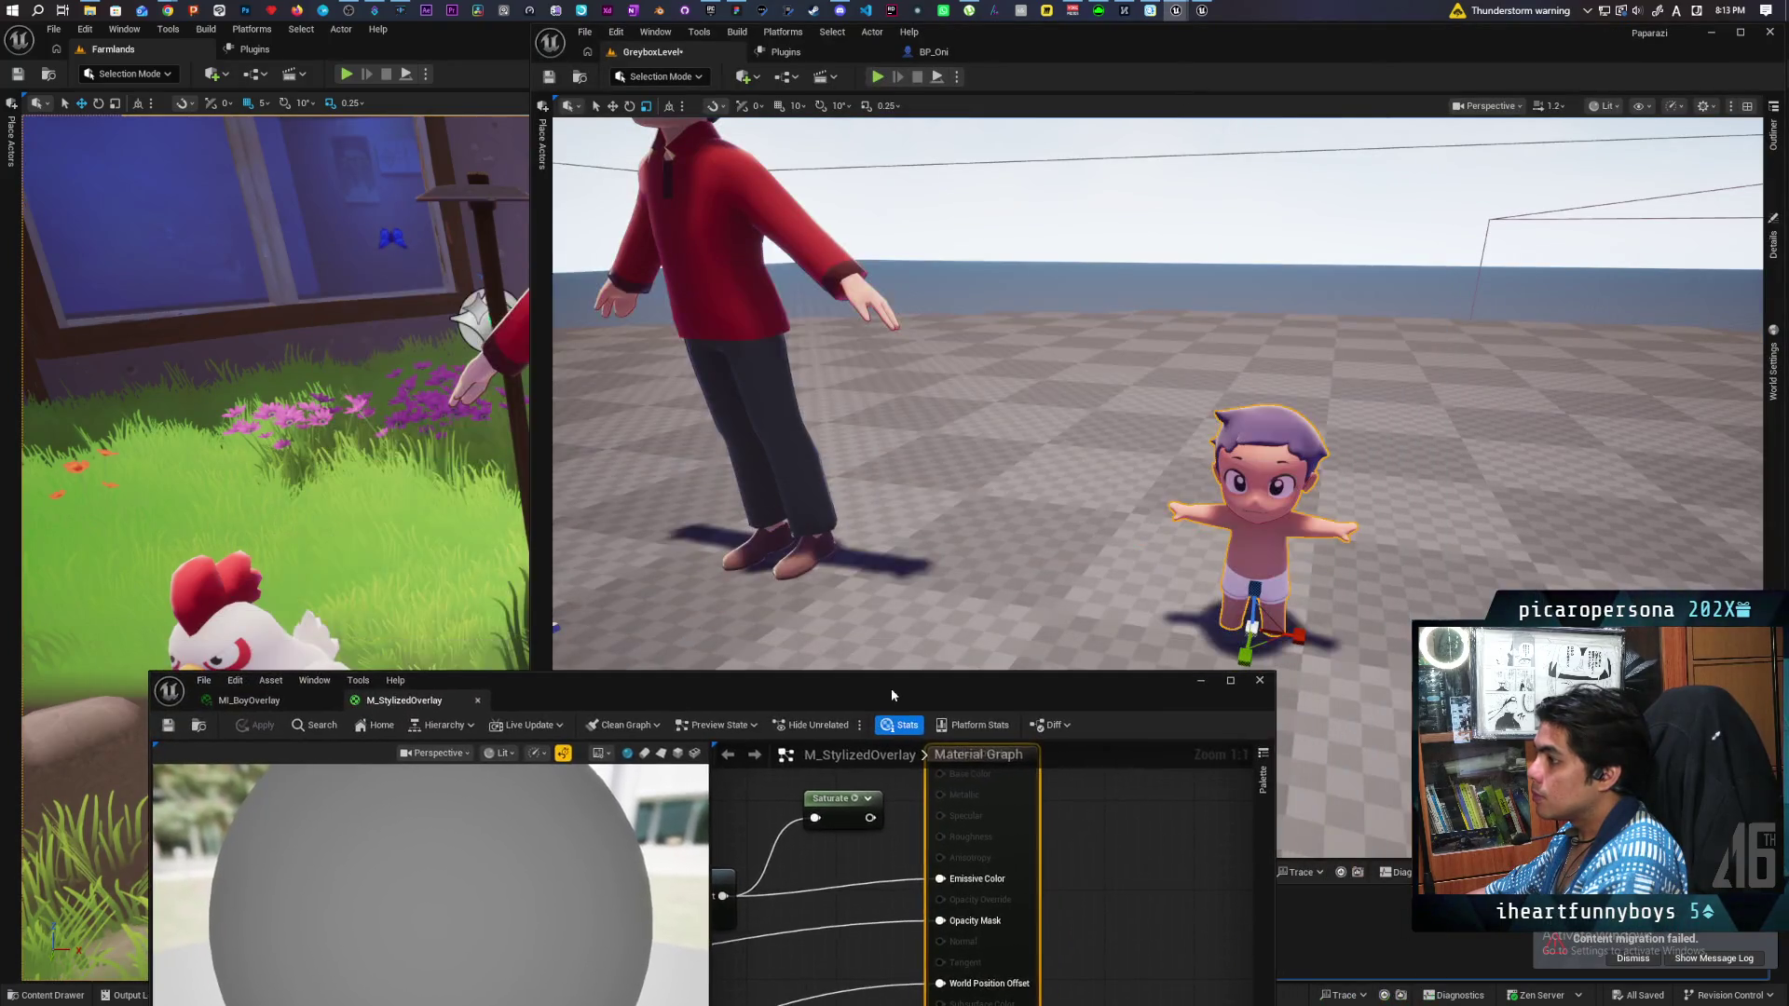
{"action": "left_click", "coordinate": [1236, 673]}
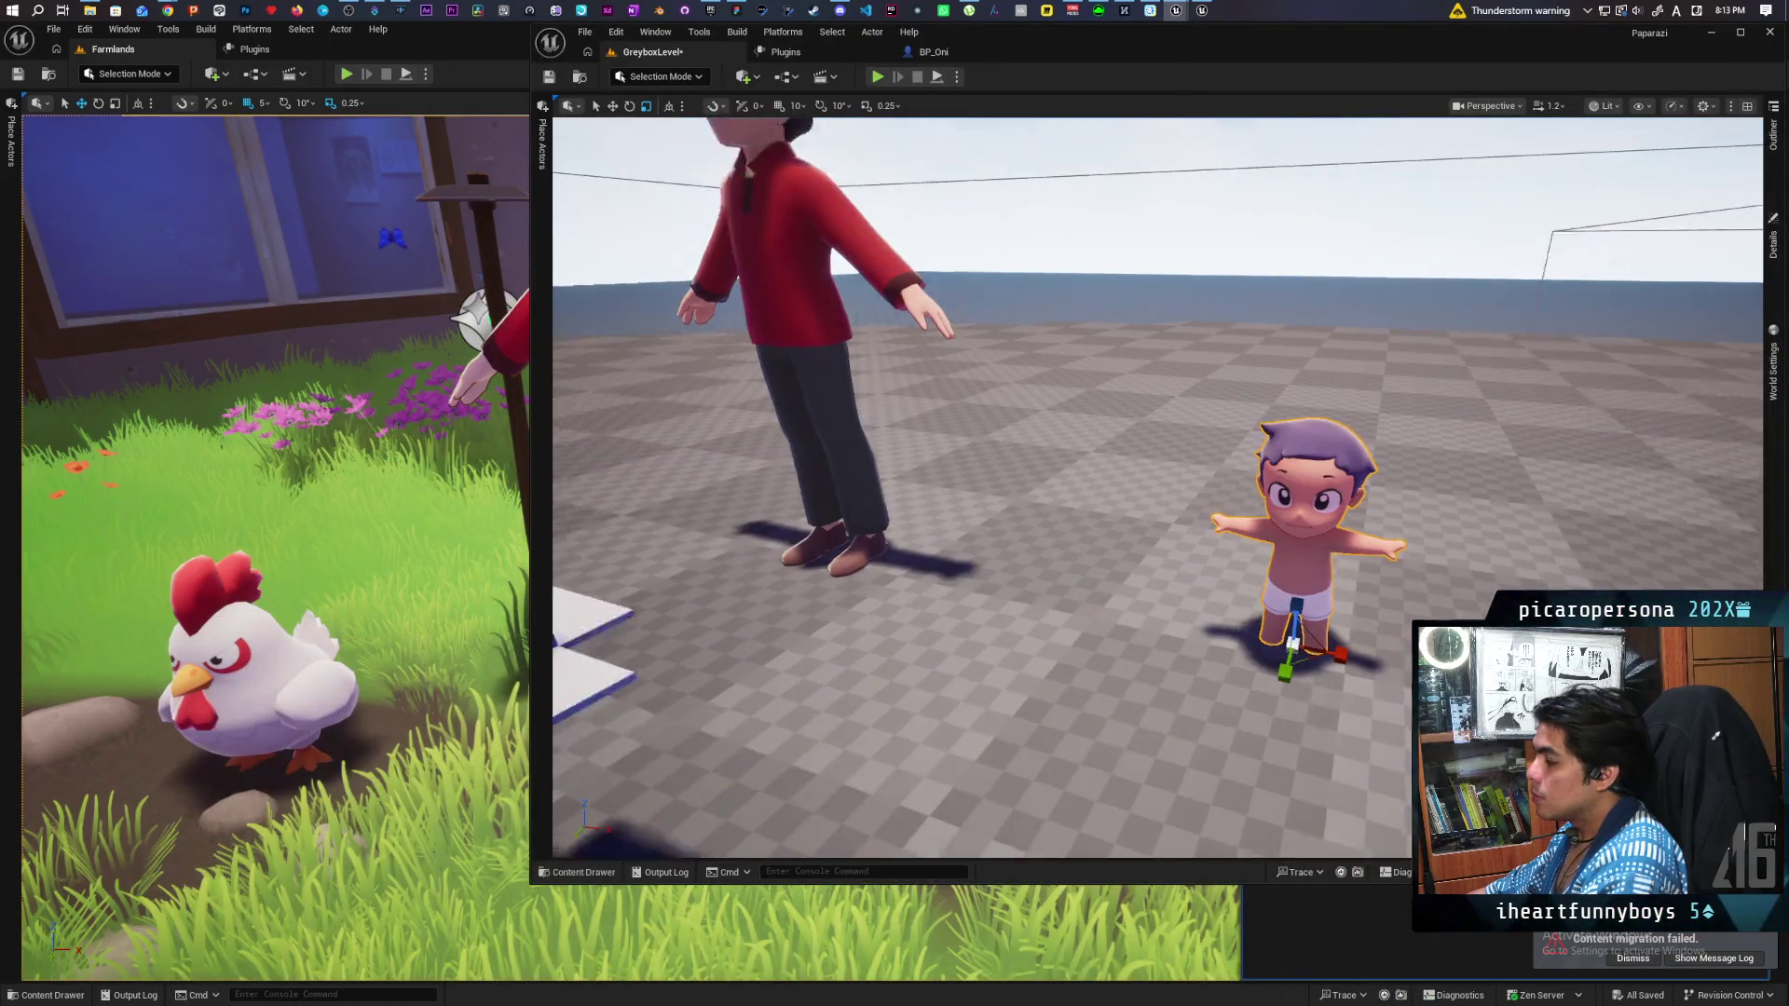
{"action": "mouse_move", "coordinate": [1166, 294]}
{"action": "left_mouse_down"}
{"action": "mouse_move", "coordinate": [1197, 368]}
{"action": "mouse_move", "coordinate": [1127, 371]}
{"action": "left_mouse_up"}
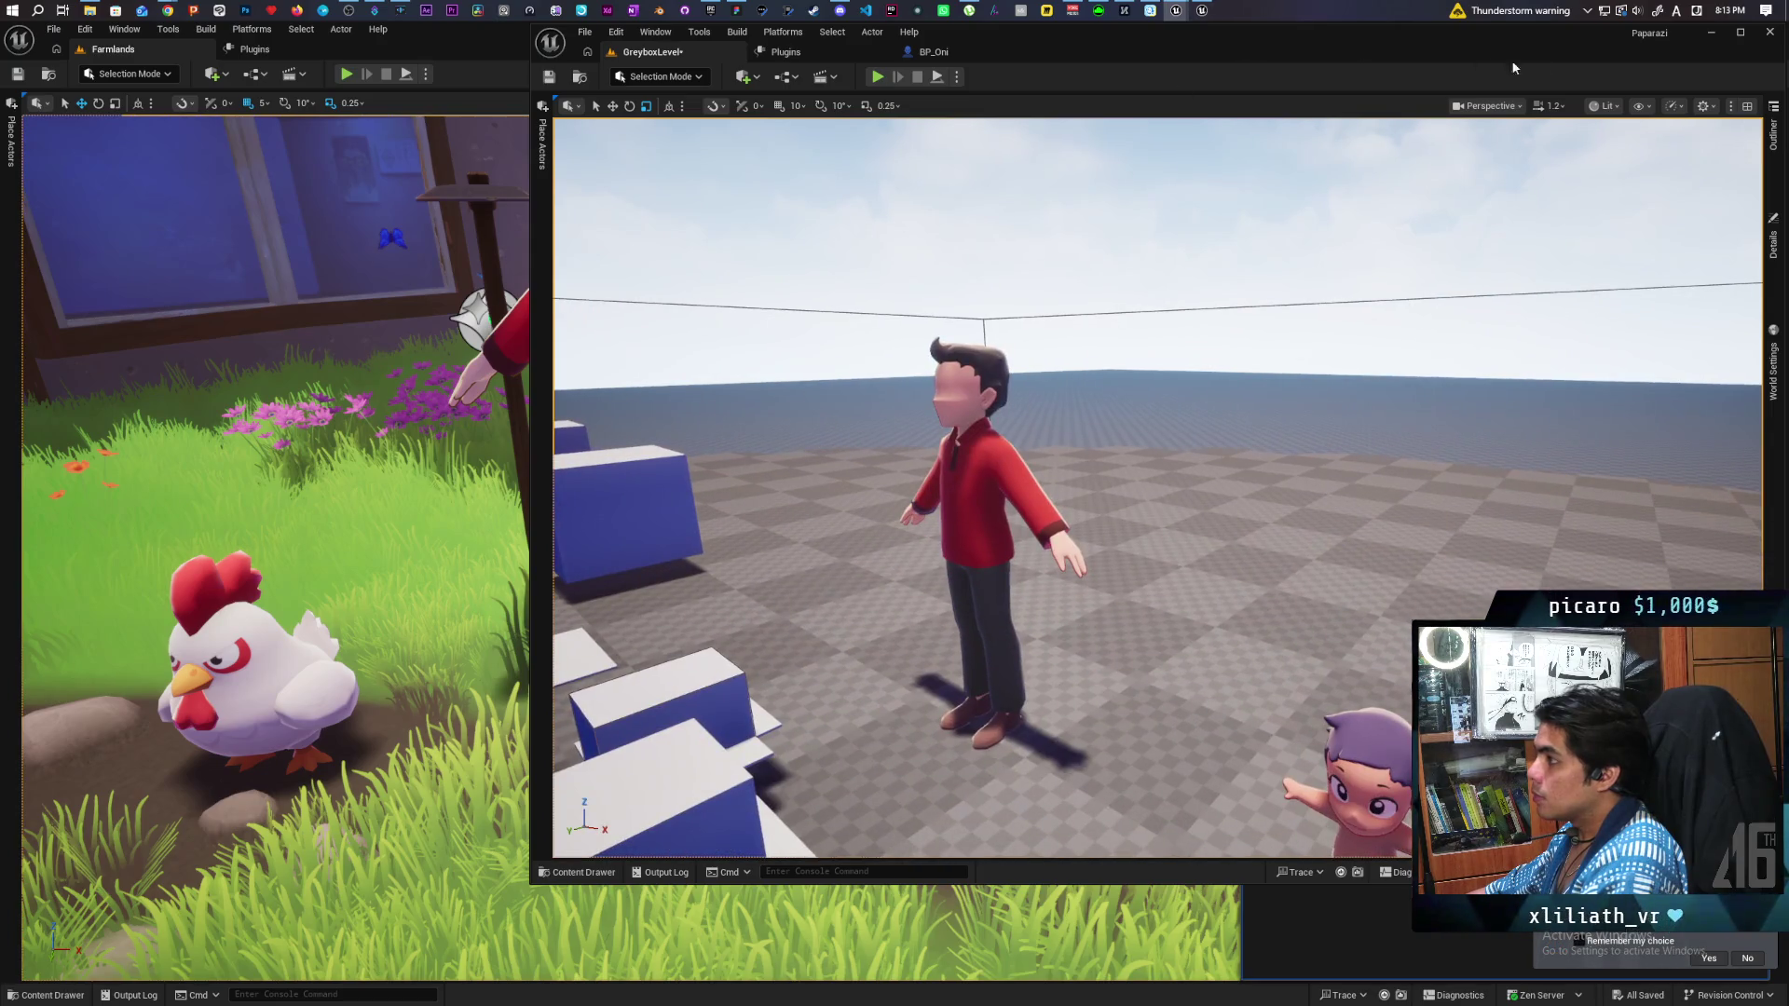
Minimize GreyboxLevel to return to Farmlands and open the ground's context menu.
{"action": "left_click", "coordinate": [1711, 39]}
{"action": "scroll", "coordinate": [969, 631], "scroll_direction": "down", "scroll_amount": 5}
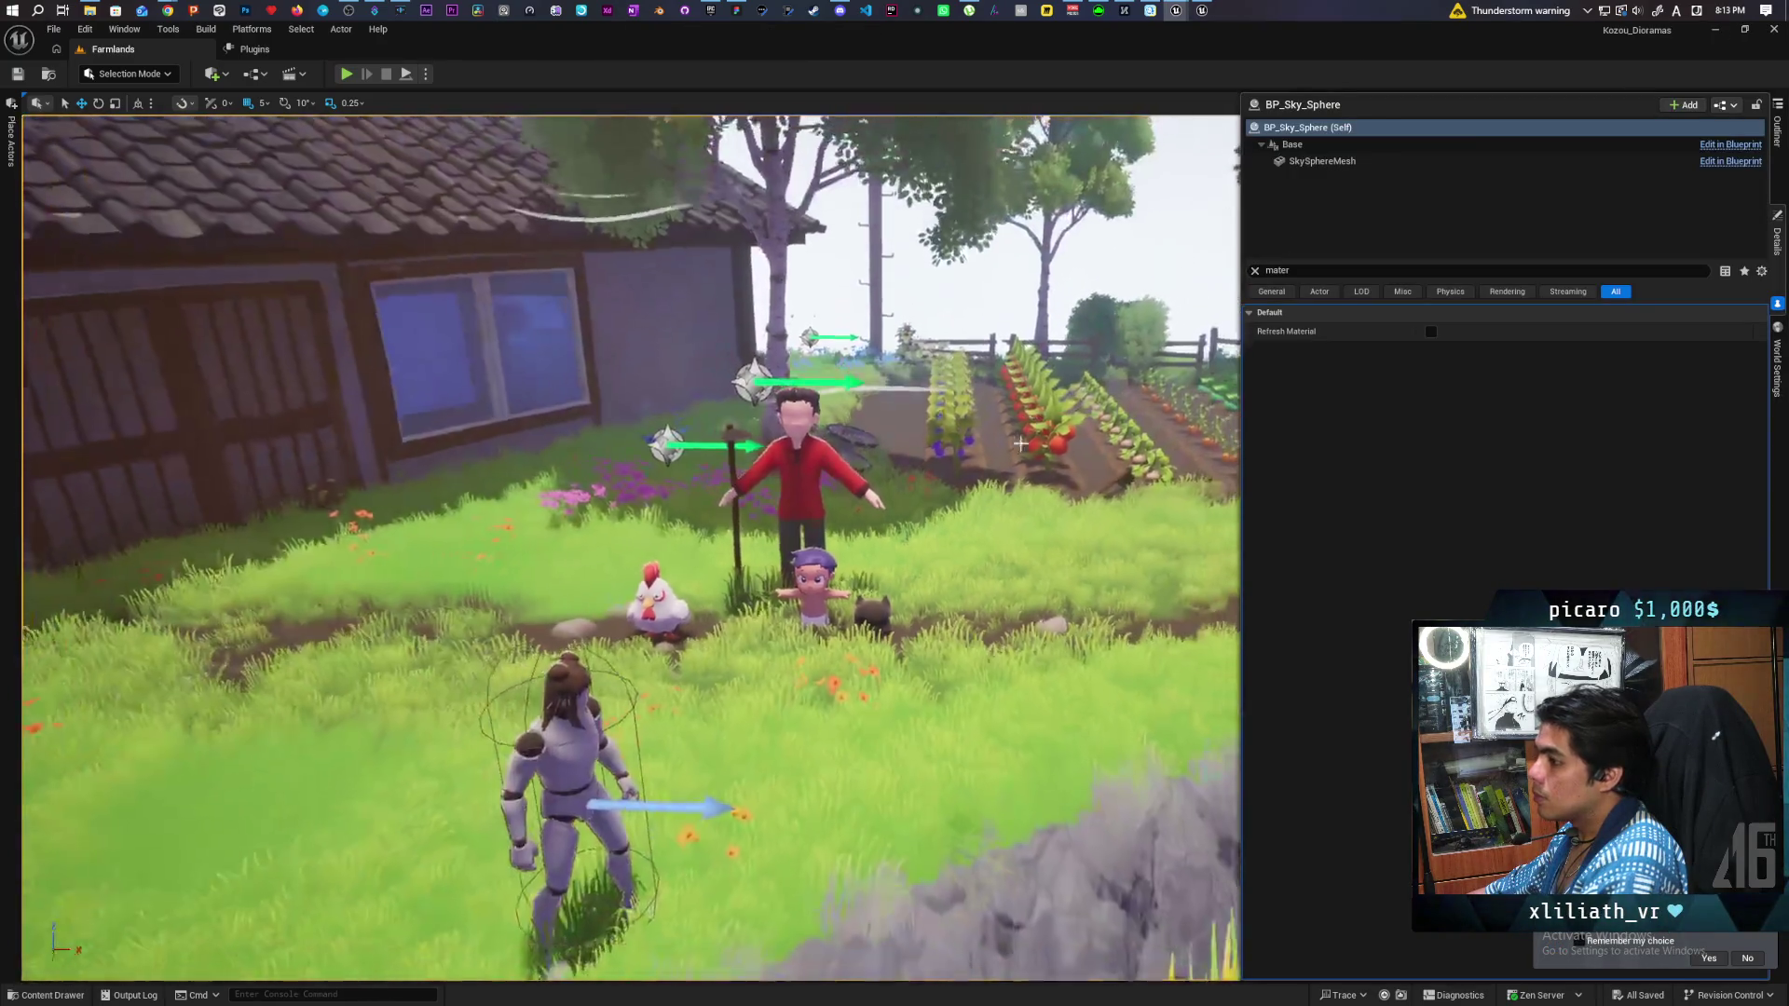
{"action": "right_click", "coordinate": [975, 596]}
Play from here, run past the house wall to the farmer and chickens, then stop.
{"action": "left_click", "coordinate": [1010, 583]}
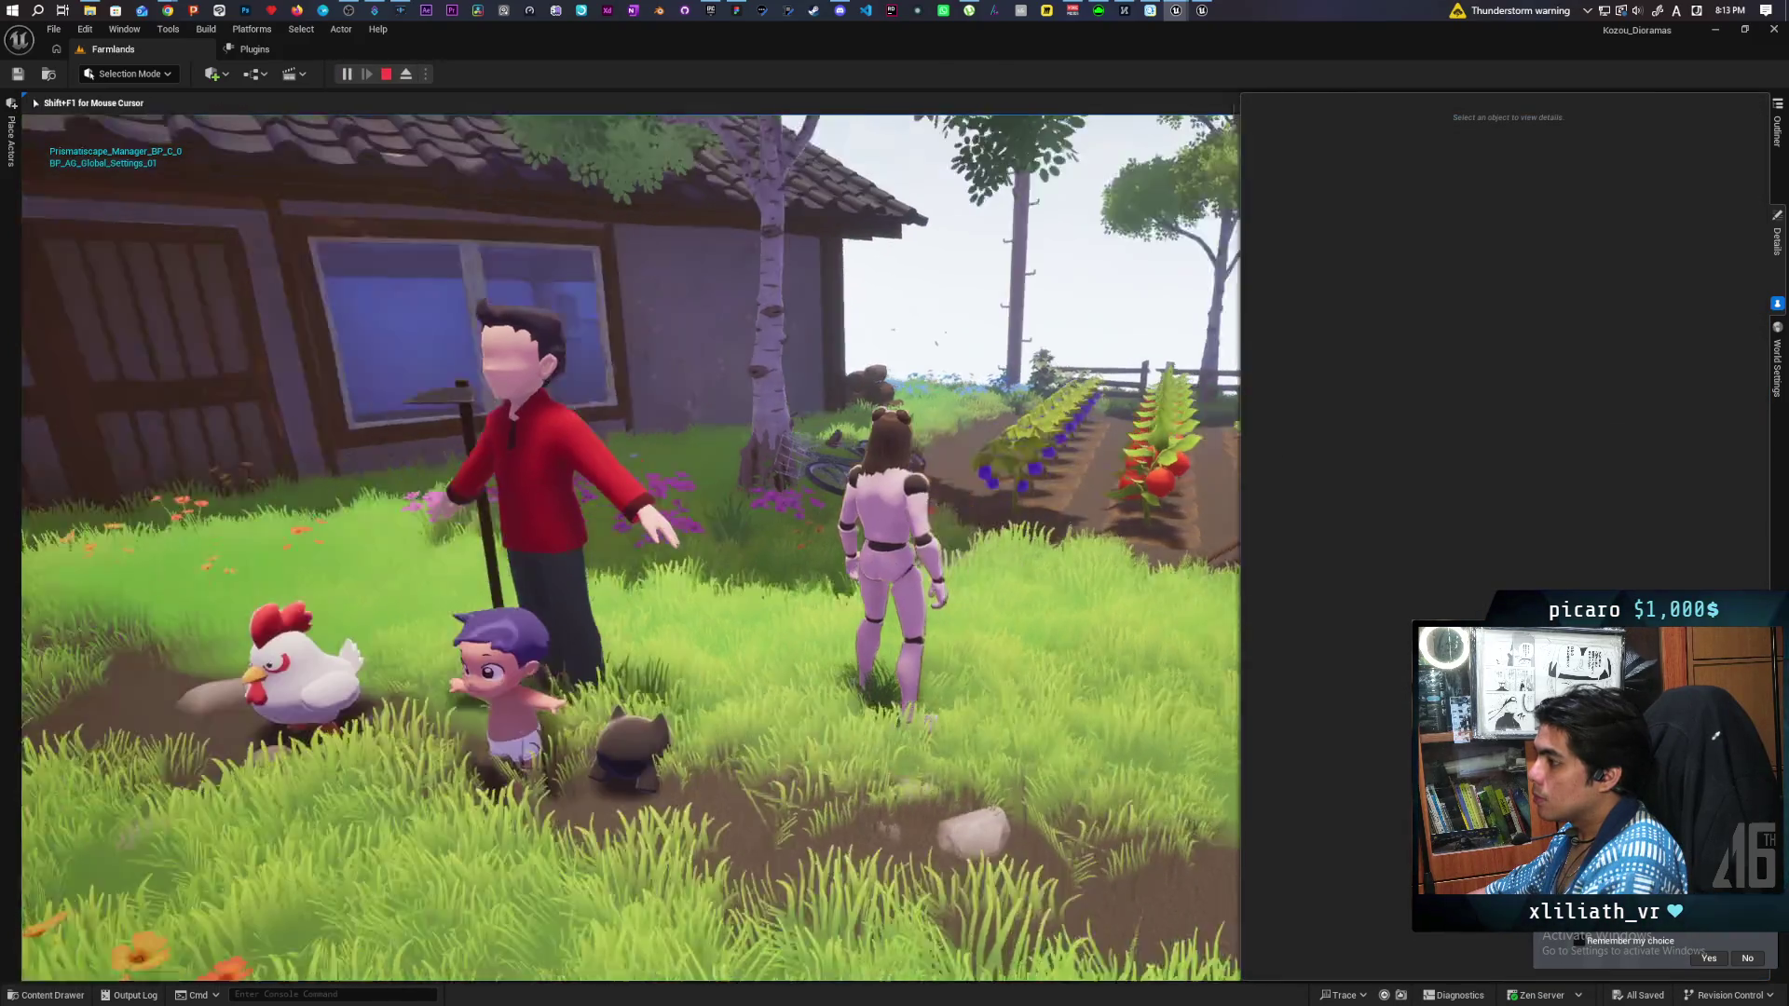
{"action": "key", "text": "w"}
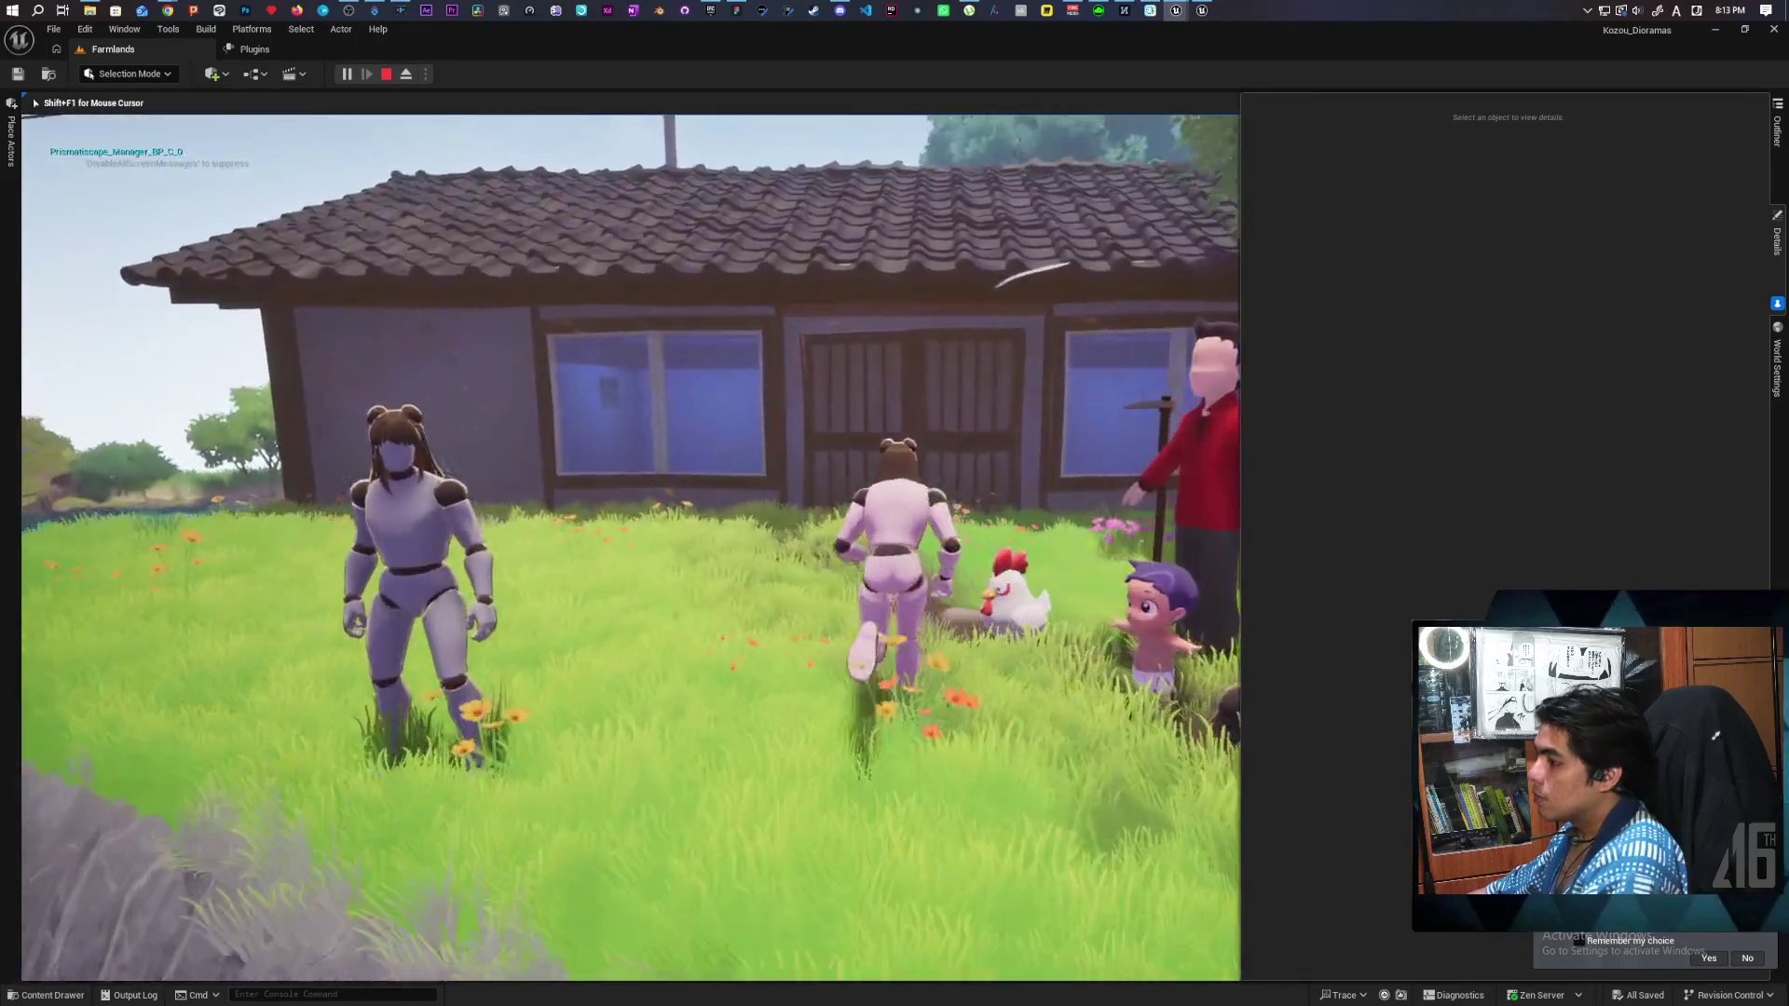
{"action": "key", "text": "d"}
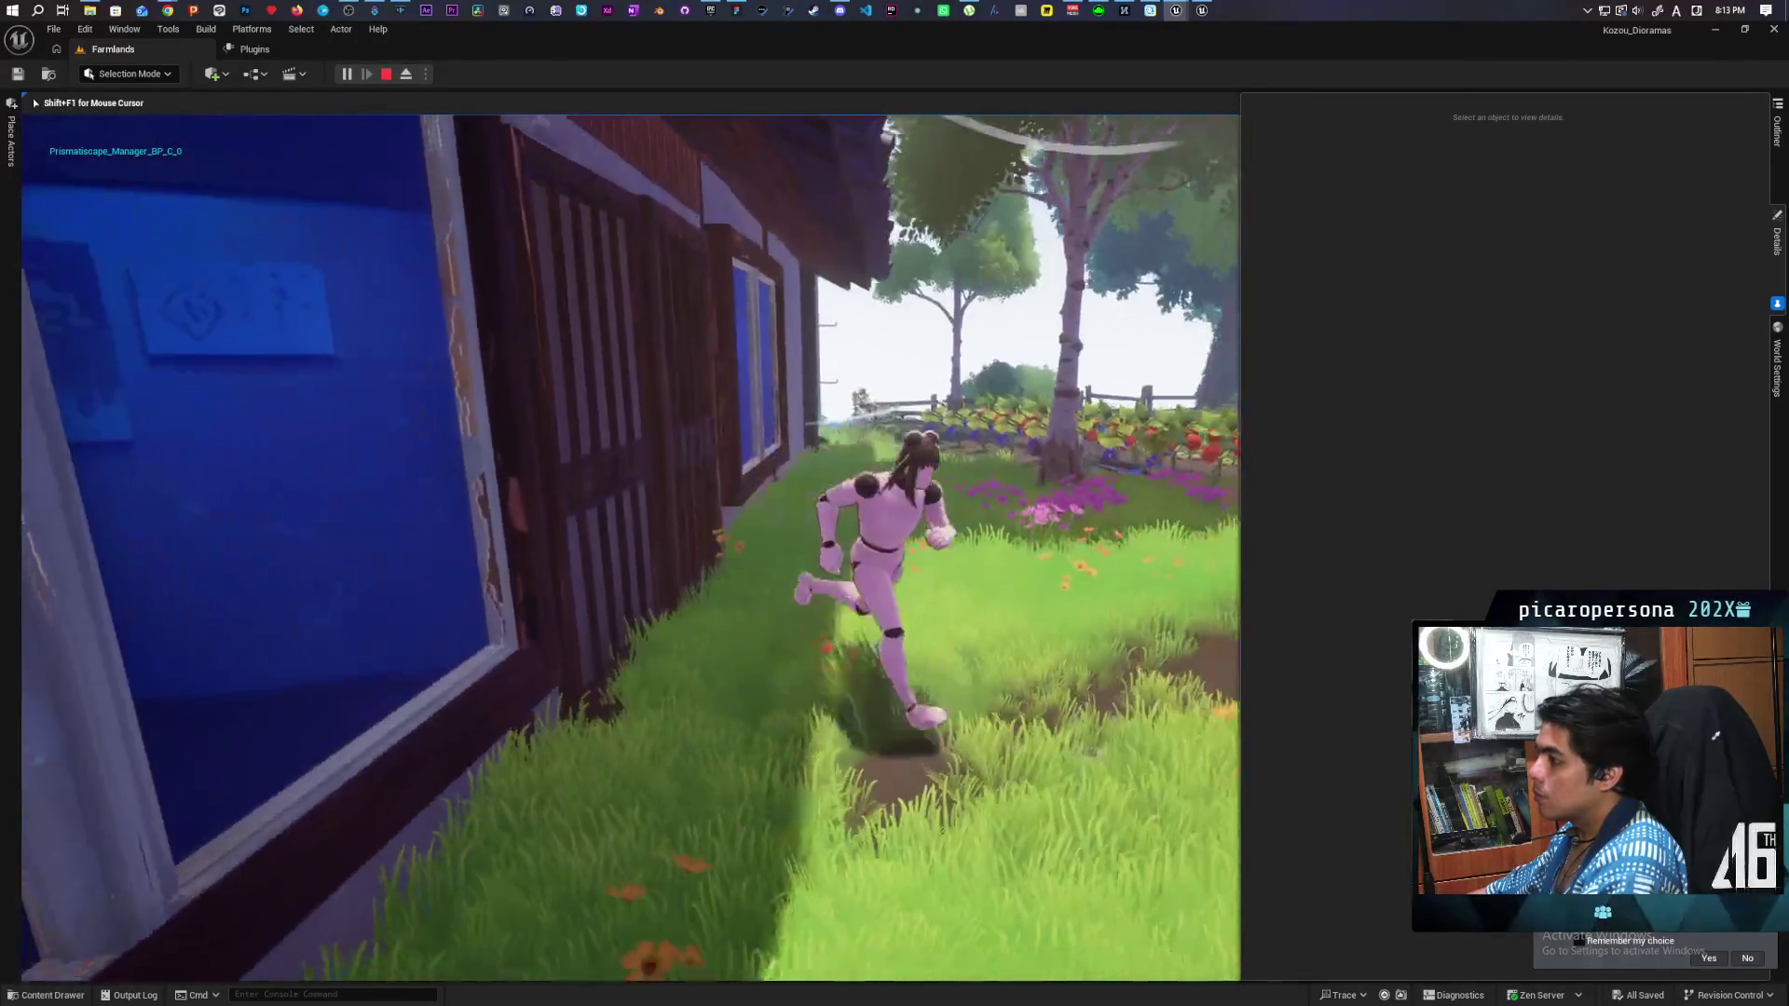
{"action": "key", "text": "w"}
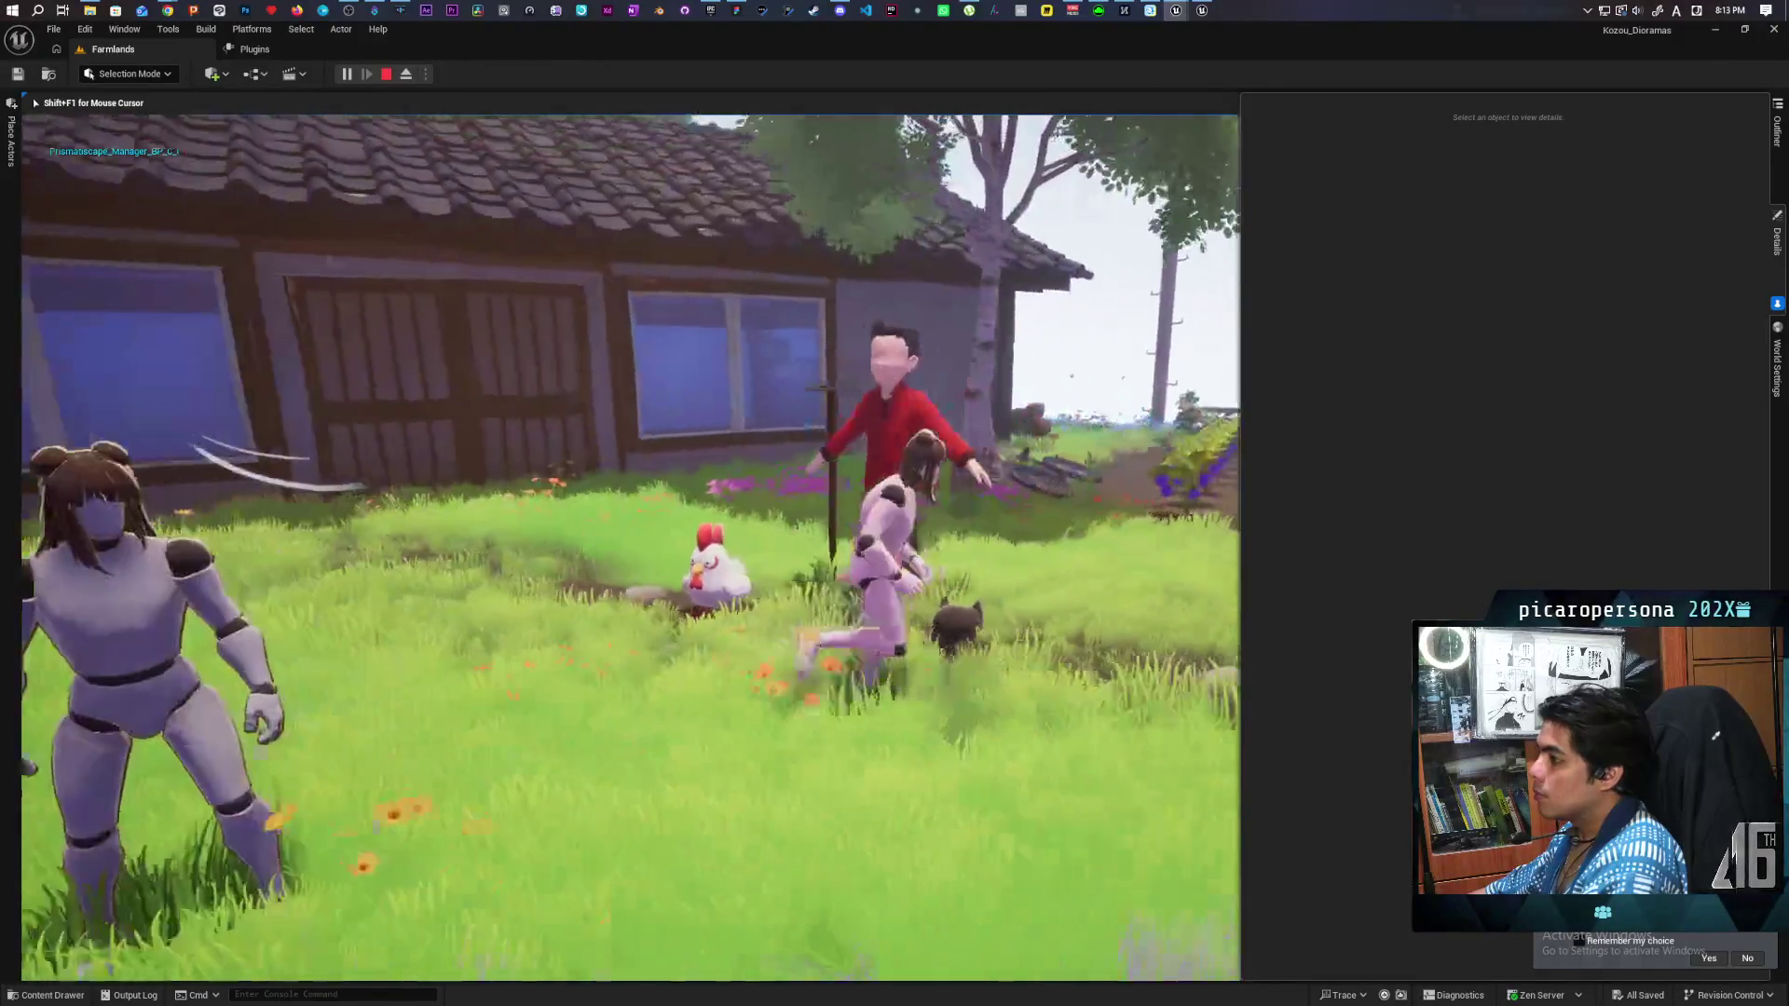
{"action": "key", "text": "w"}
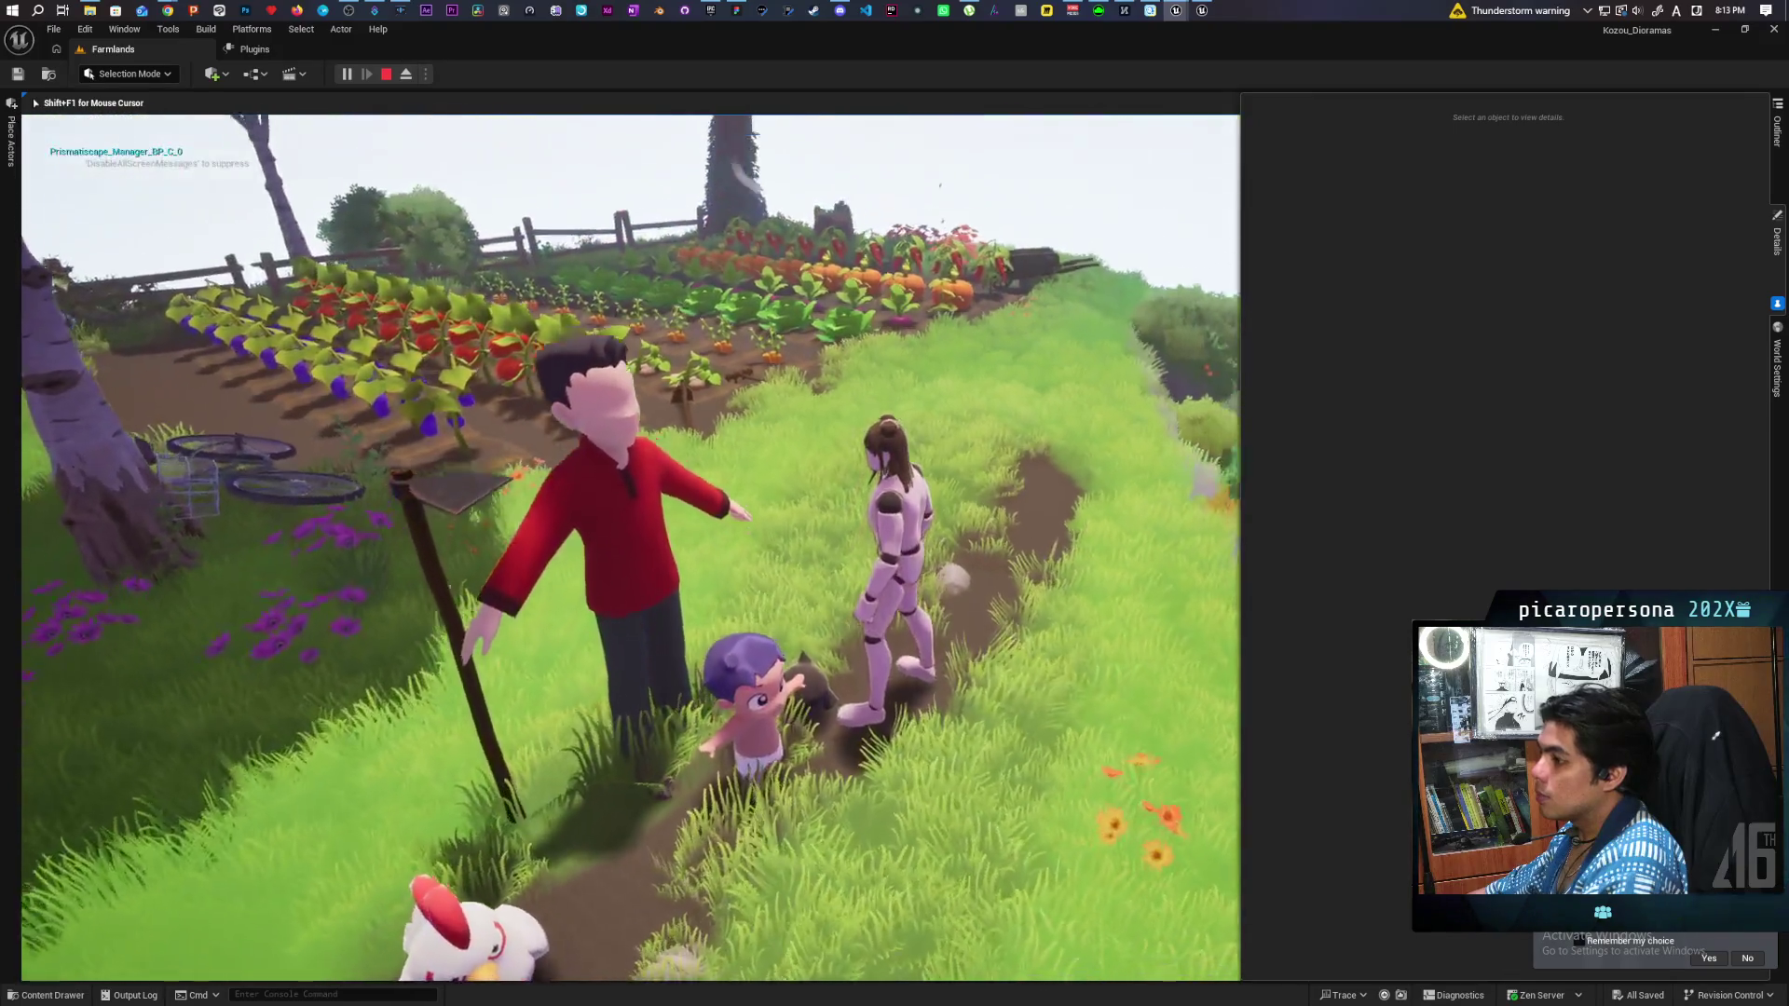
{"action": "key", "text": "Escape"}
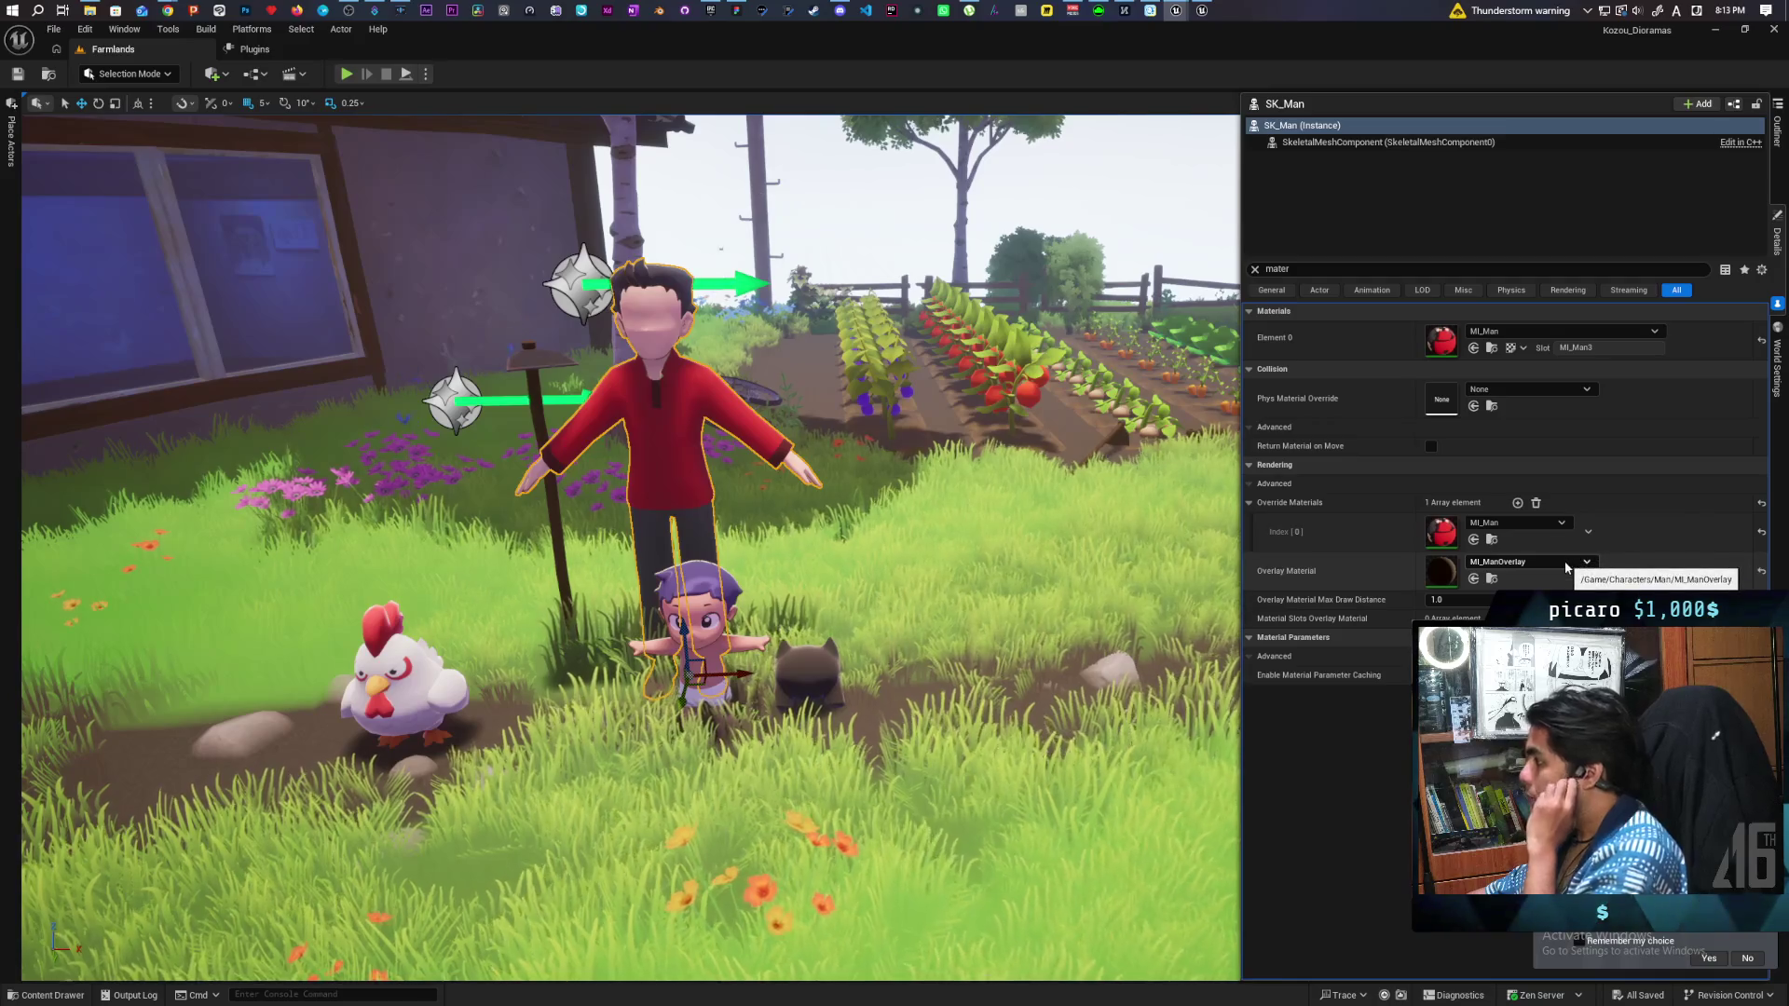
Set Overlay Material Max Draw Distance to 0 on the farmer SK_Man and the child SK_Kamo.
{"action": "left_click", "coordinate": [1453, 599]}
{"action": "type", "text": "0"}
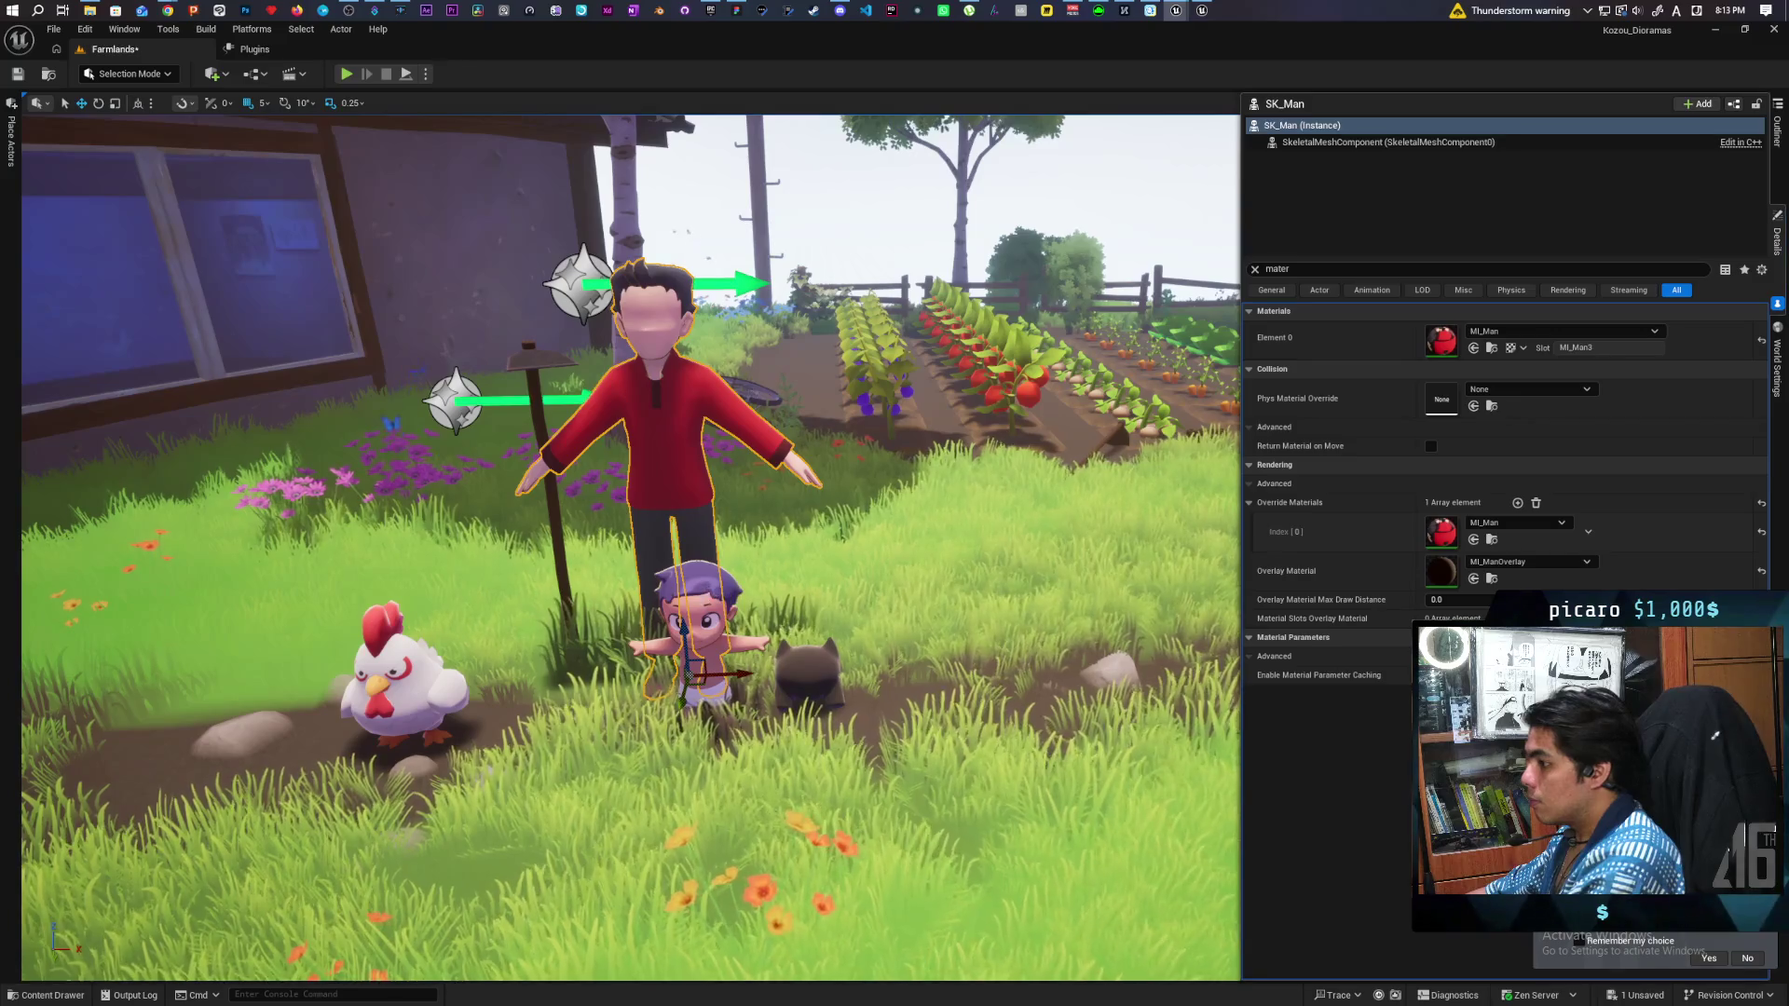
{"action": "left_click", "coordinate": [698, 619]}
{"action": "left_click", "coordinate": [1761, 561]}
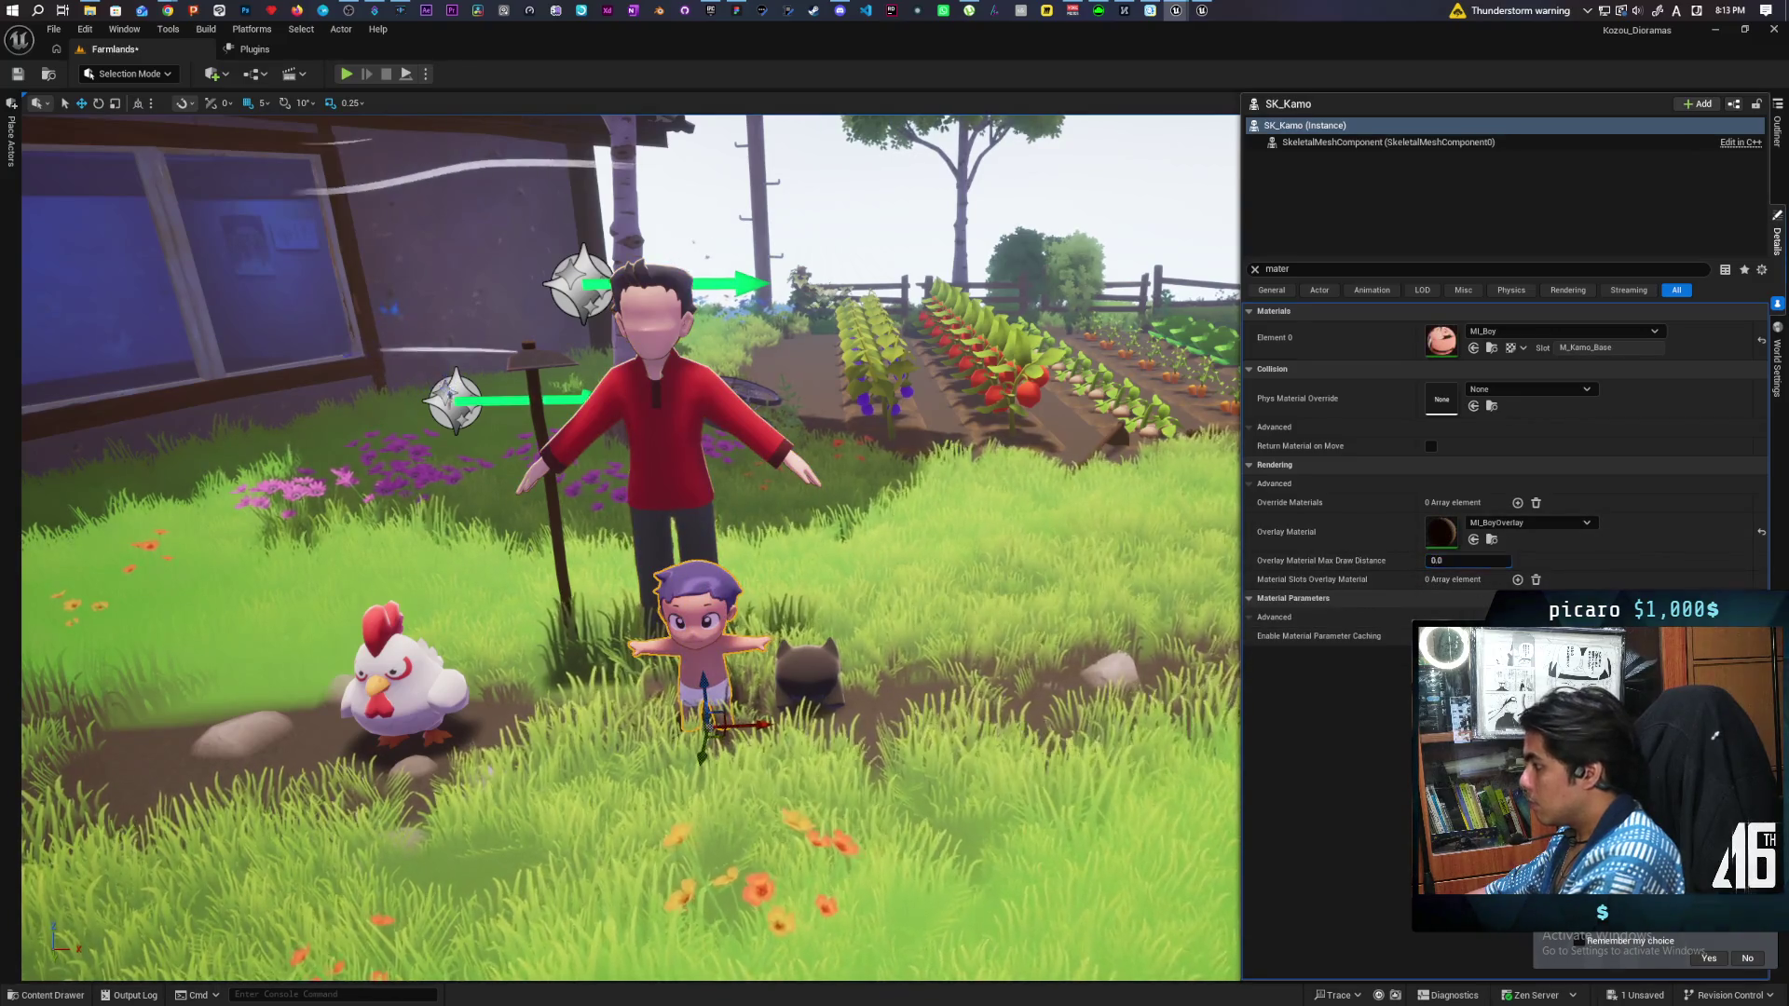
Save the Farmlands level and Play From Here at a spot in the scene.
{"action": "key", "text": "ctrl+s"}
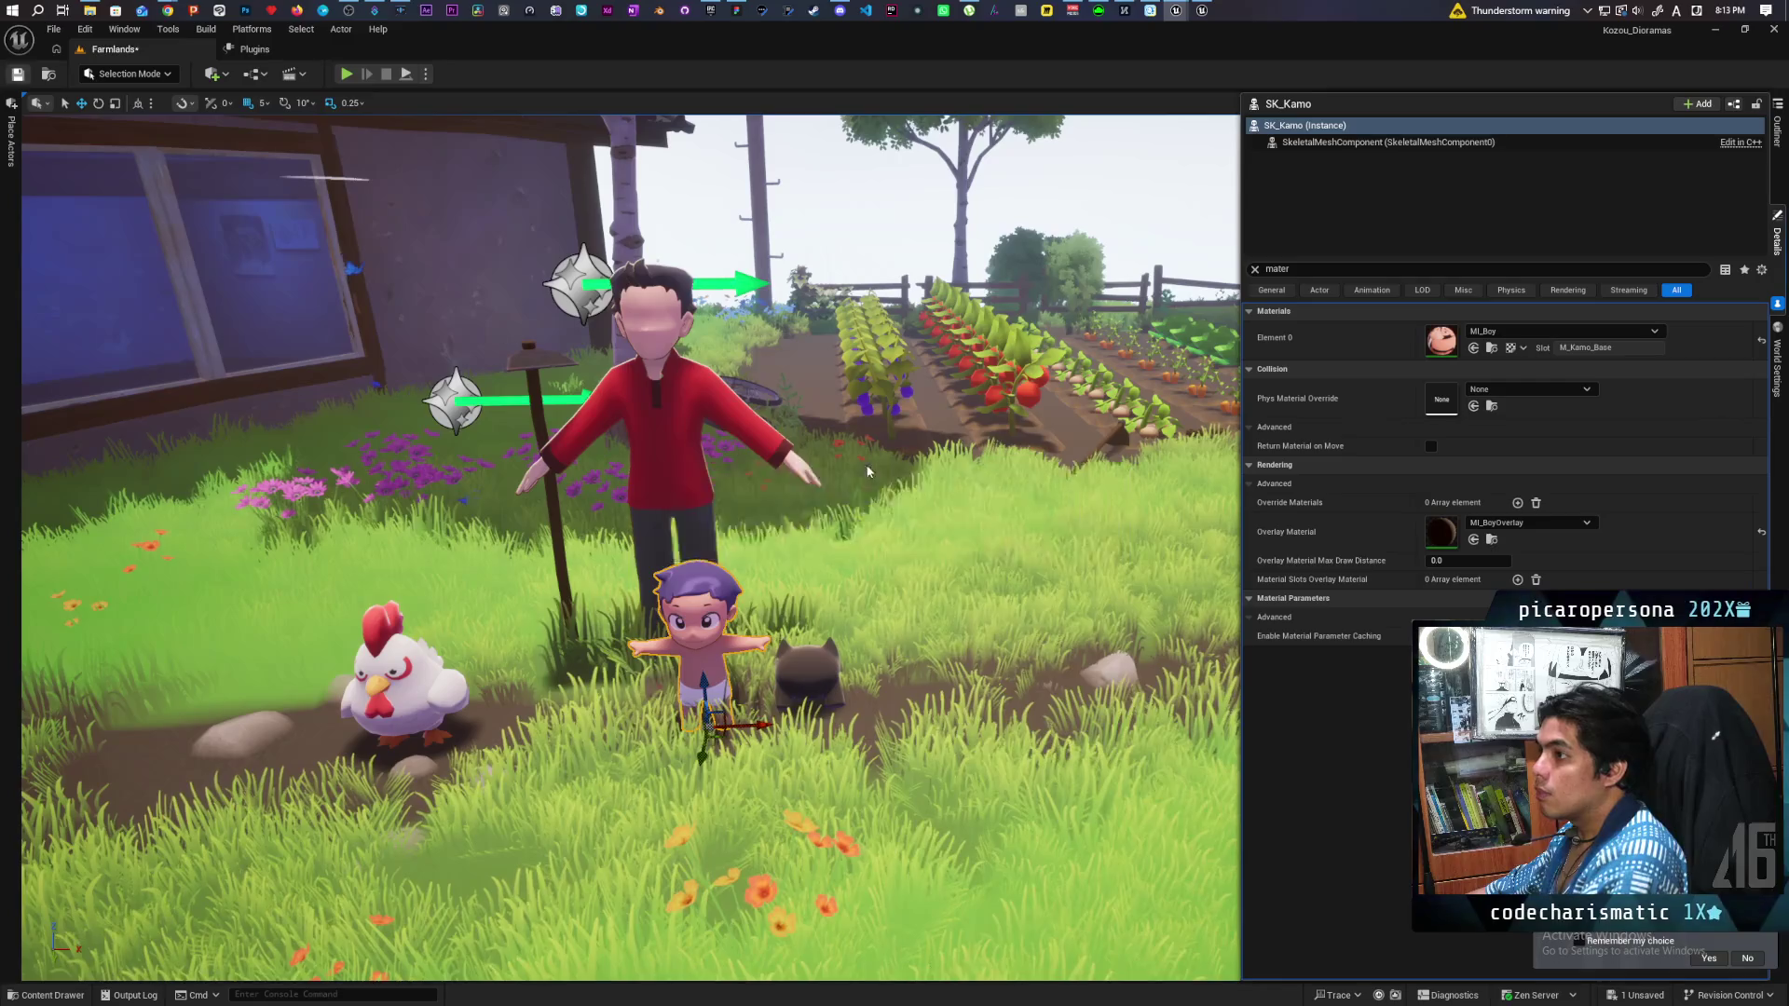
{"action": "right_click", "coordinate": [1002, 730]}
{"action": "left_click", "coordinate": [1043, 708]}
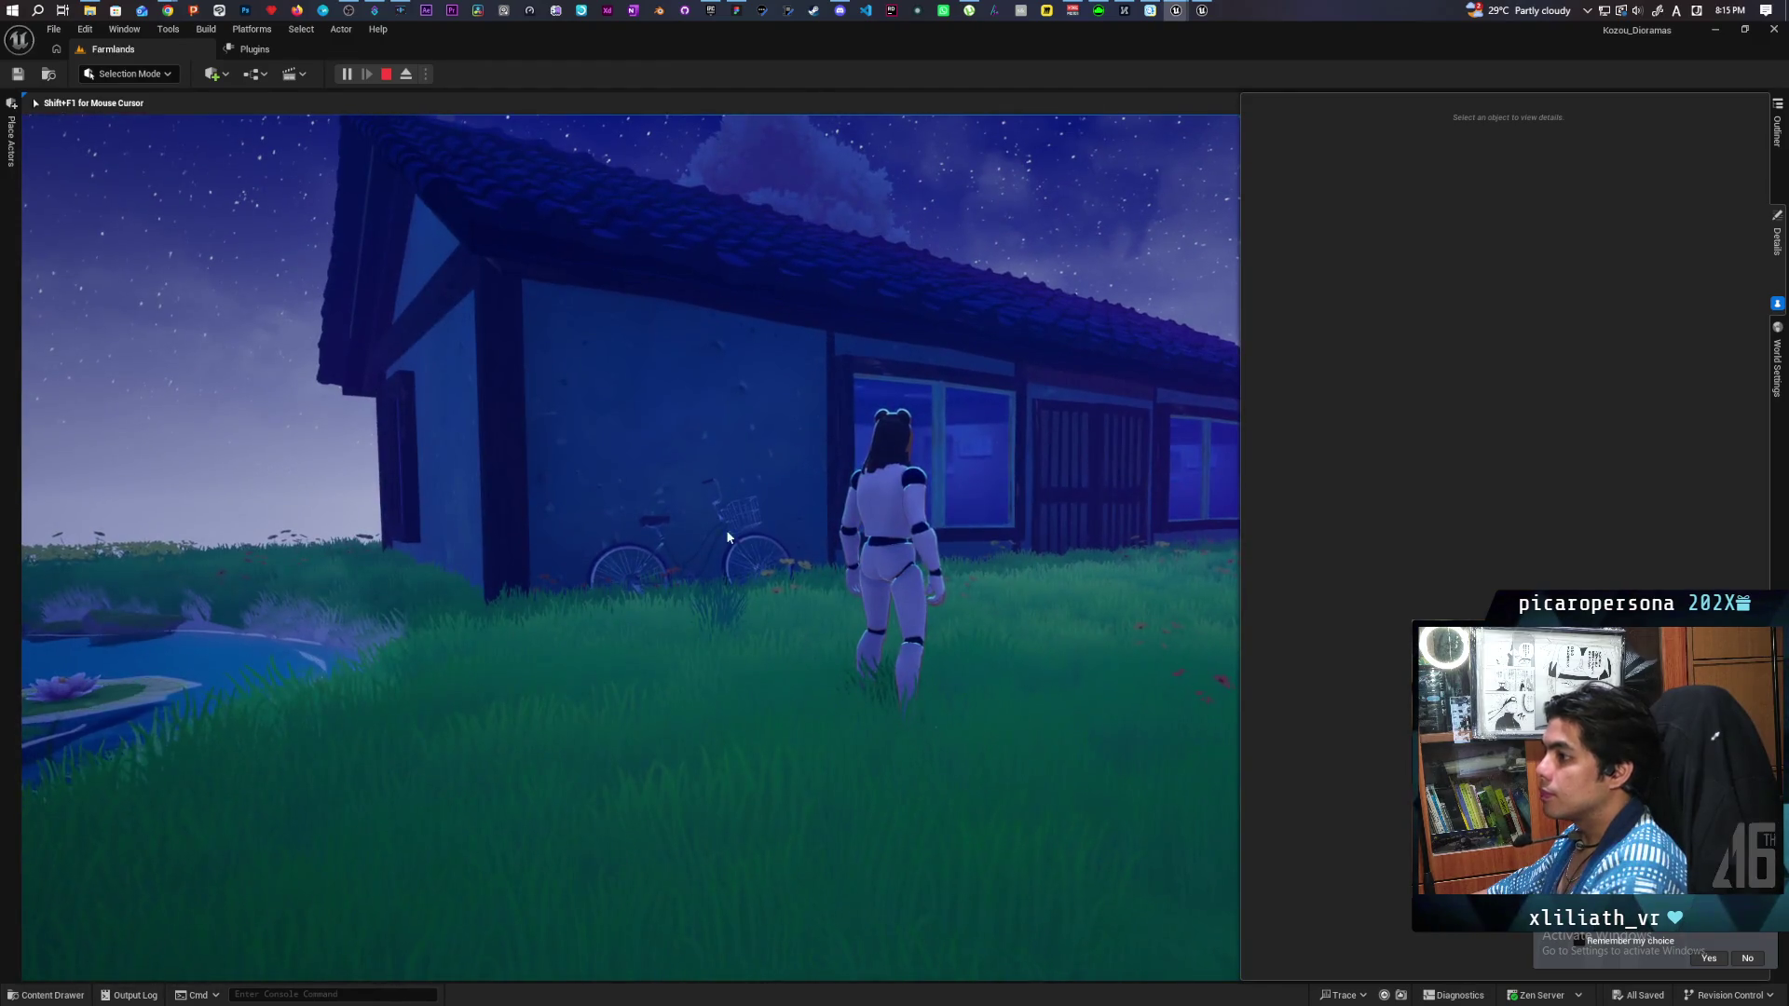
End the playtest, select wall SM_BaseWall_04 and open its MI_ConcreteBase material instance, moving the editor aside.
{"action": "key", "text": "Escape"}
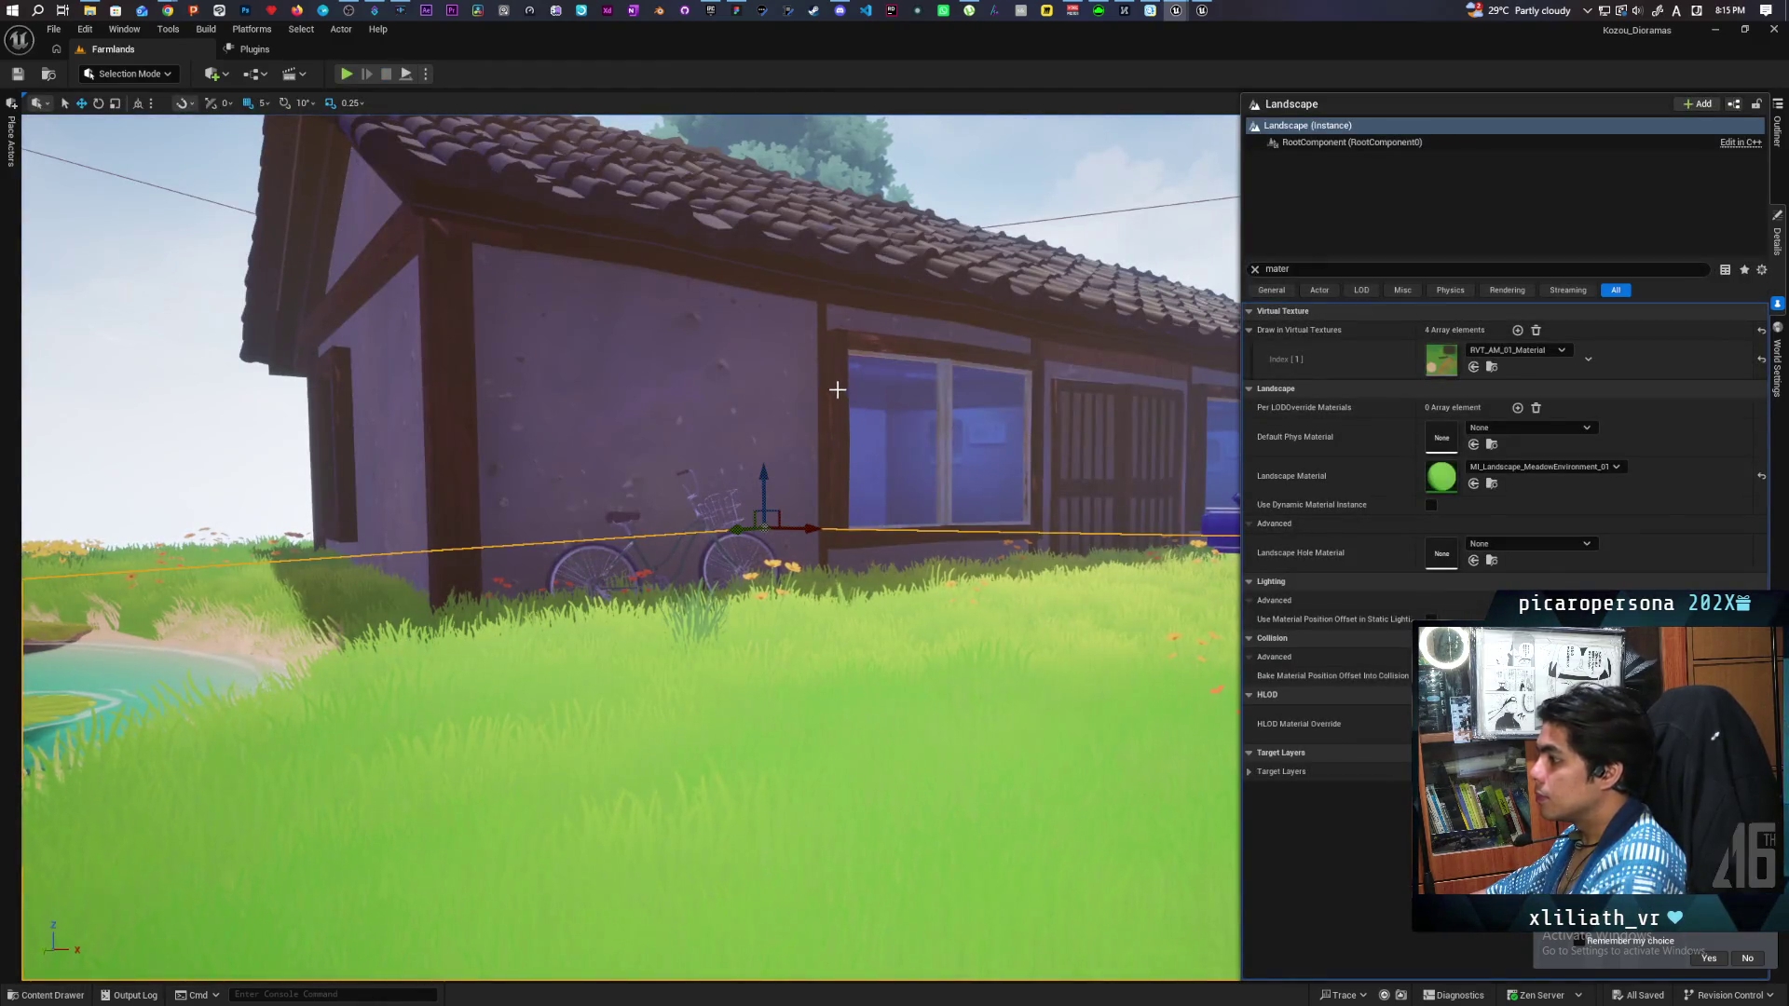
{"action": "left_click", "coordinate": [832, 398]}
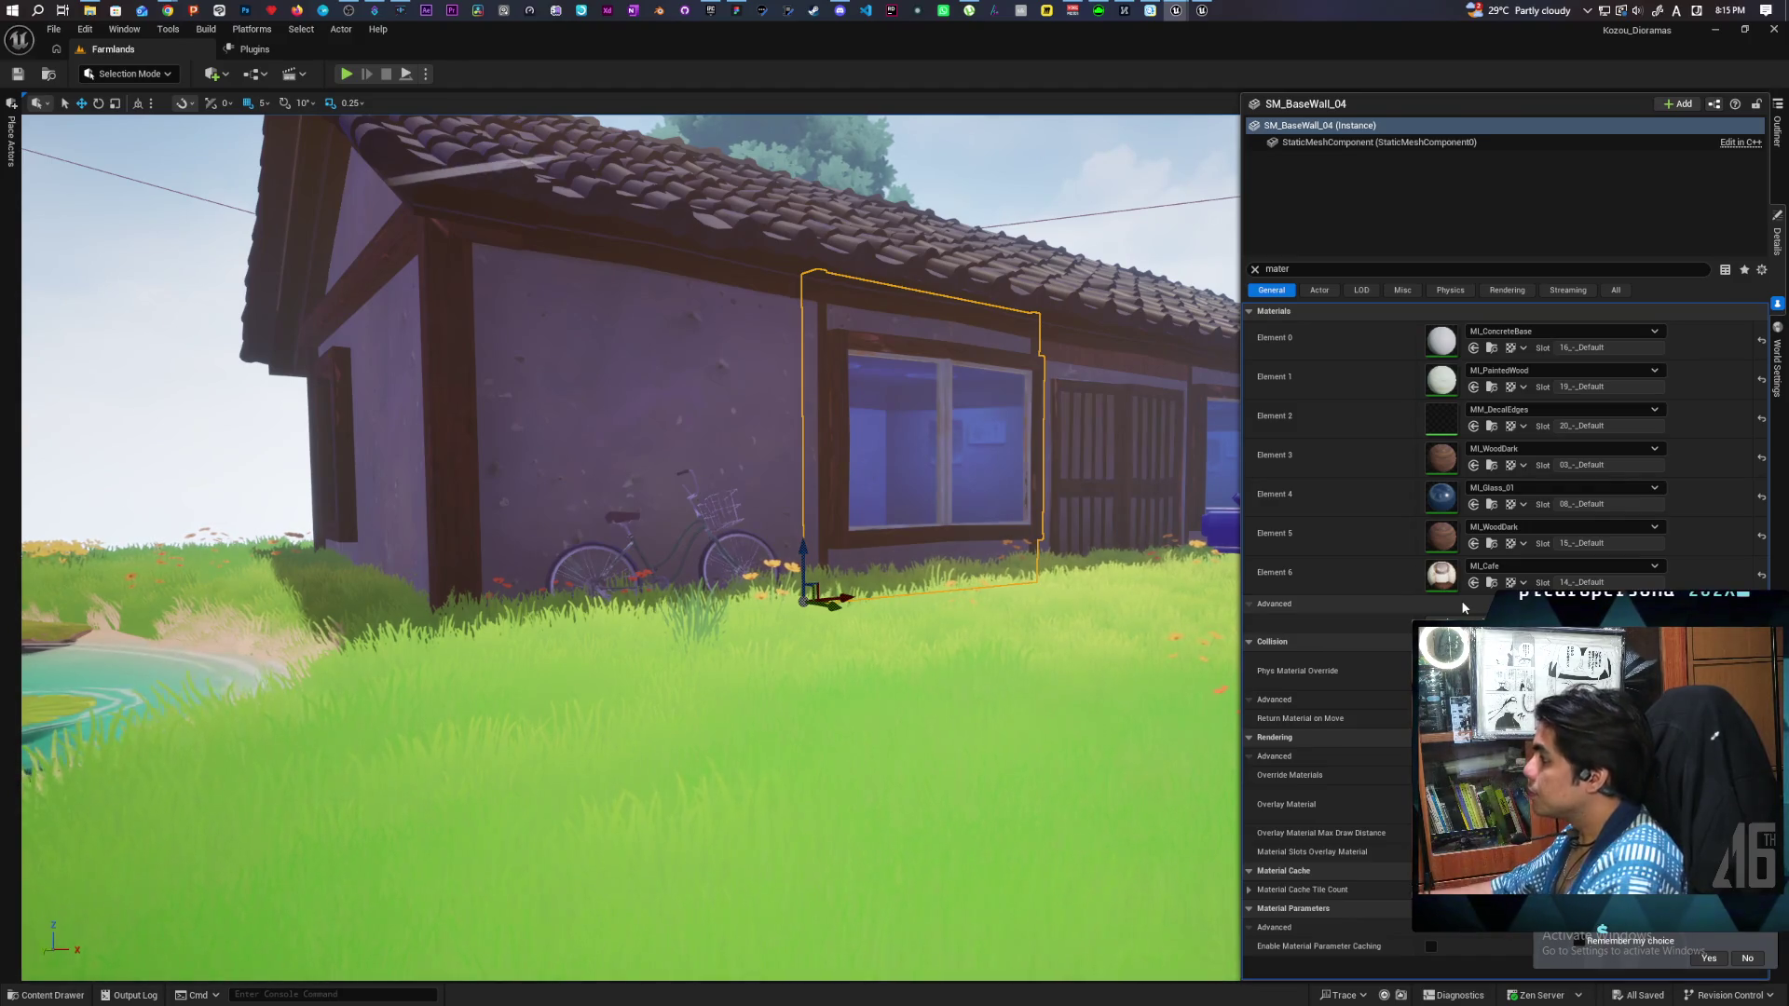
{"action": "double_click", "coordinate": [1441, 346]}
{"action": "left_click_drag", "start_coordinate": [1292, 294], "coordinate": [1082, 267]}
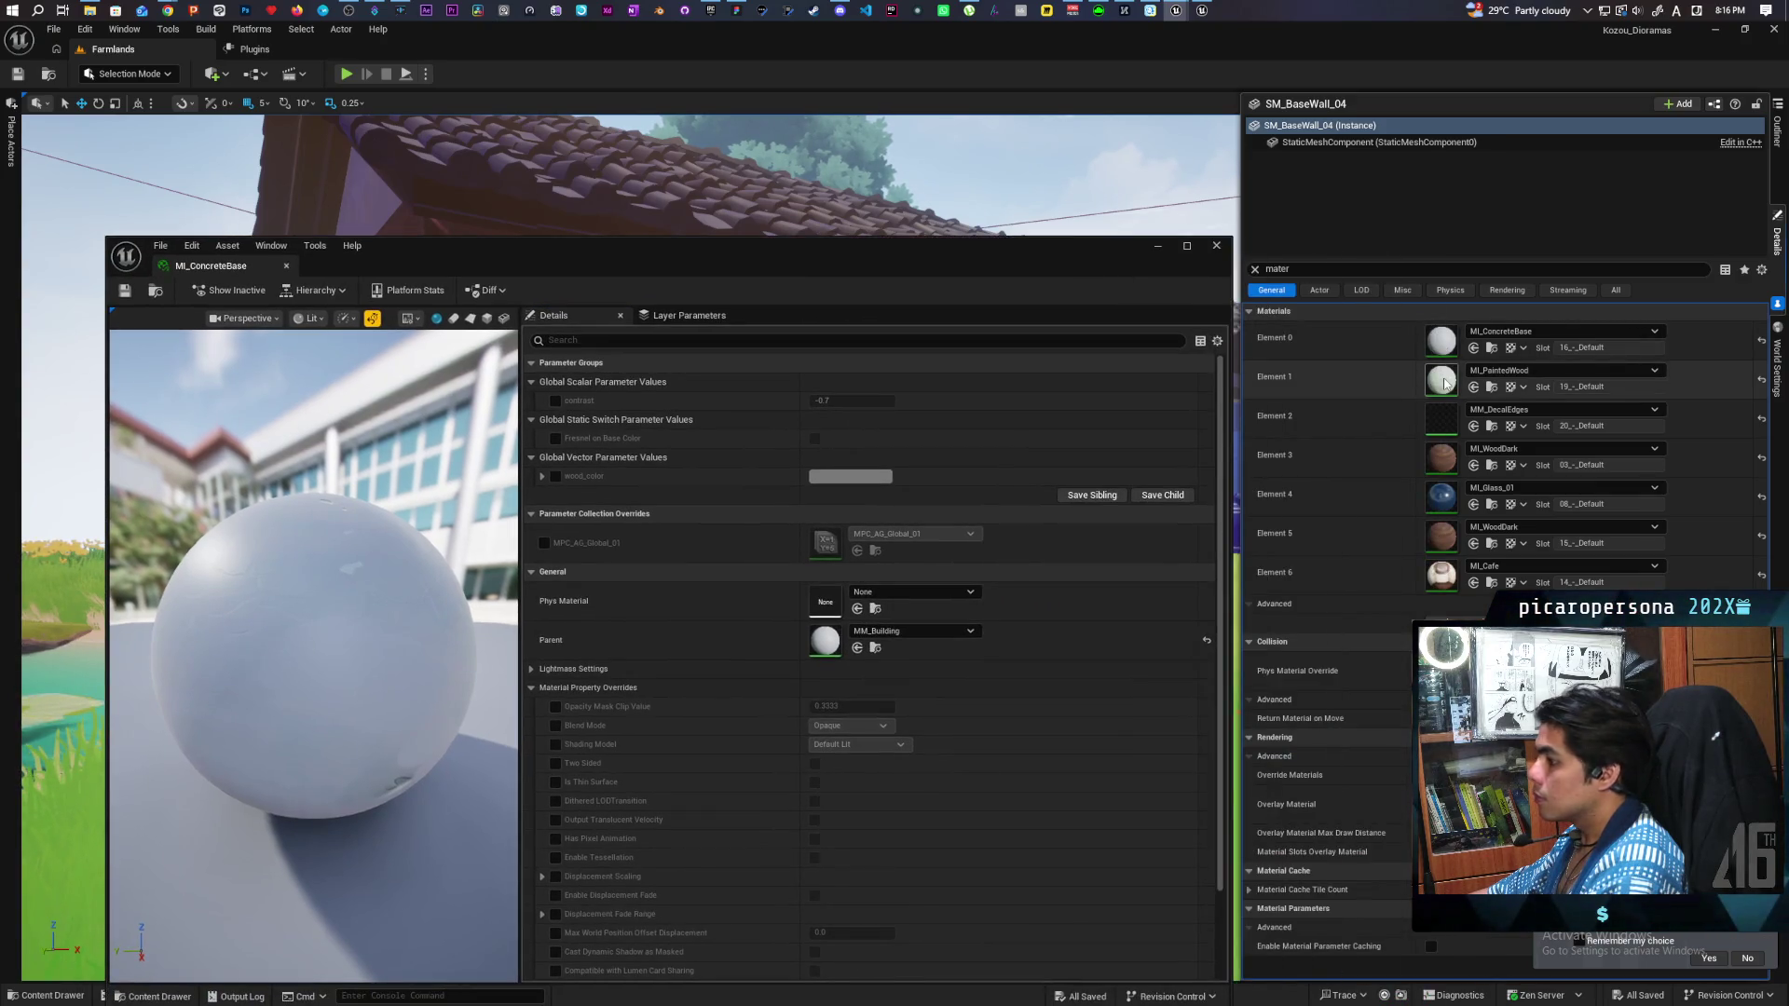
Open the wall's MI_PaintedWood material instance and MM_DecalEdges material.
{"action": "double_click", "coordinate": [1443, 382]}
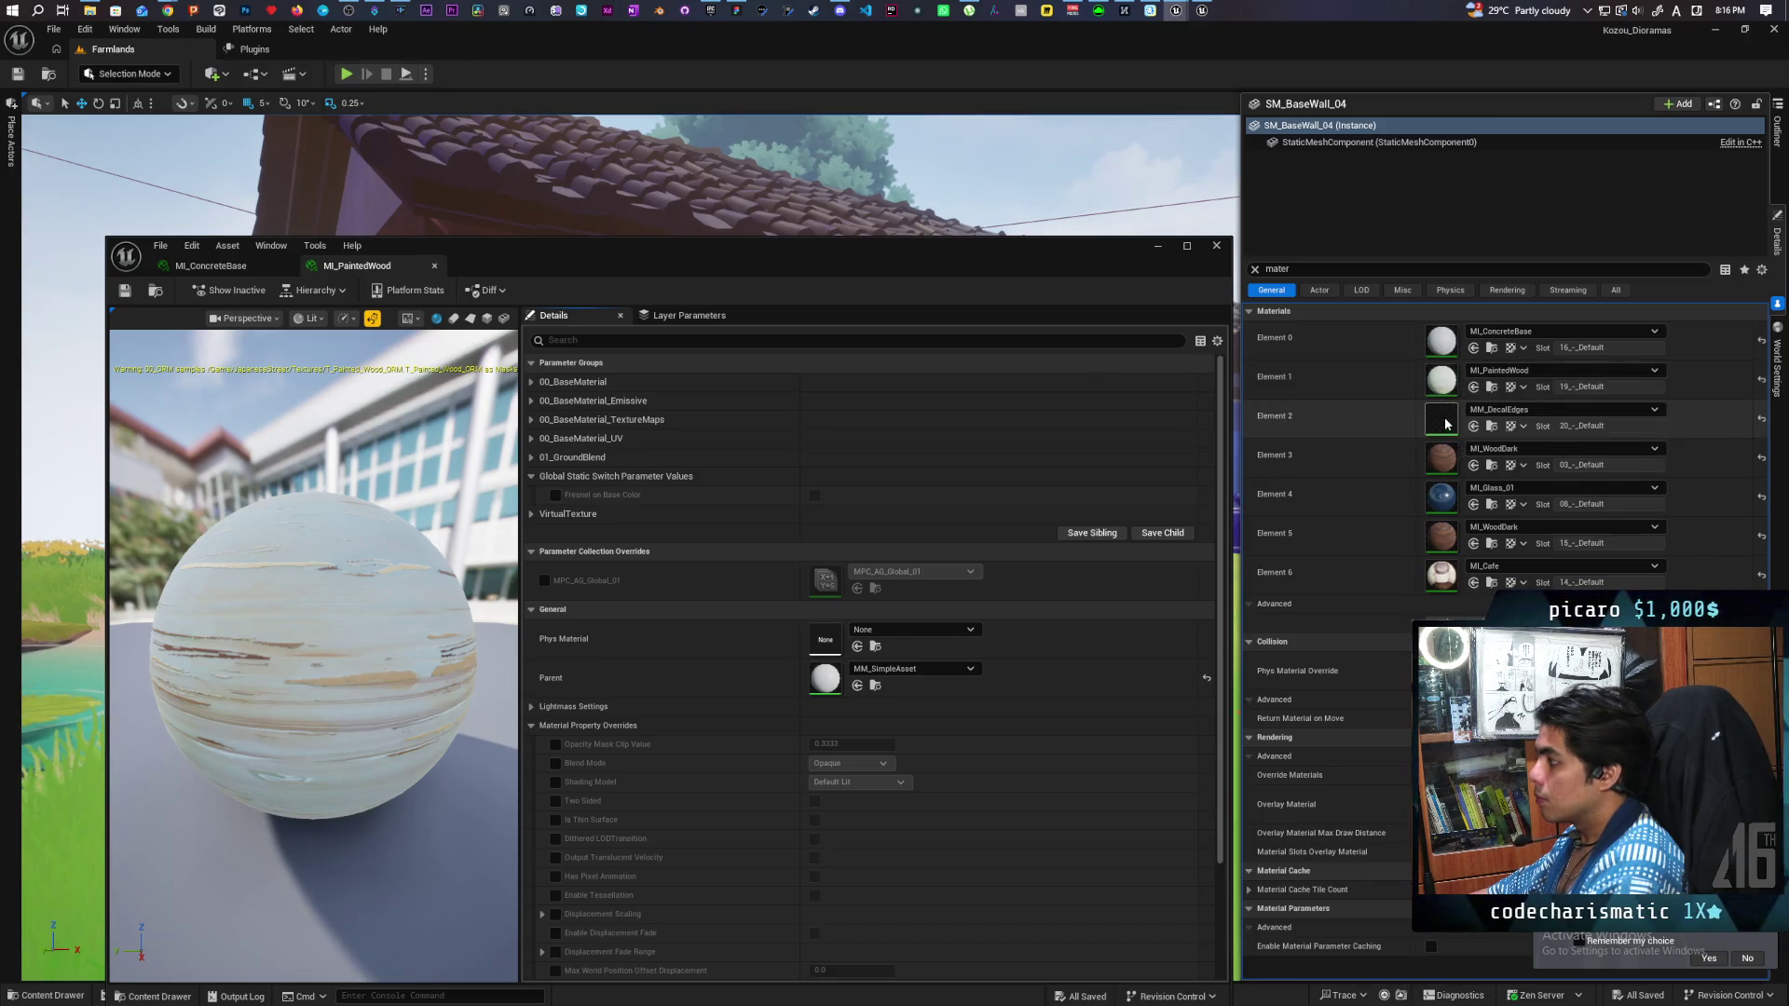
{"action": "double_click", "coordinate": [1445, 424]}
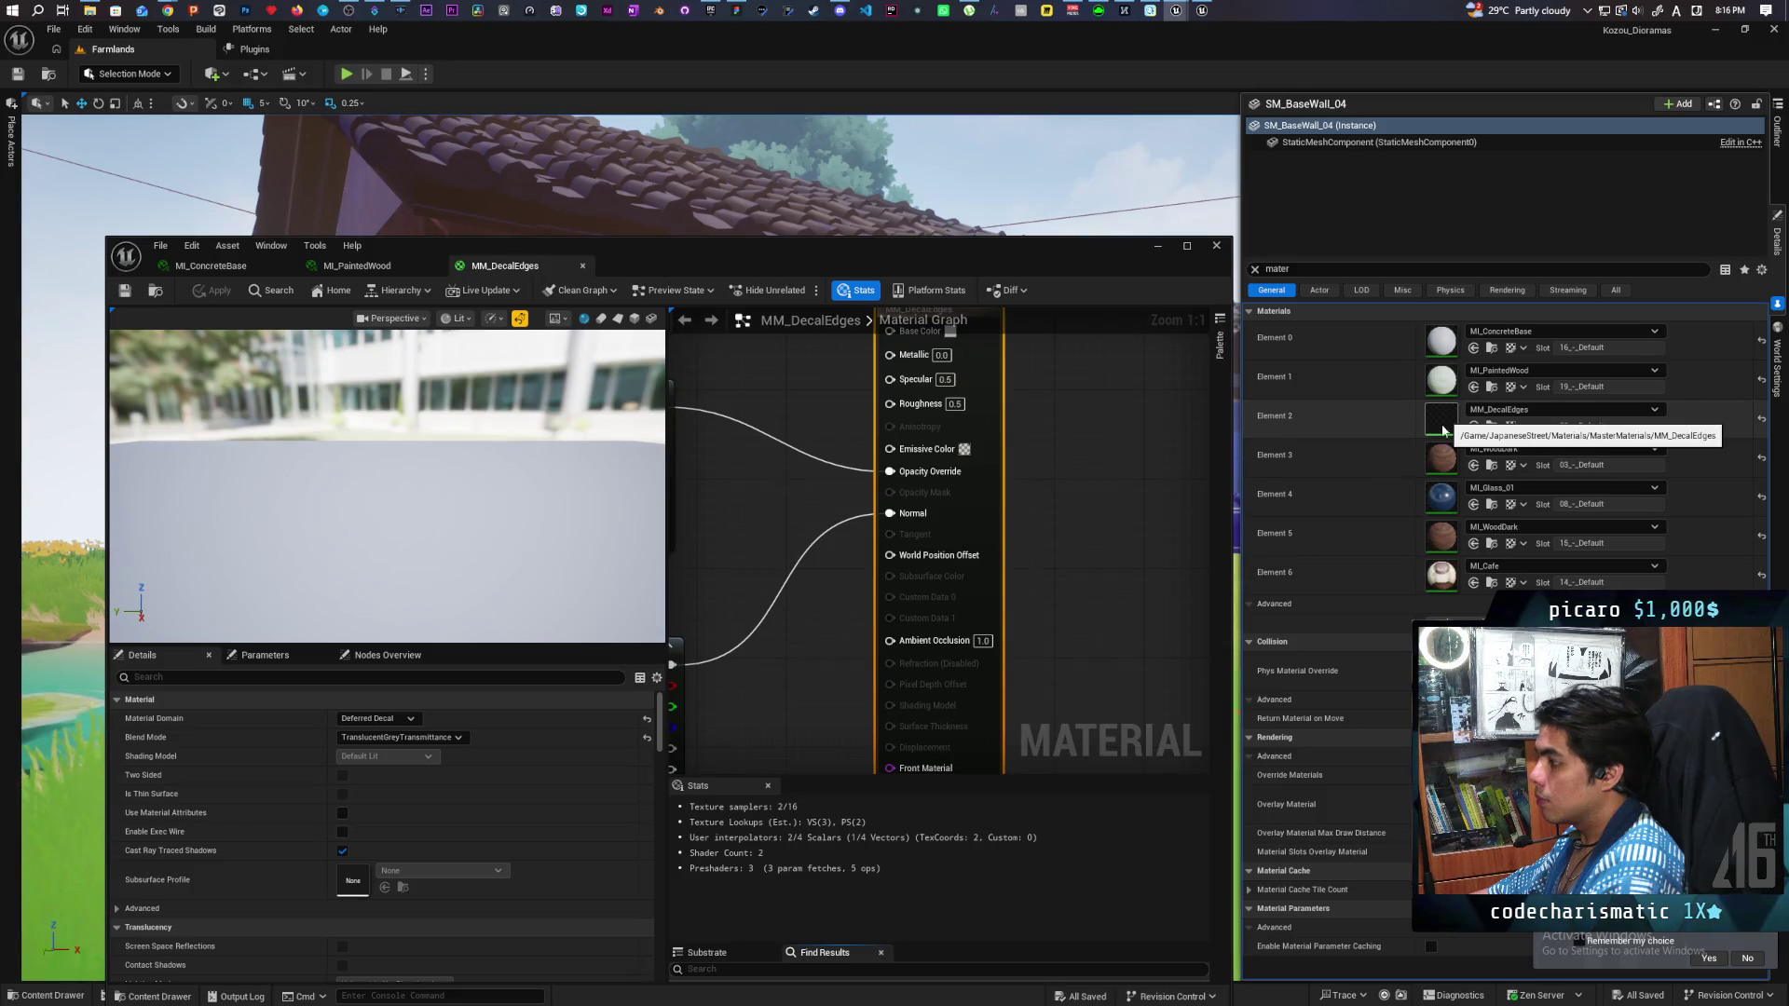
{"action": "scroll", "coordinate": [1050, 560], "scroll_direction": "down", "scroll_amount": 5}
{"action": "scroll", "coordinate": [1053, 563], "scroll_direction": "up", "scroll_amount": 2}
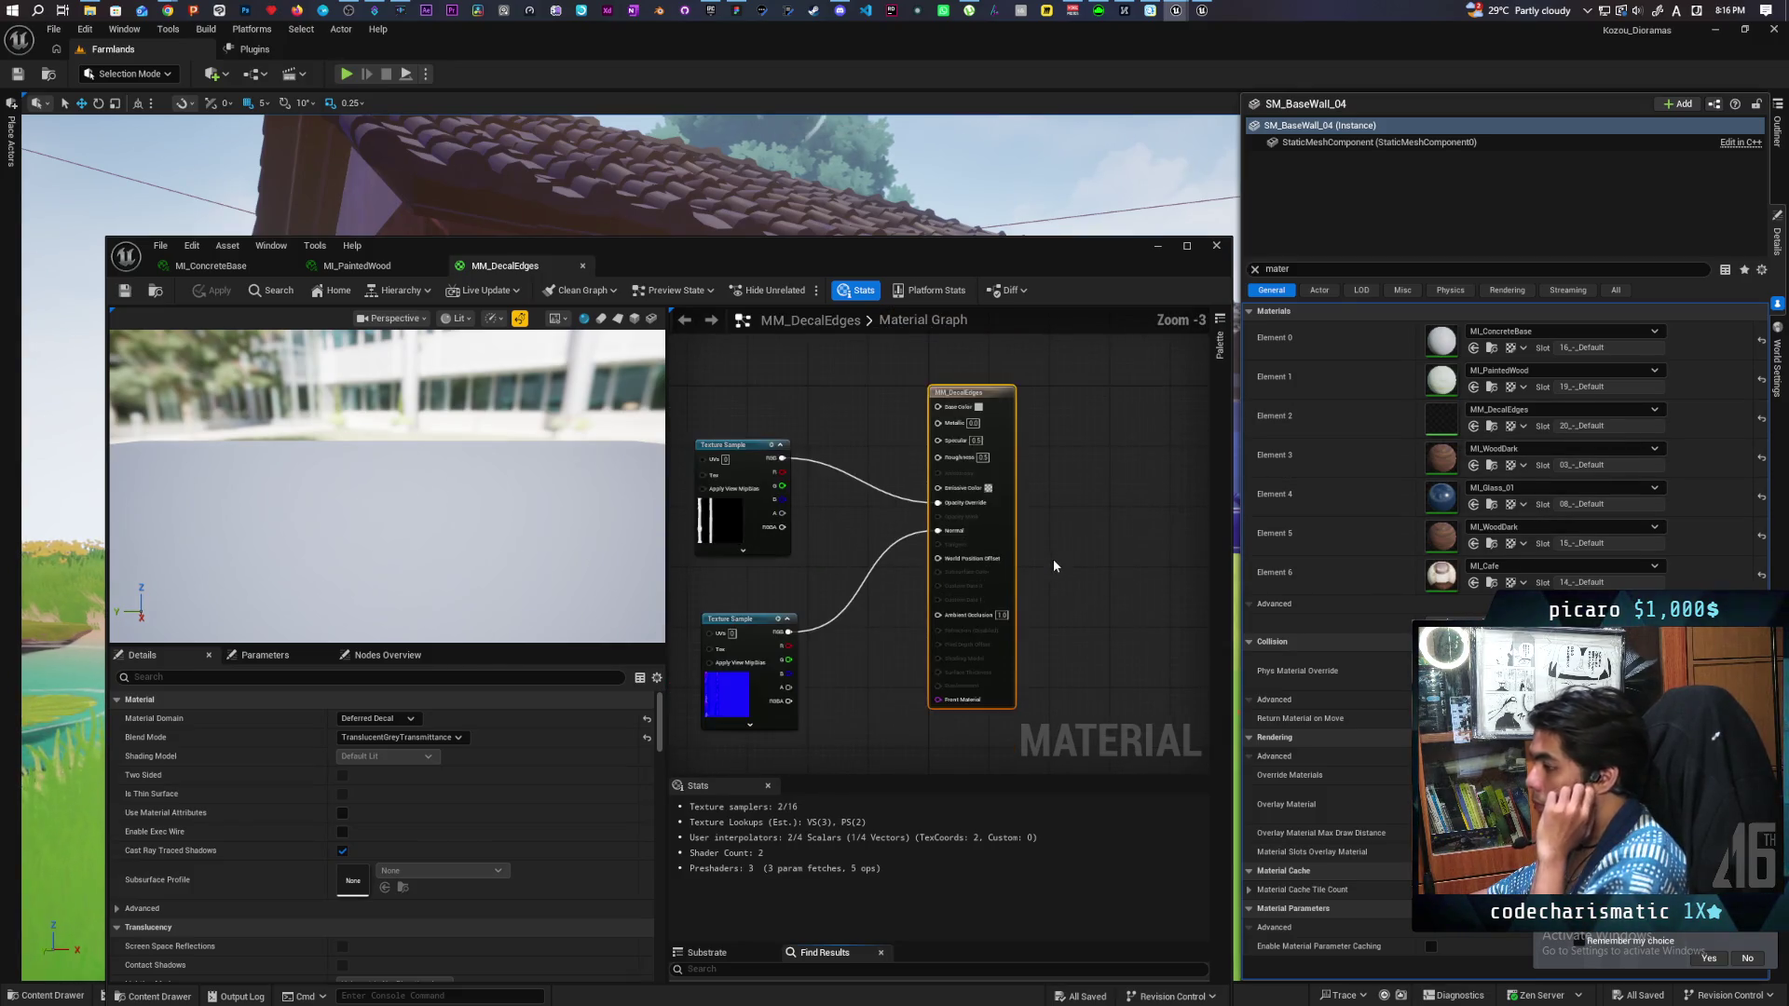
Open MI_WoodDark, then its parent MM_SimpleAsset, and pan across the graph's connected nodes.
{"action": "double_click", "coordinate": [1452, 462]}
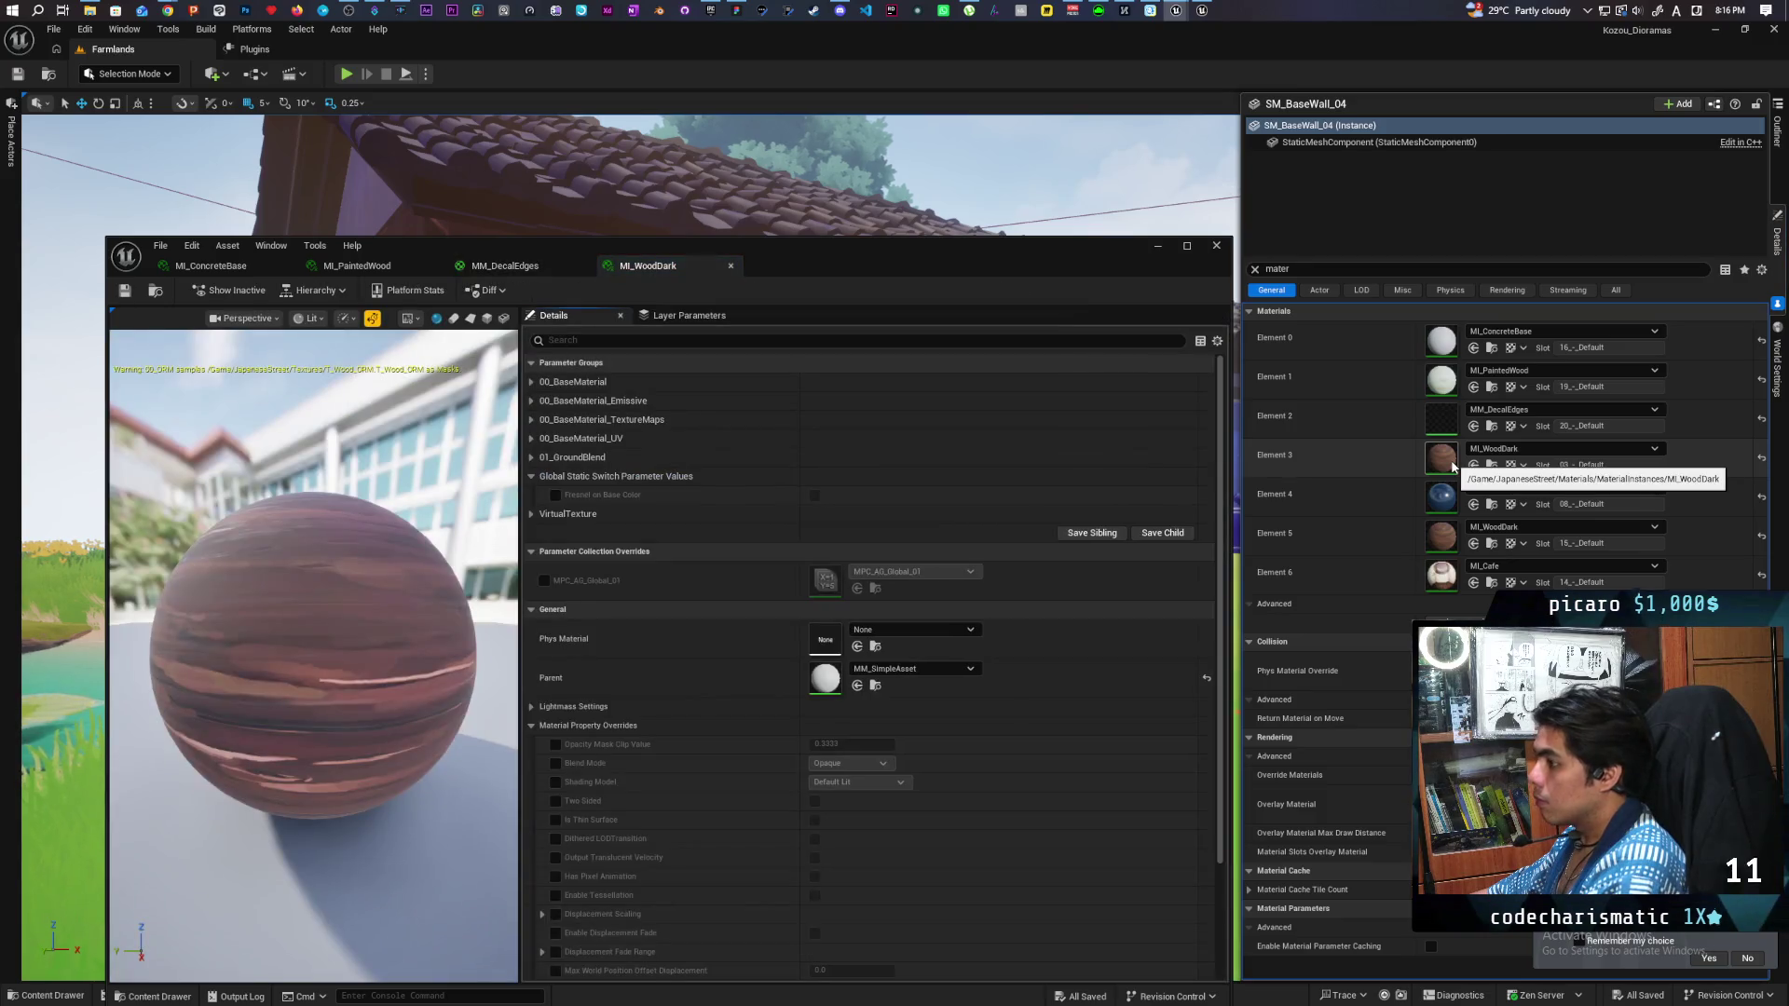
{"action": "double_click", "coordinate": [842, 684]}
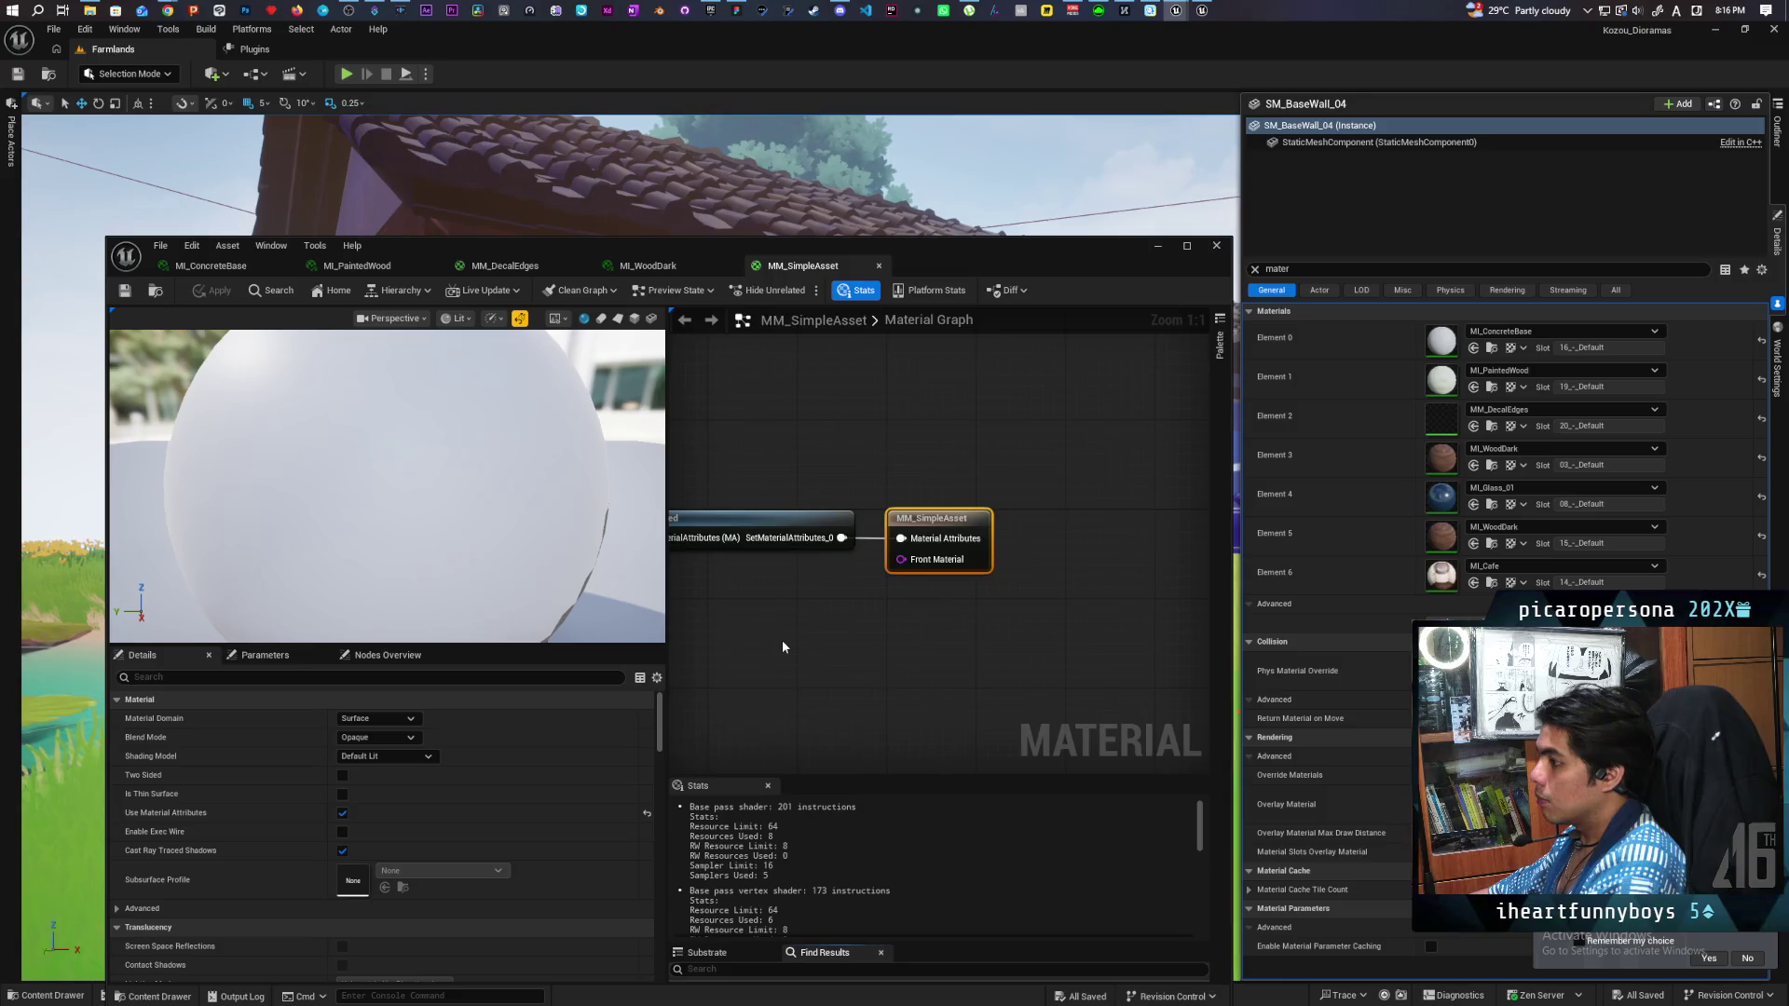
{"action": "left_click_drag", "start_coordinate": [984, 618], "coordinate": [832, 618]}
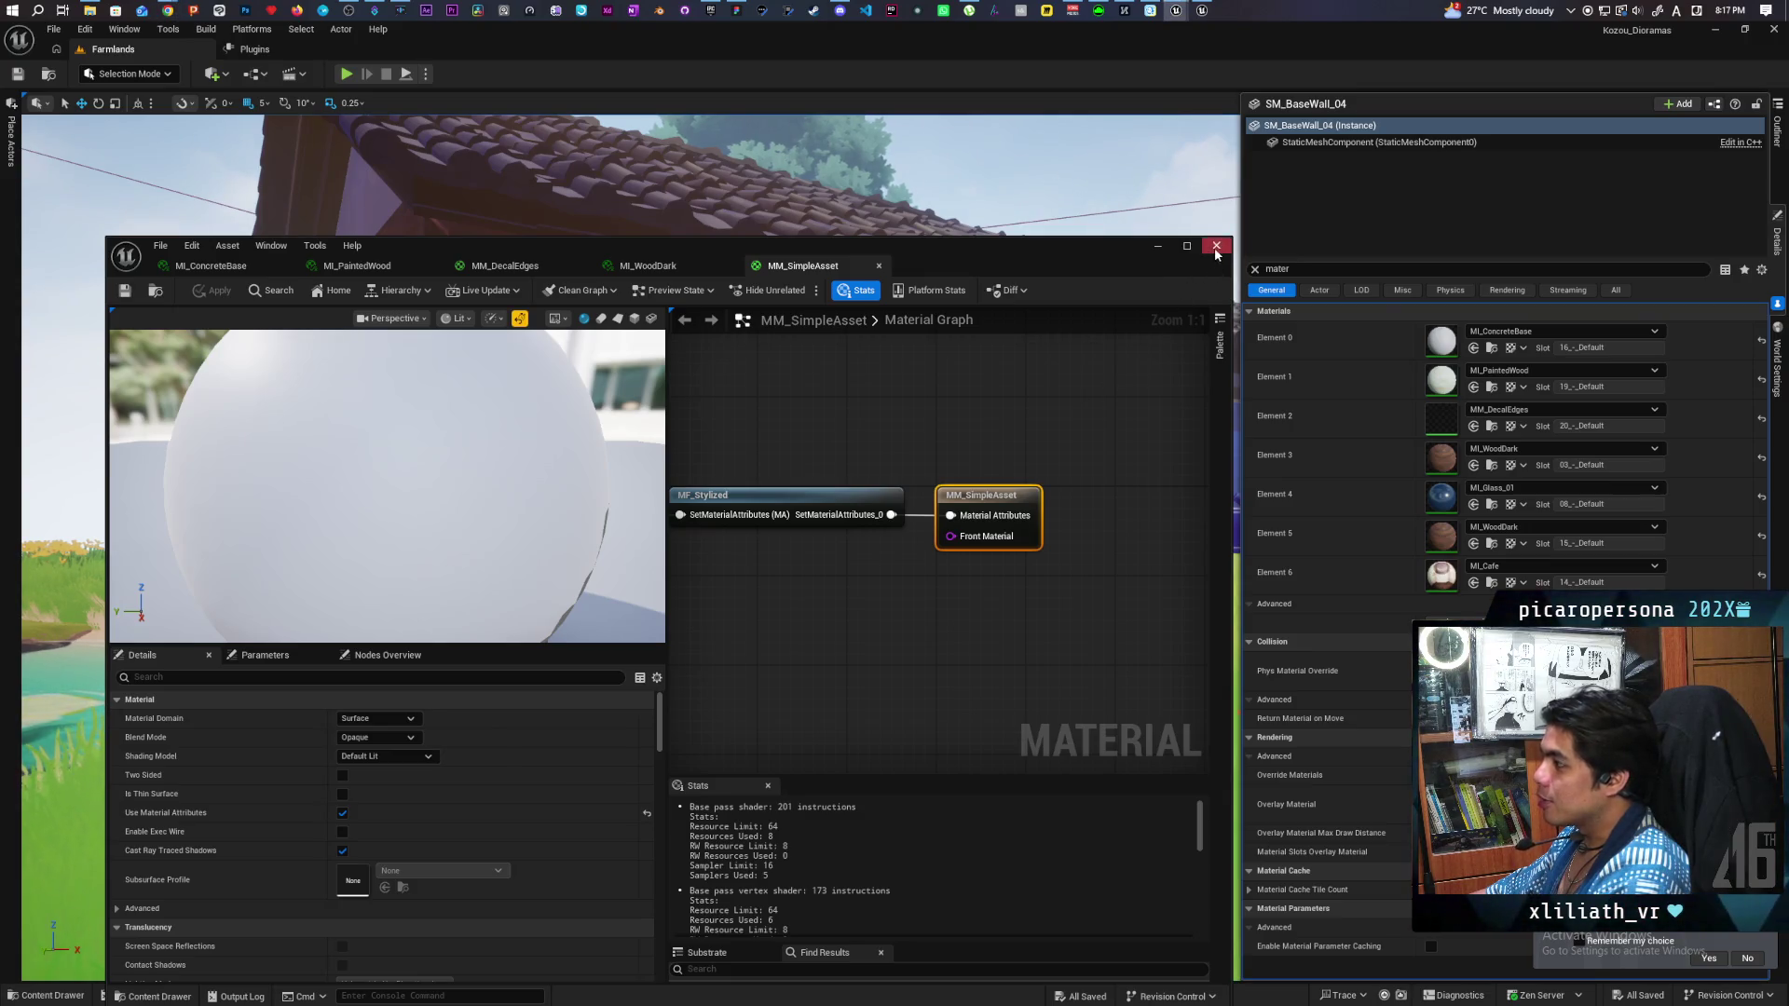
Close the material editor, frame the house and pond, and Play From Here beside the farmhouse.
{"action": "left_click", "coordinate": [1215, 247]}
{"action": "scroll", "coordinate": [1071, 376], "scroll_direction": "down", "scroll_amount": 10}
{"action": "scroll", "coordinate": [1118, 373], "scroll_direction": "up", "scroll_amount": 4}
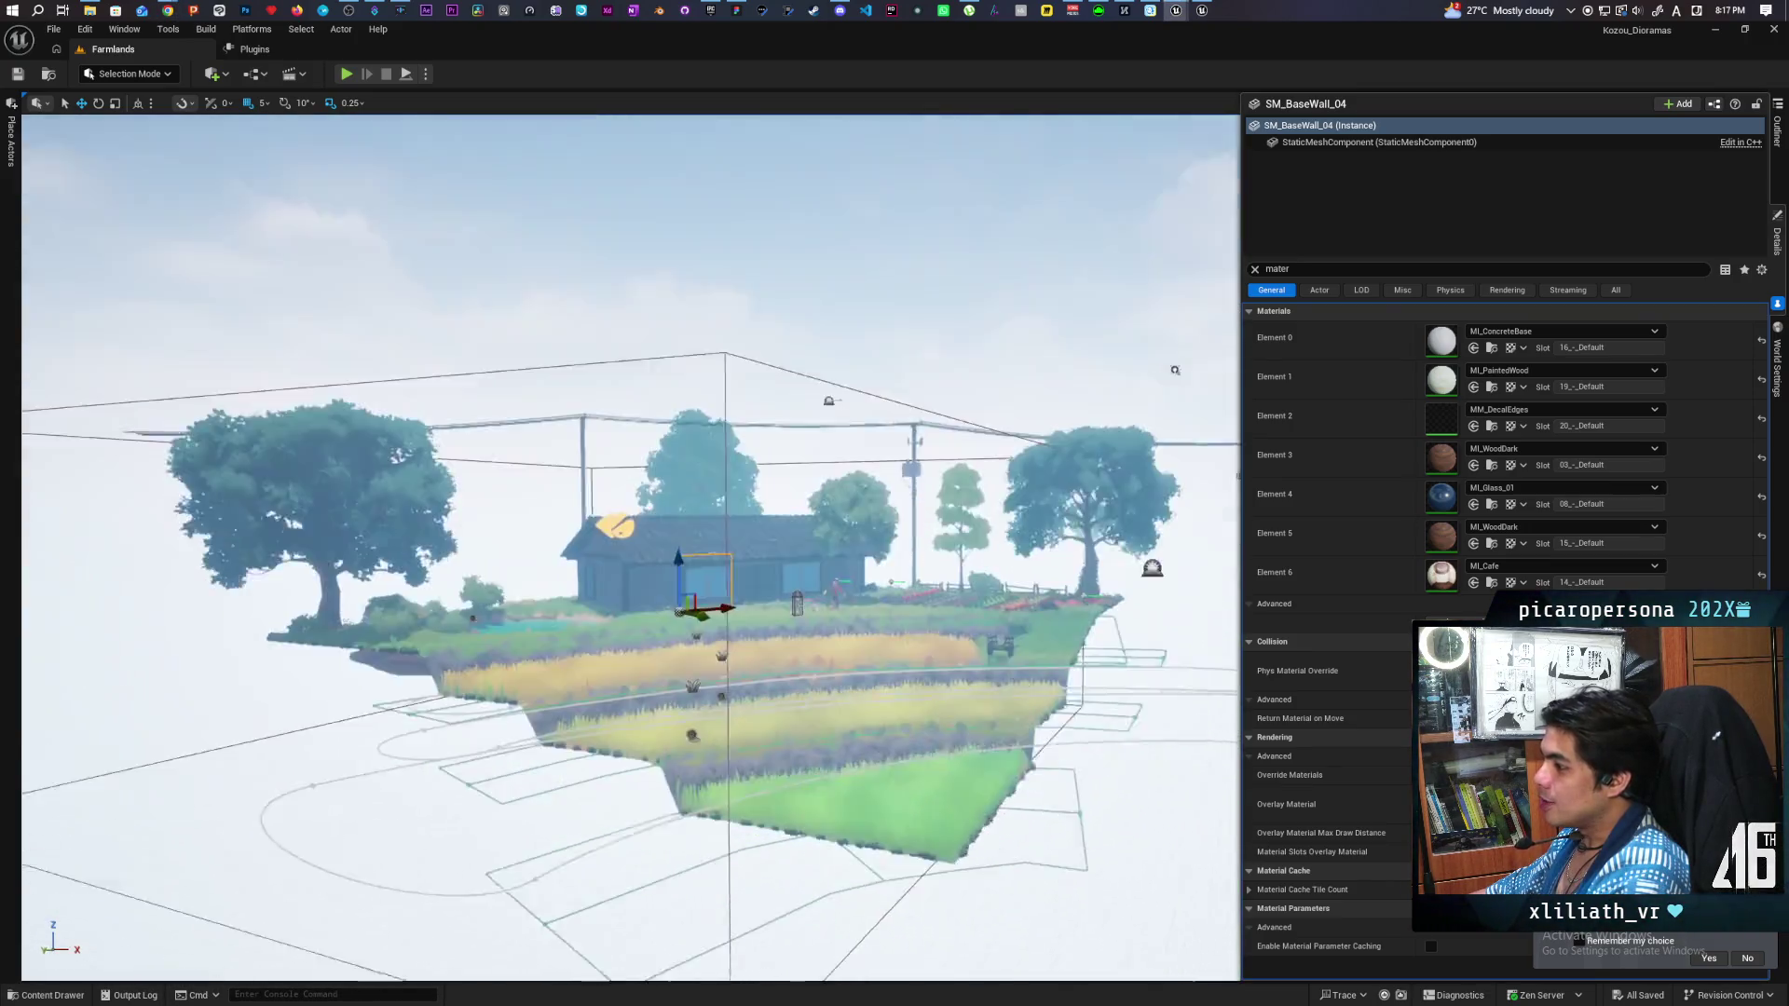
{"action": "scroll", "coordinate": [779, 490], "scroll_direction": "up", "scroll_amount": 10}
{"action": "left_click", "coordinate": [778, 490]}
{"action": "mouse_move", "coordinate": [779, 490]}
{"action": "left_mouse_down"}
{"action": "mouse_move", "coordinate": [838, 490]}
{"action": "mouse_move", "coordinate": [764, 503]}
{"action": "mouse_move", "coordinate": [764, 522]}
{"action": "mouse_move", "coordinate": [599, 499]}
{"action": "mouse_move", "coordinate": [633, 466]}
{"action": "mouse_move", "coordinate": [628, 410]}
{"action": "left_mouse_up"}
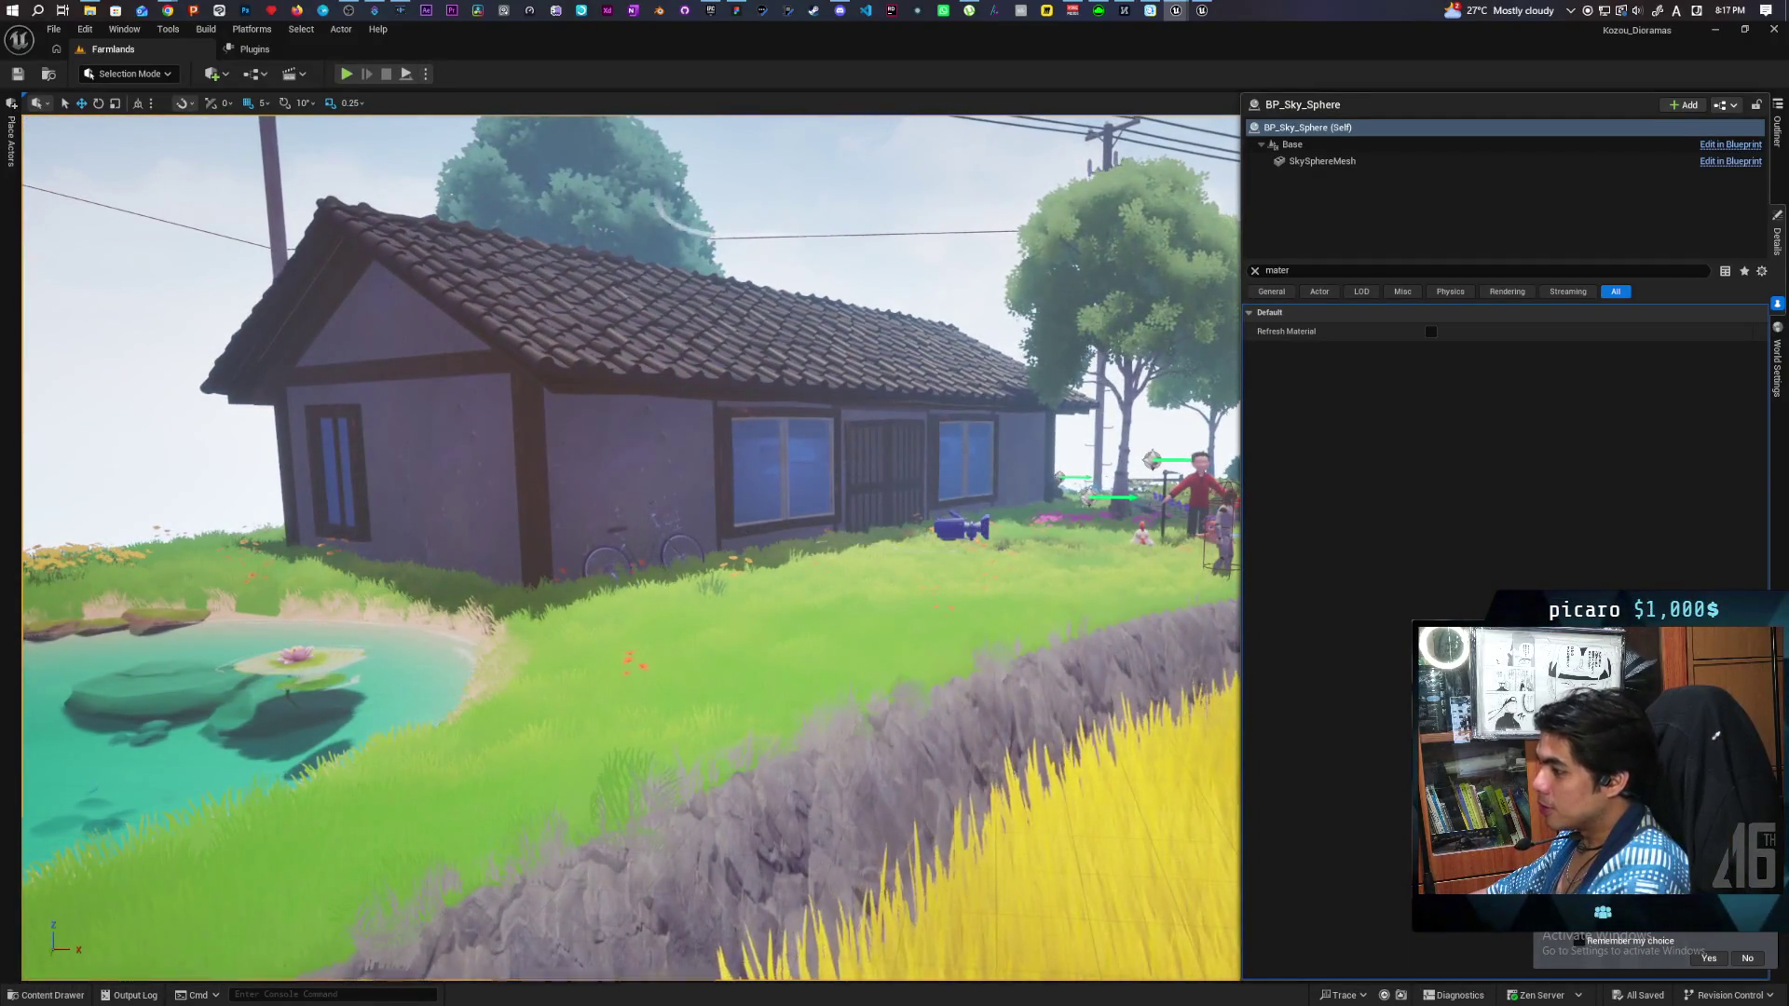
{"action": "right_click", "coordinate": [605, 222]}
{"action": "left_click", "coordinate": [651, 676]}
{"action": "left_click", "coordinate": [703, 664]}
Run the character toward the house, then stop the playtest and widen the level view.
{"action": "key", "text": "w"}
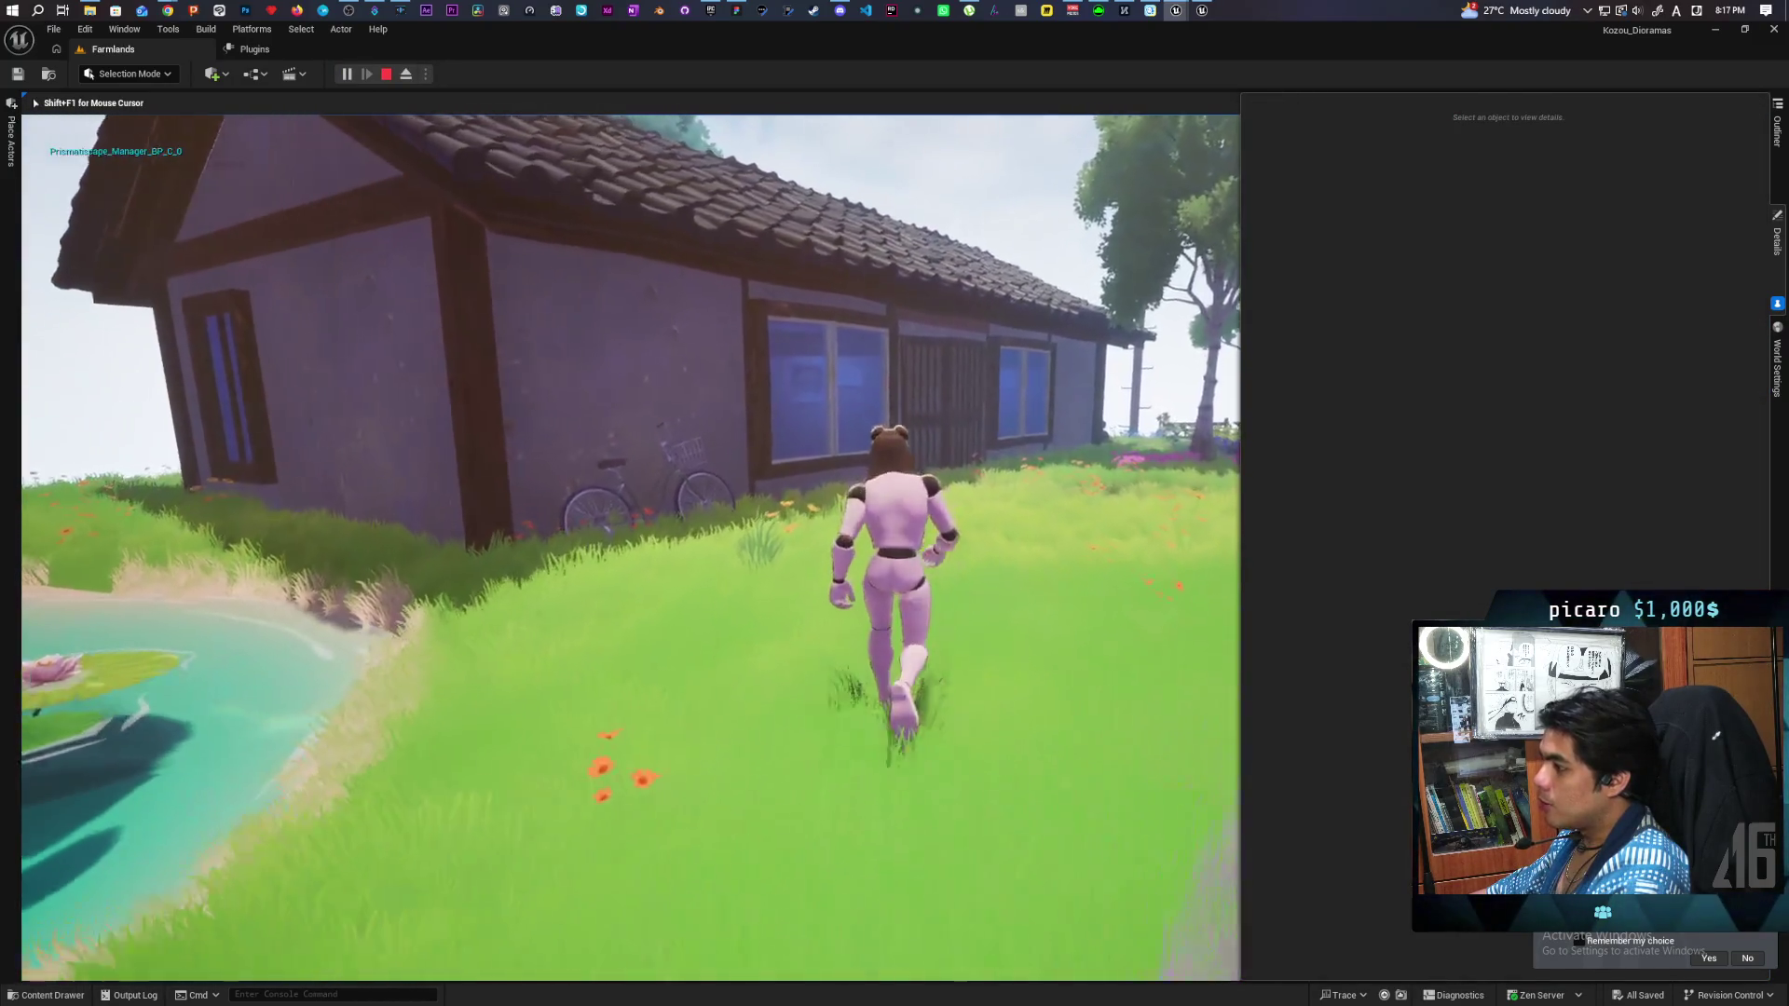
{"action": "key", "text": "s"}
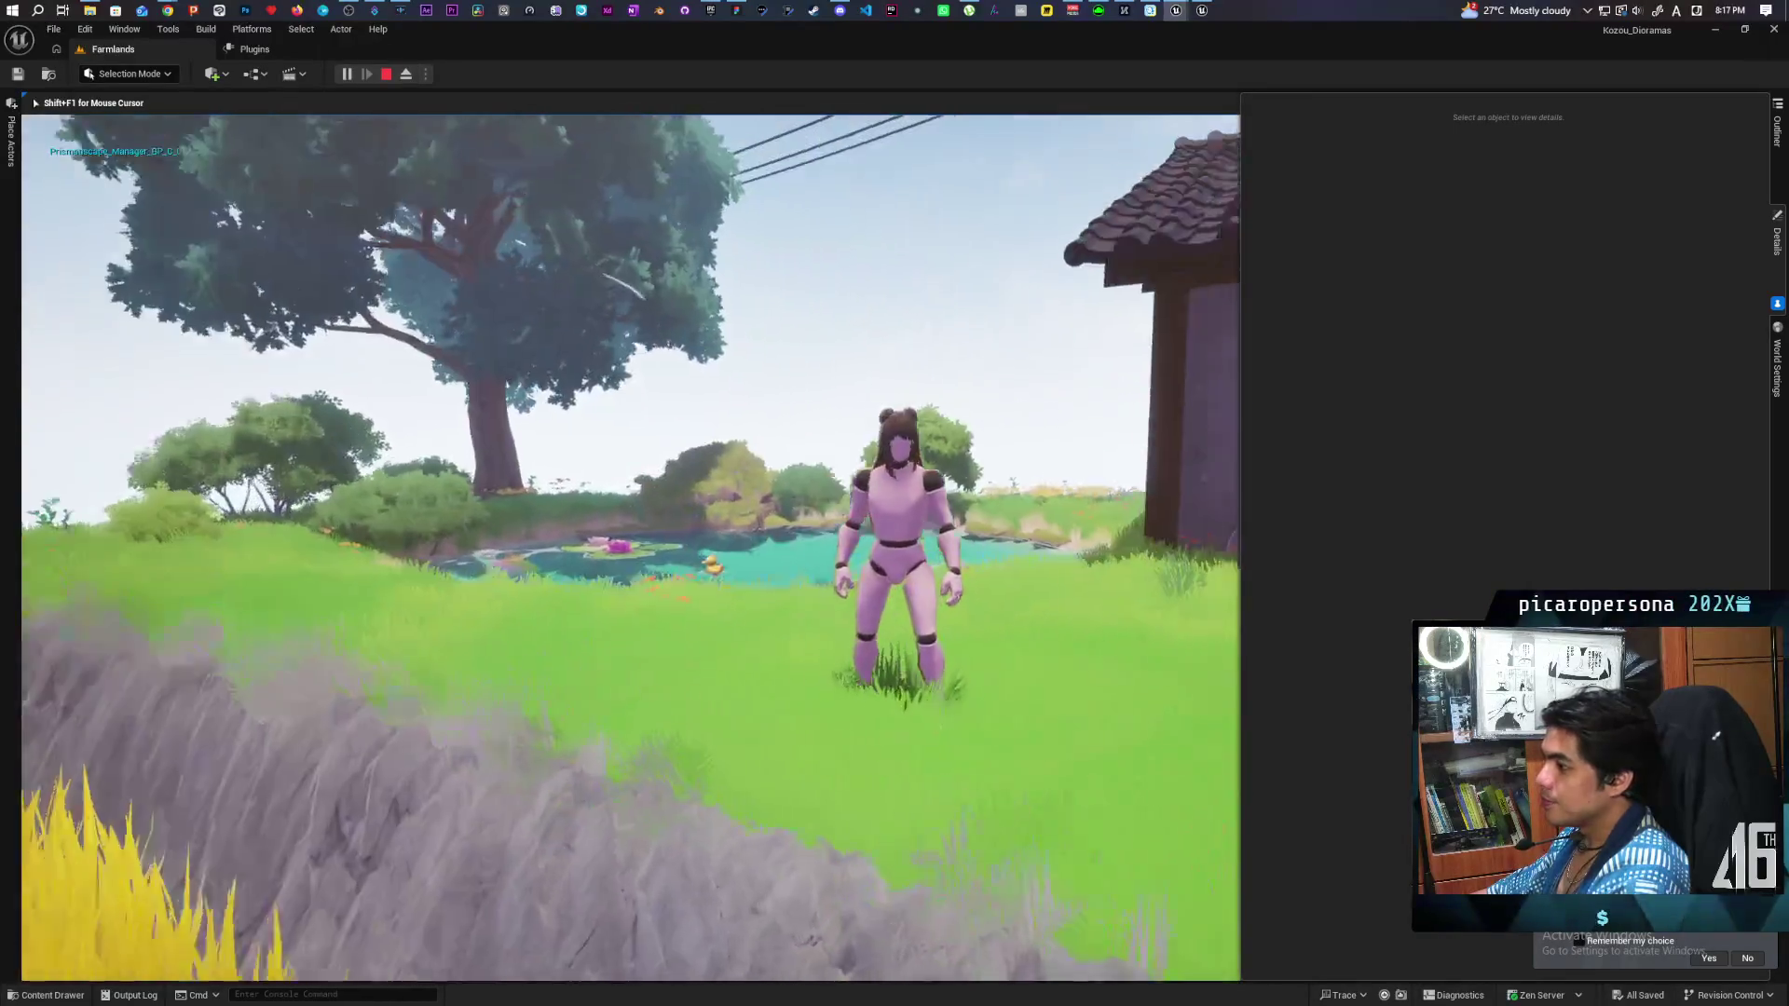
{"action": "key", "text": "Escape"}
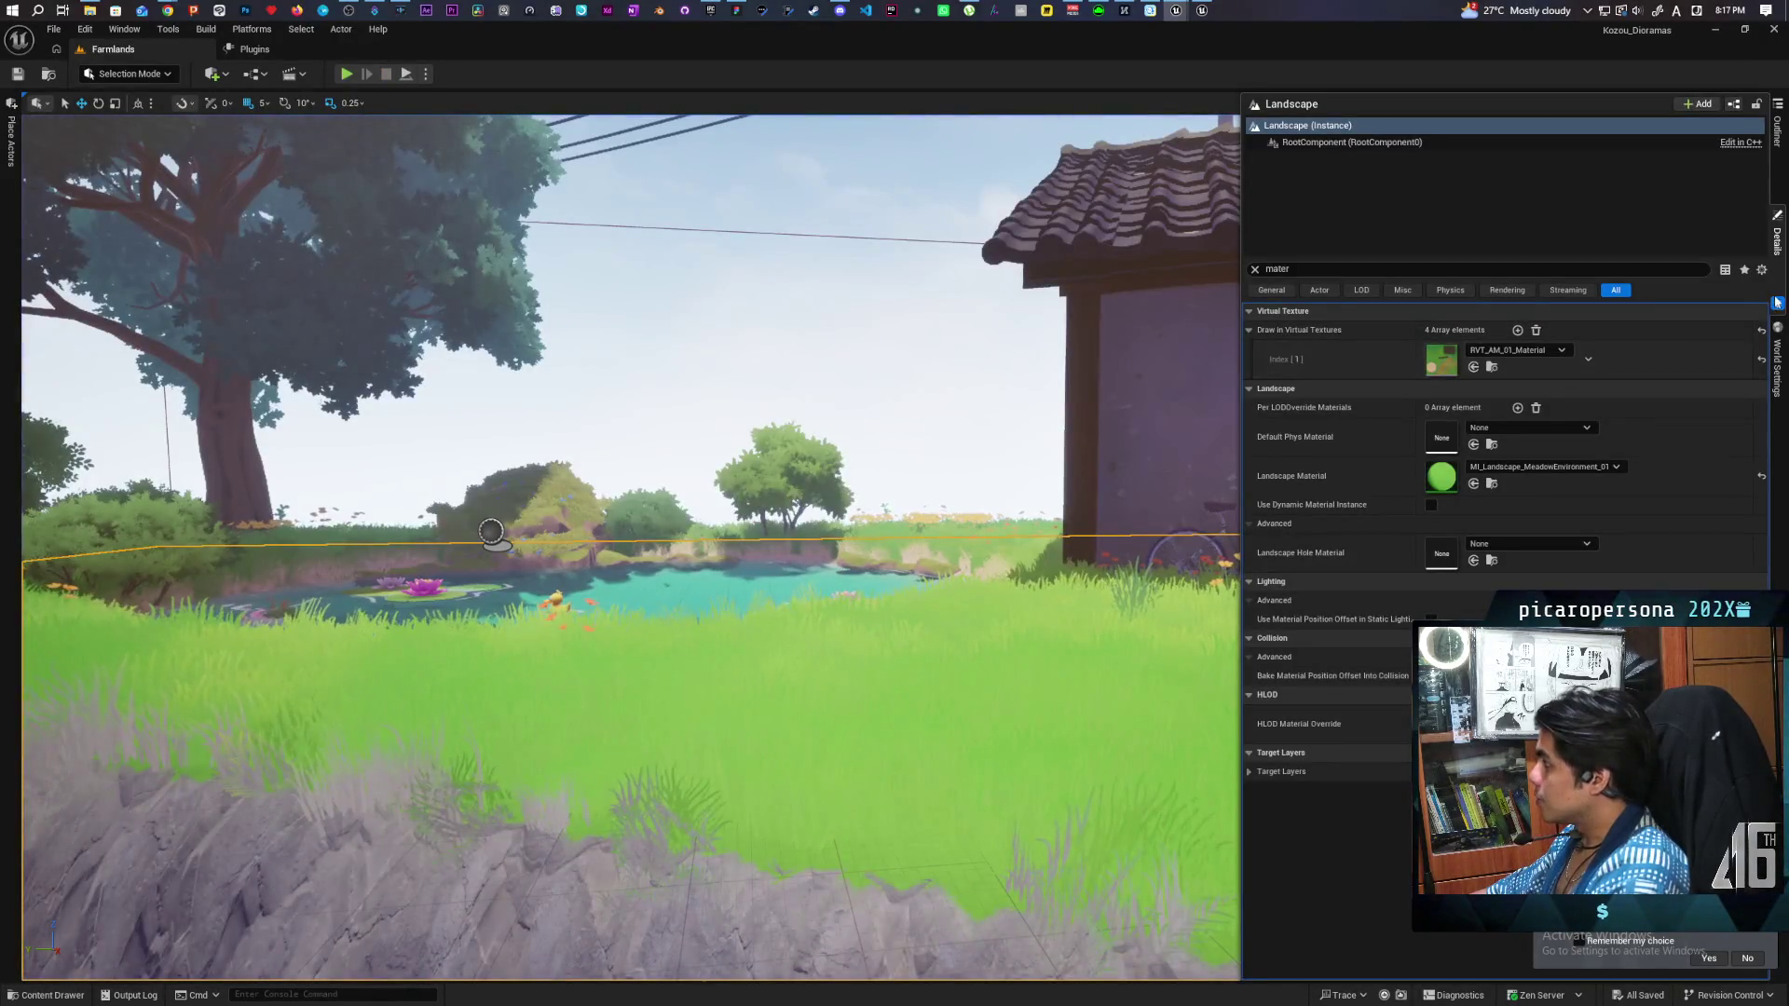
{"action": "left_click", "coordinate": [1777, 234]}
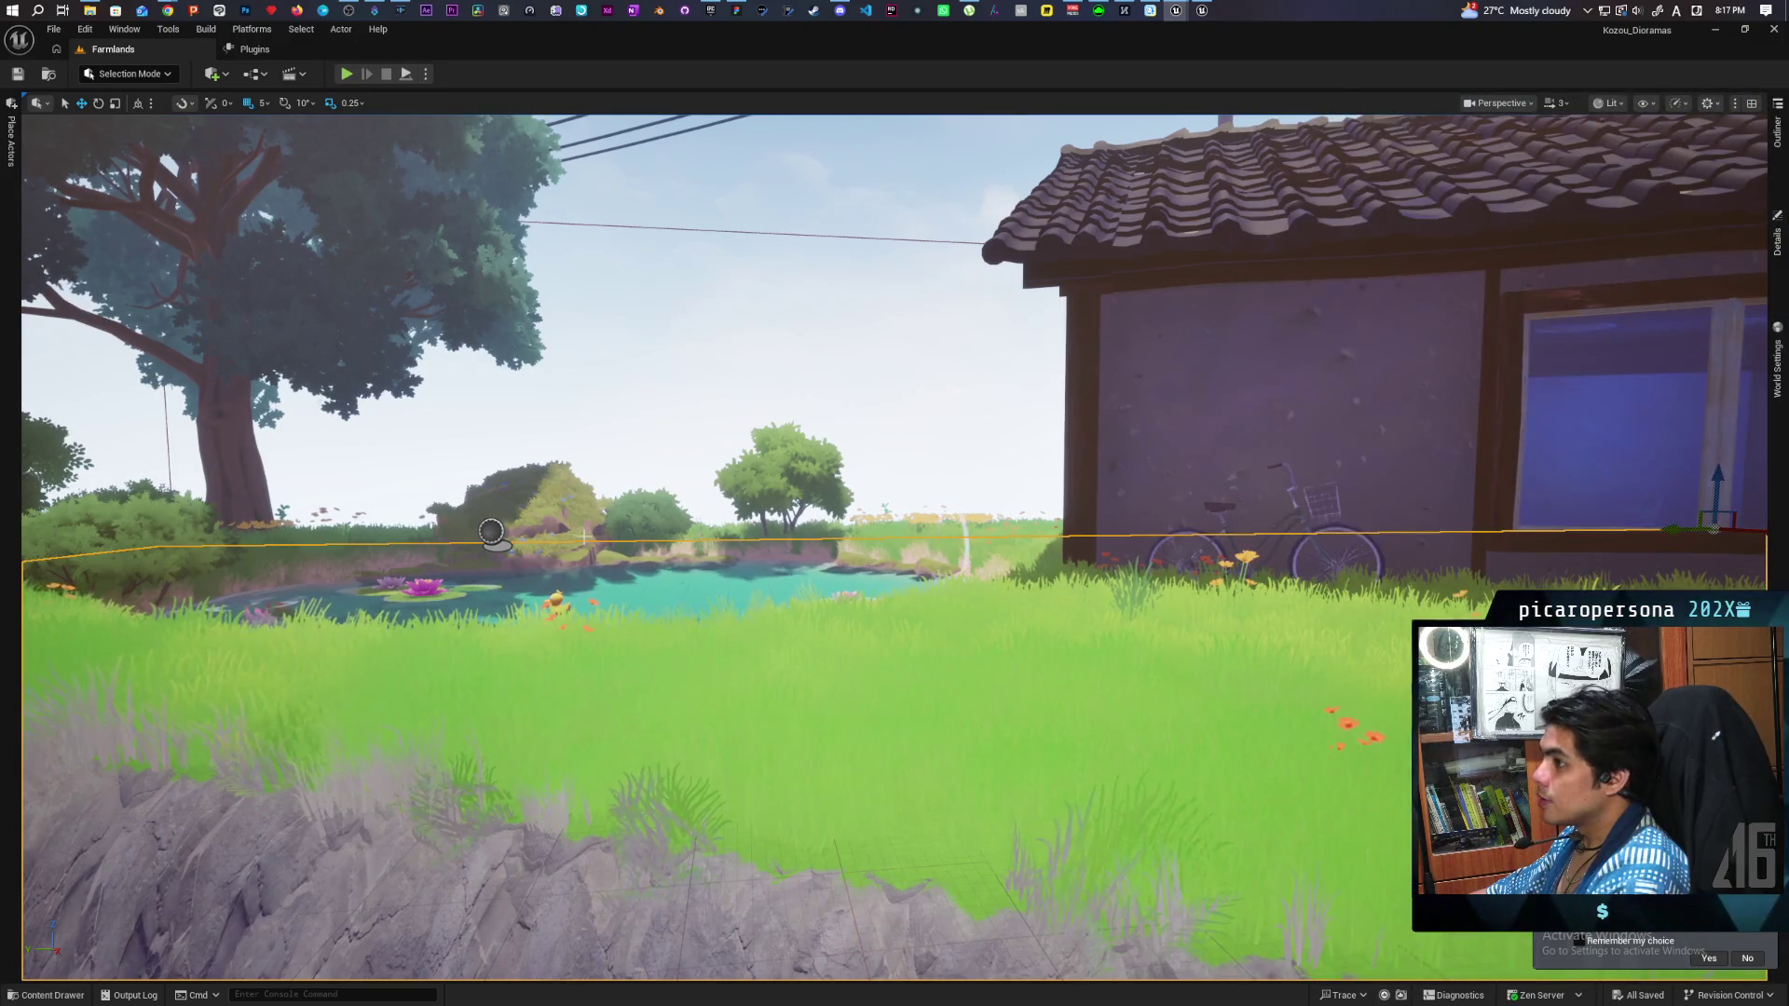
Play From Here beside the pond, walking toward the house, field and along the cliff.
{"action": "right_click", "coordinate": [703, 210]}
{"action": "left_click", "coordinate": [745, 674]}
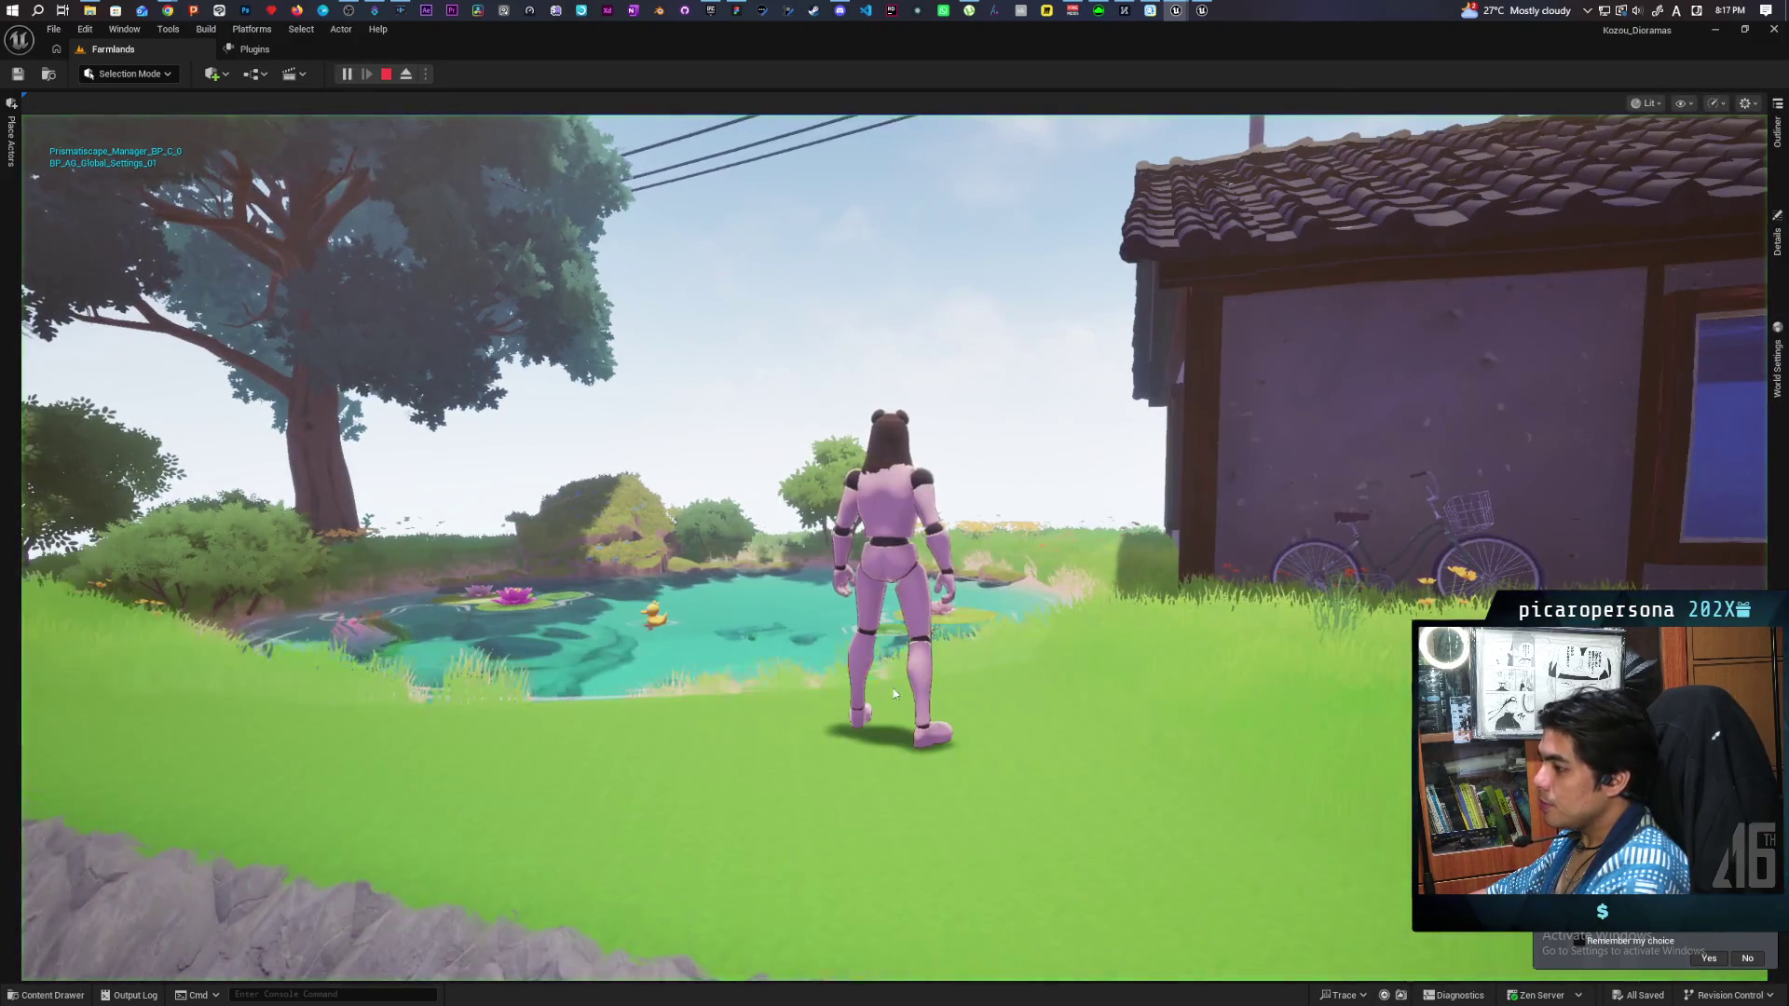
{"action": "left_click", "coordinate": [893, 694]}
{"action": "key", "text": "w"}
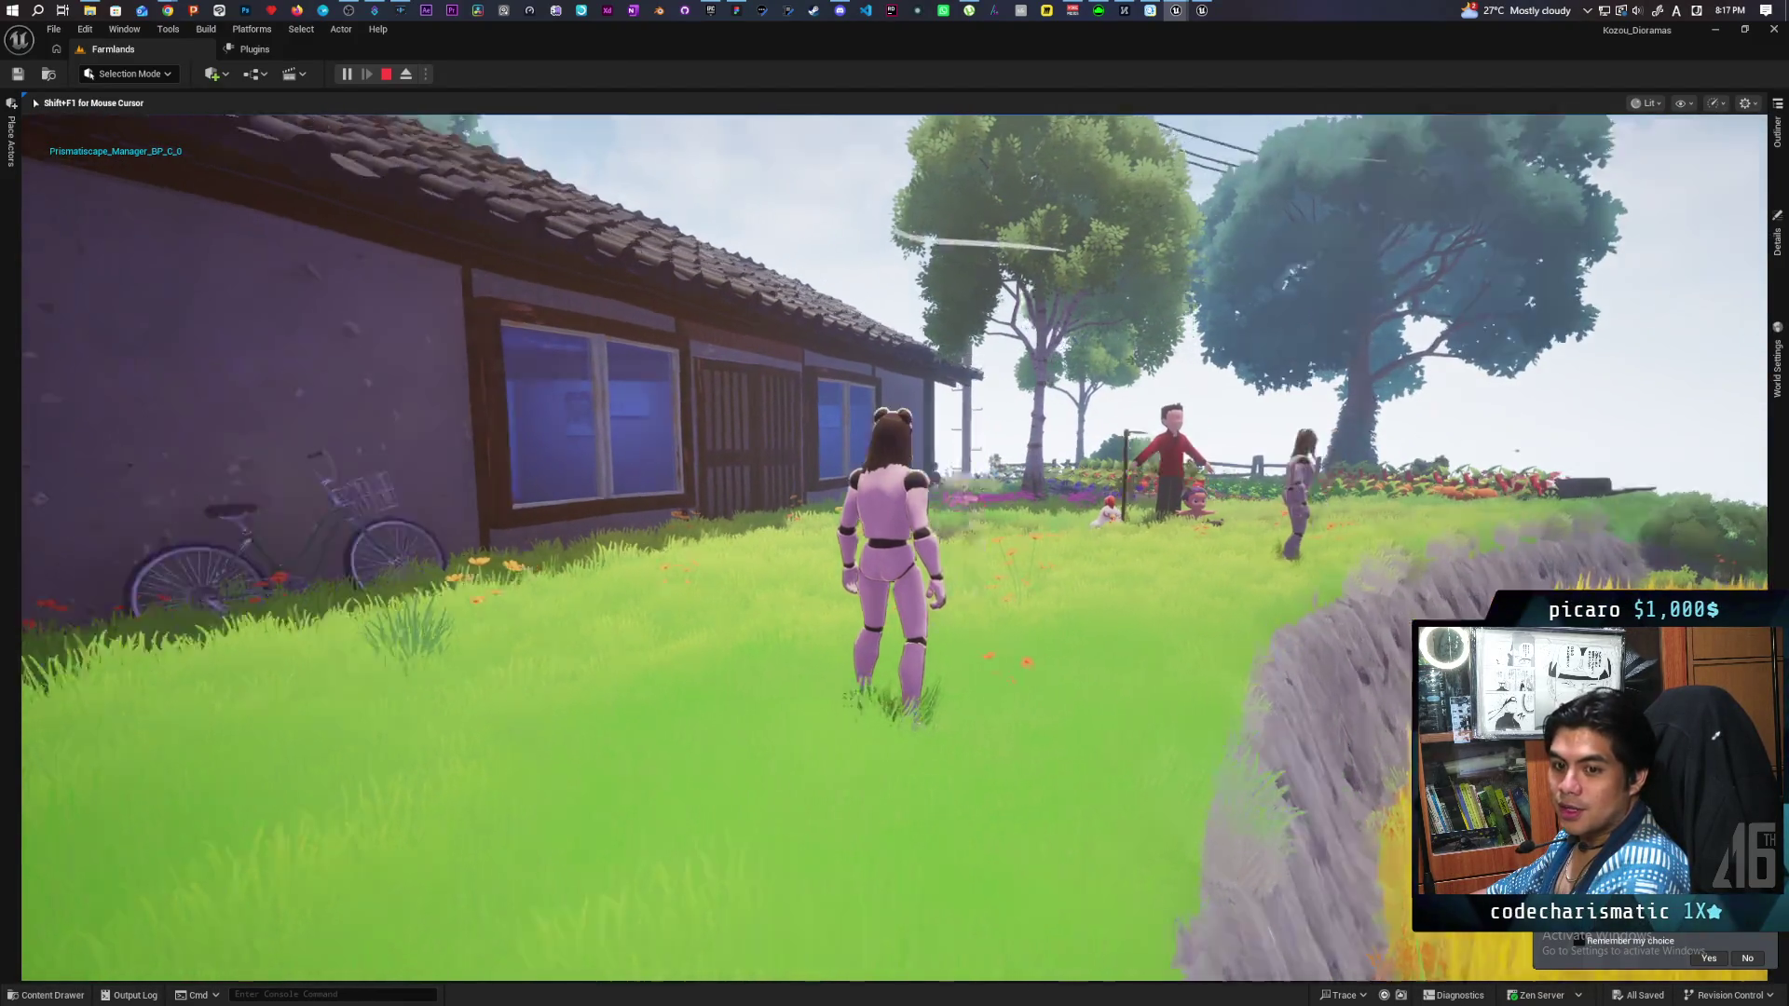
{"action": "key", "text": "w"}
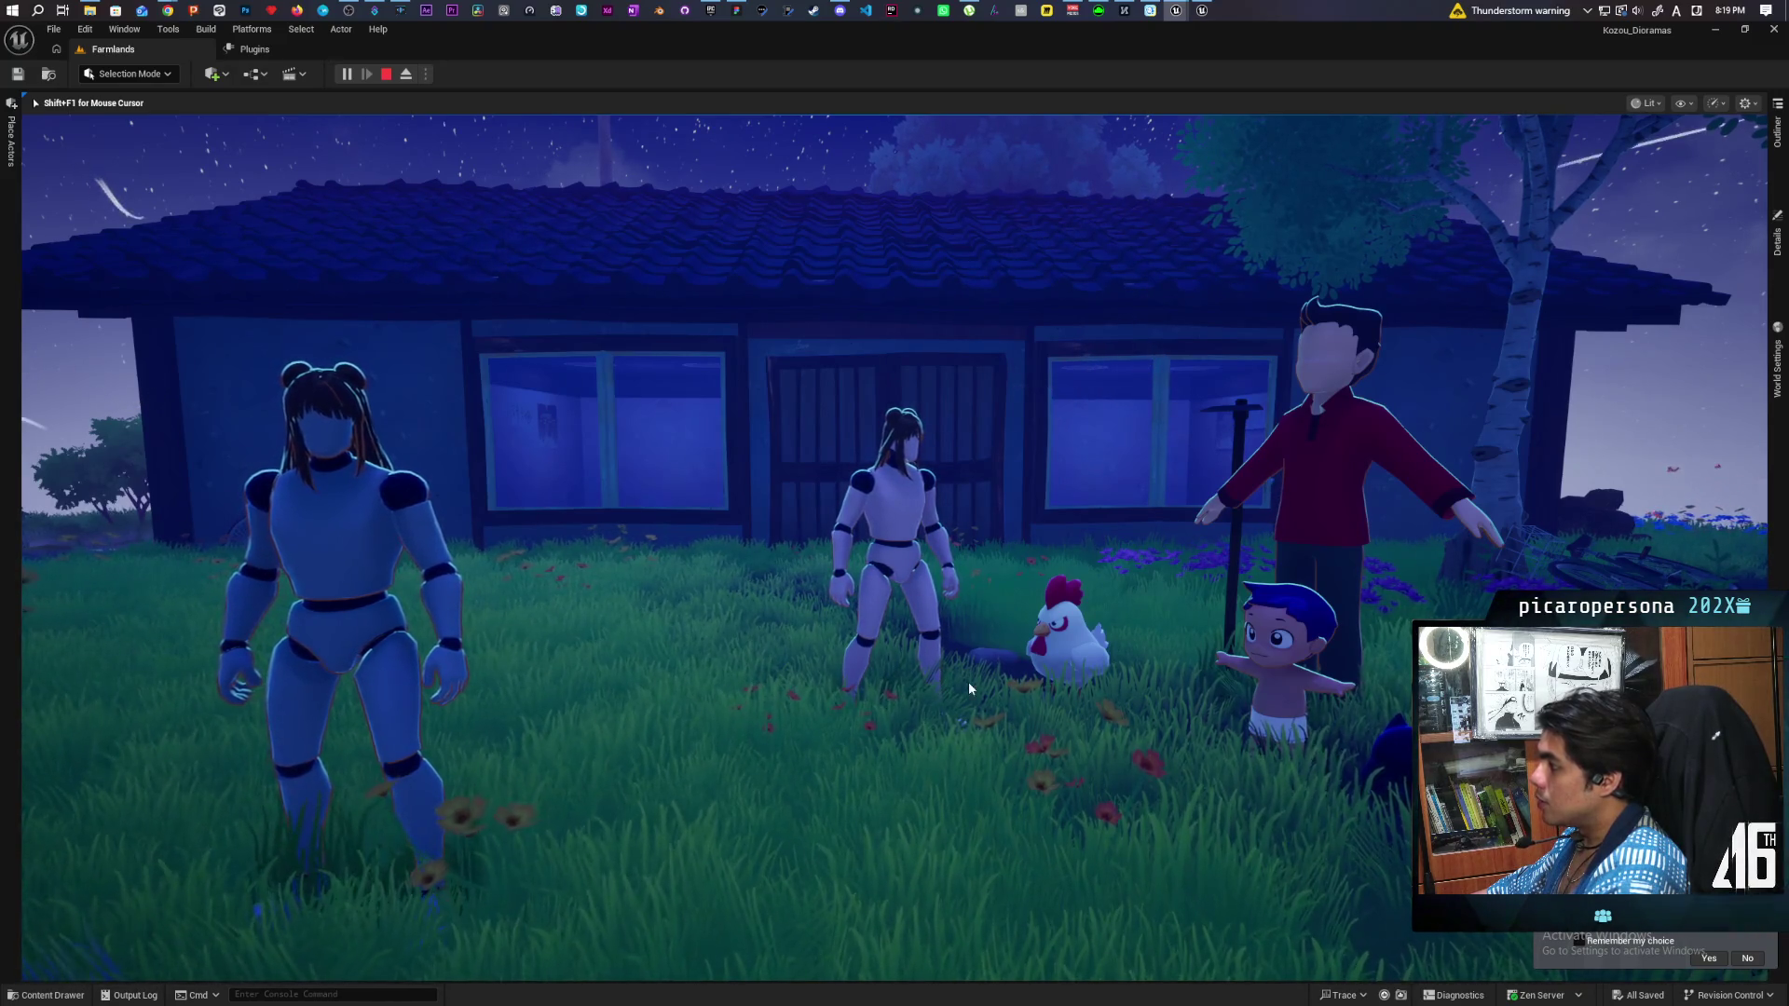
{"action": "key", "text": "Escape"}
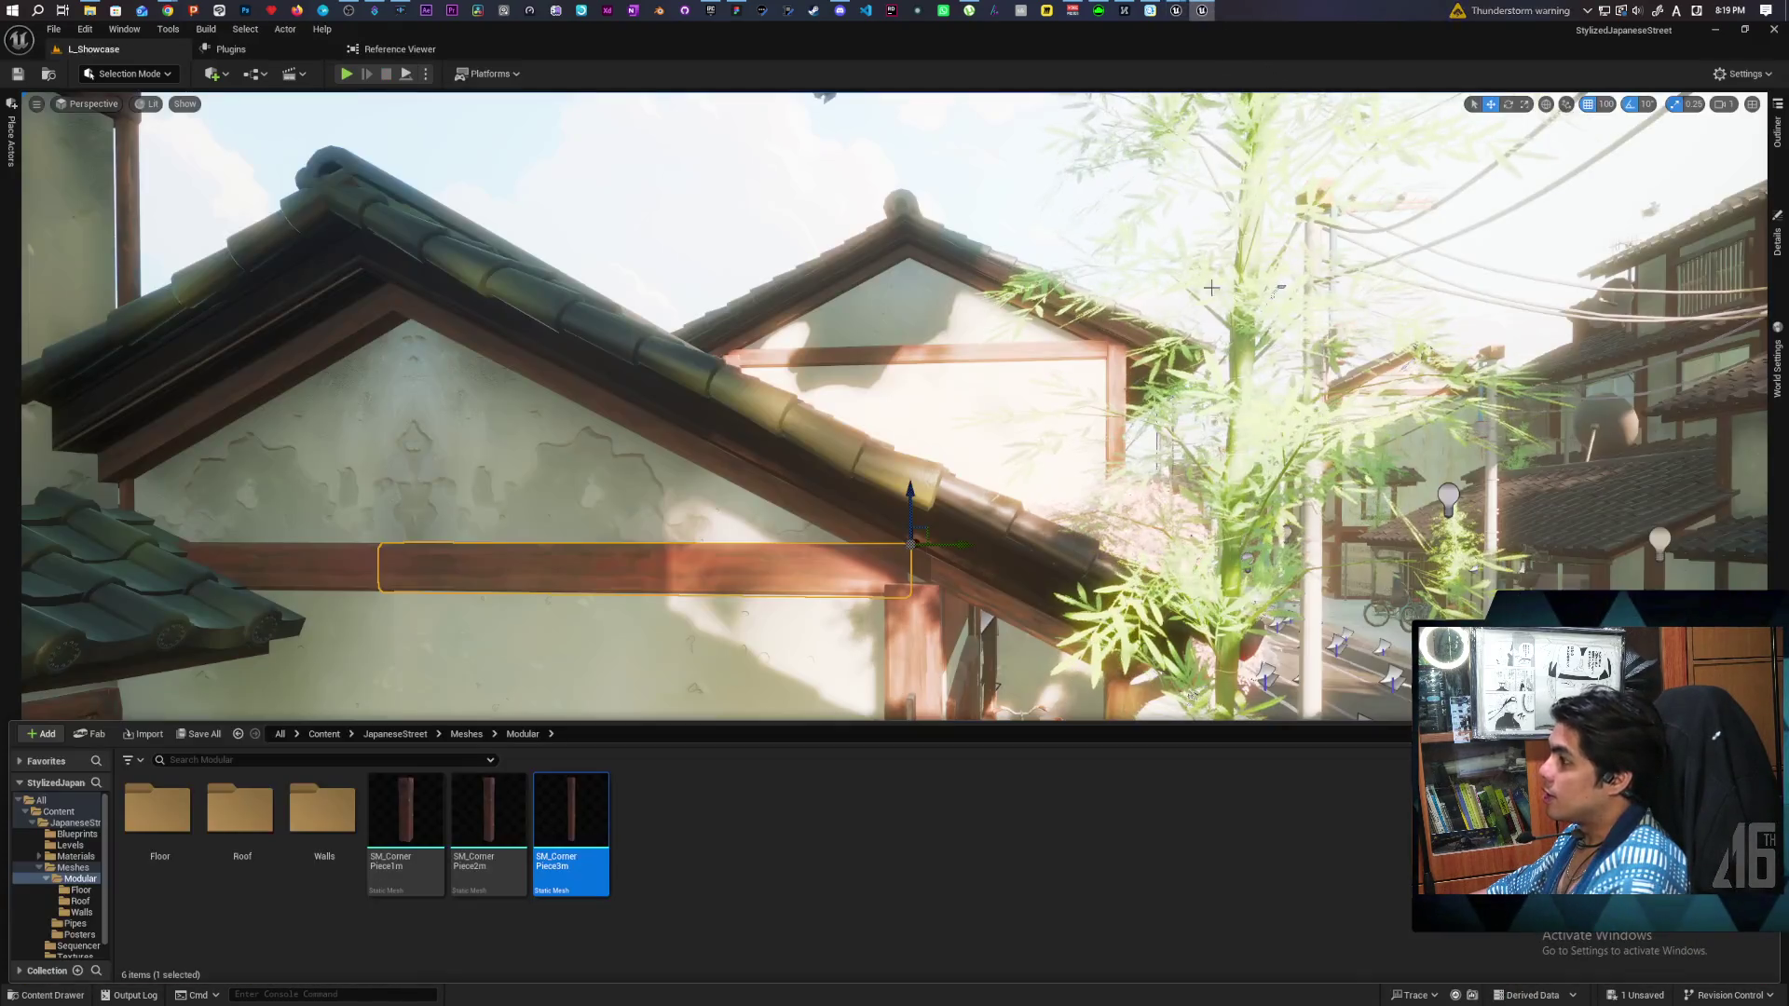
Bring the Paparazi project editor forward and open its Content Drawer.
{"action": "mouse_move", "coordinate": [1176, 10]}
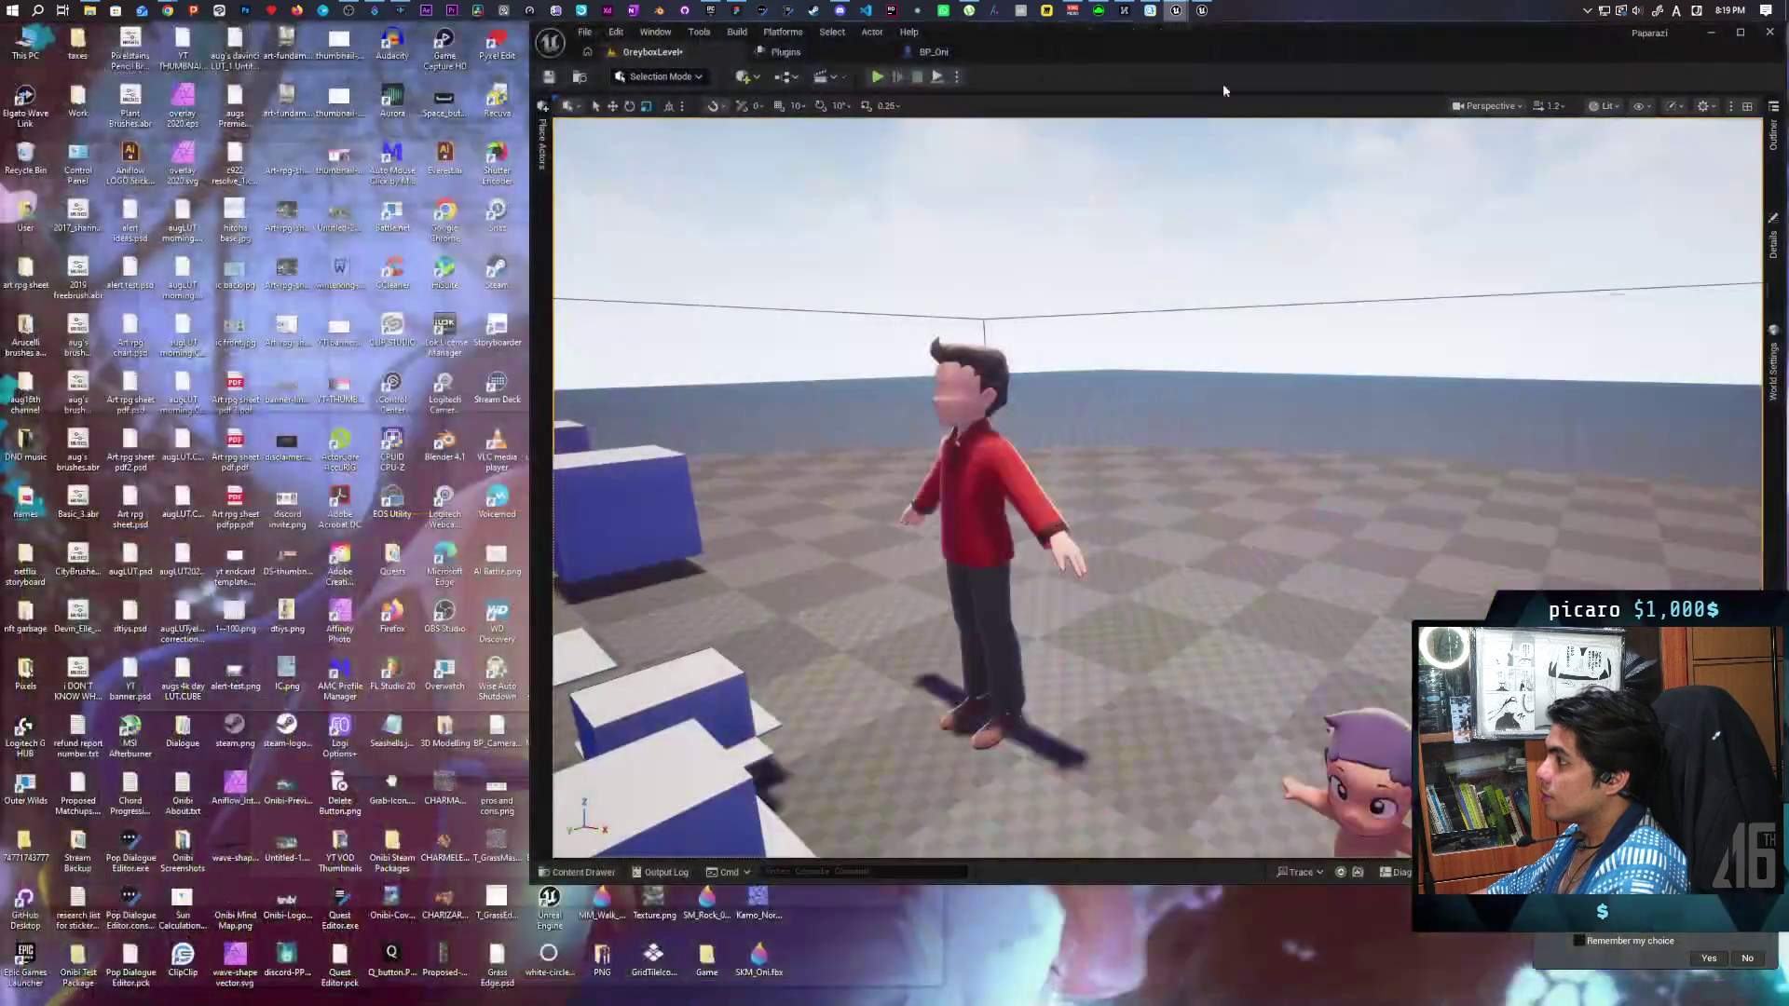
{"action": "left_click", "coordinate": [1222, 82]}
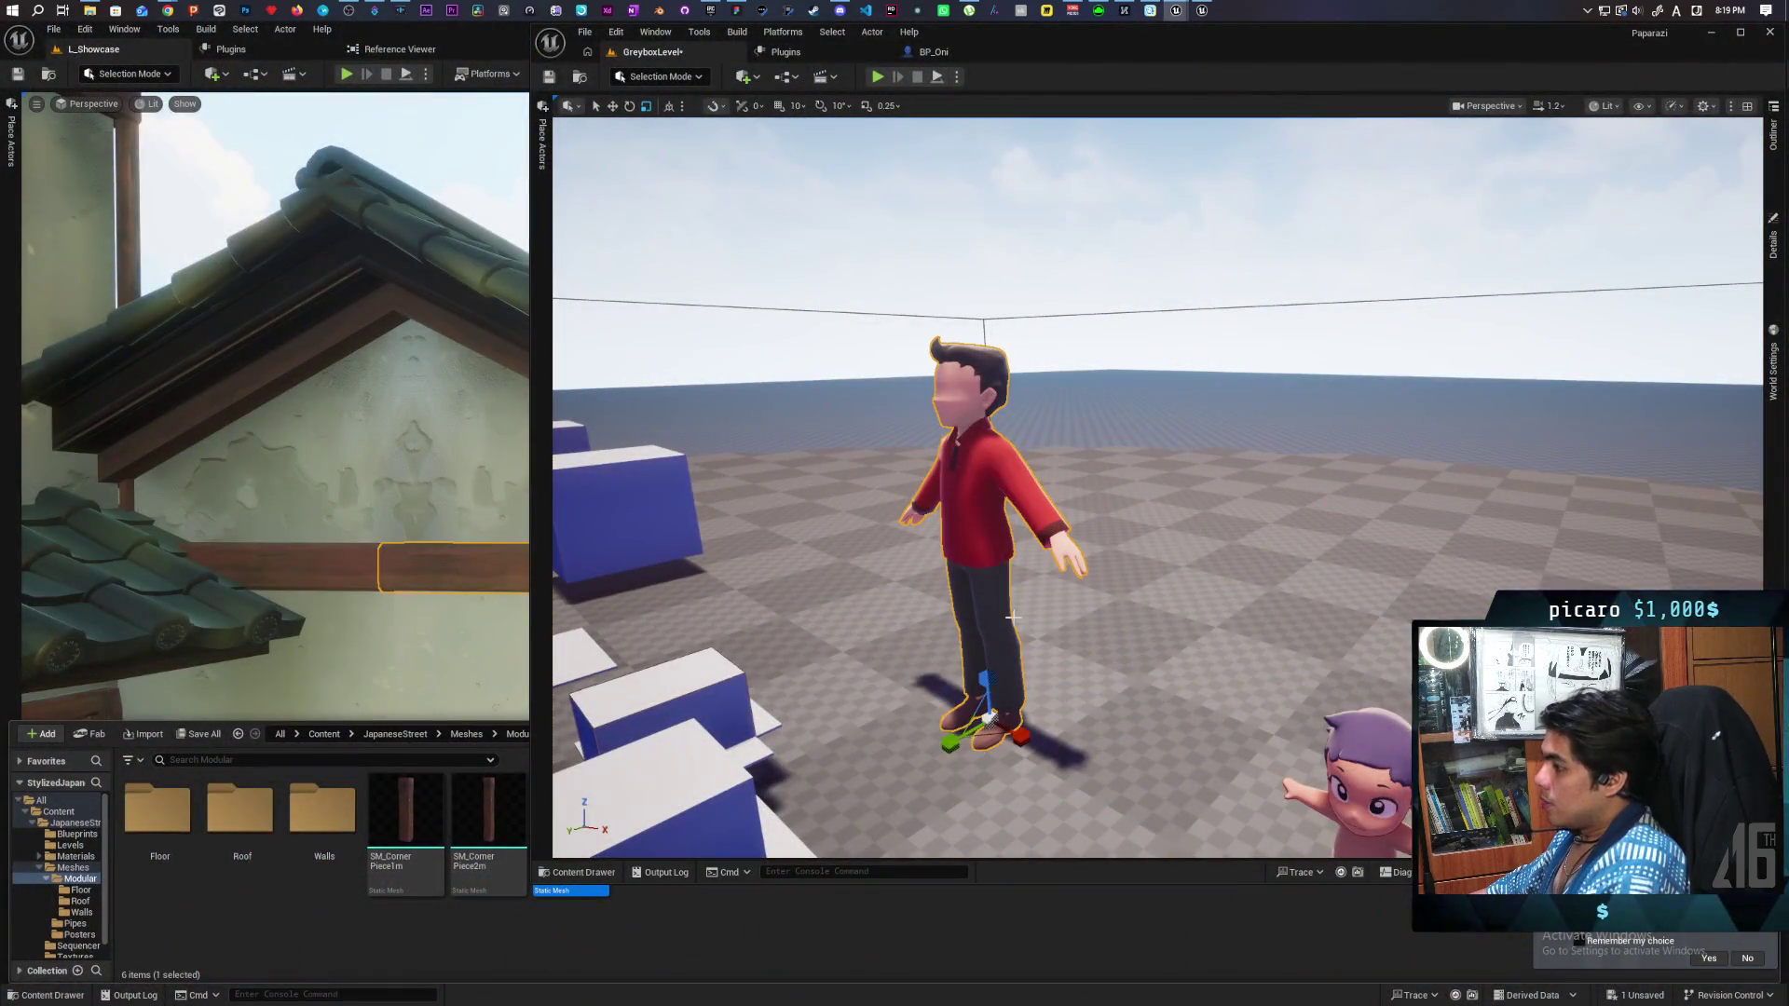
{"action": "key", "text": "ctrl+space"}
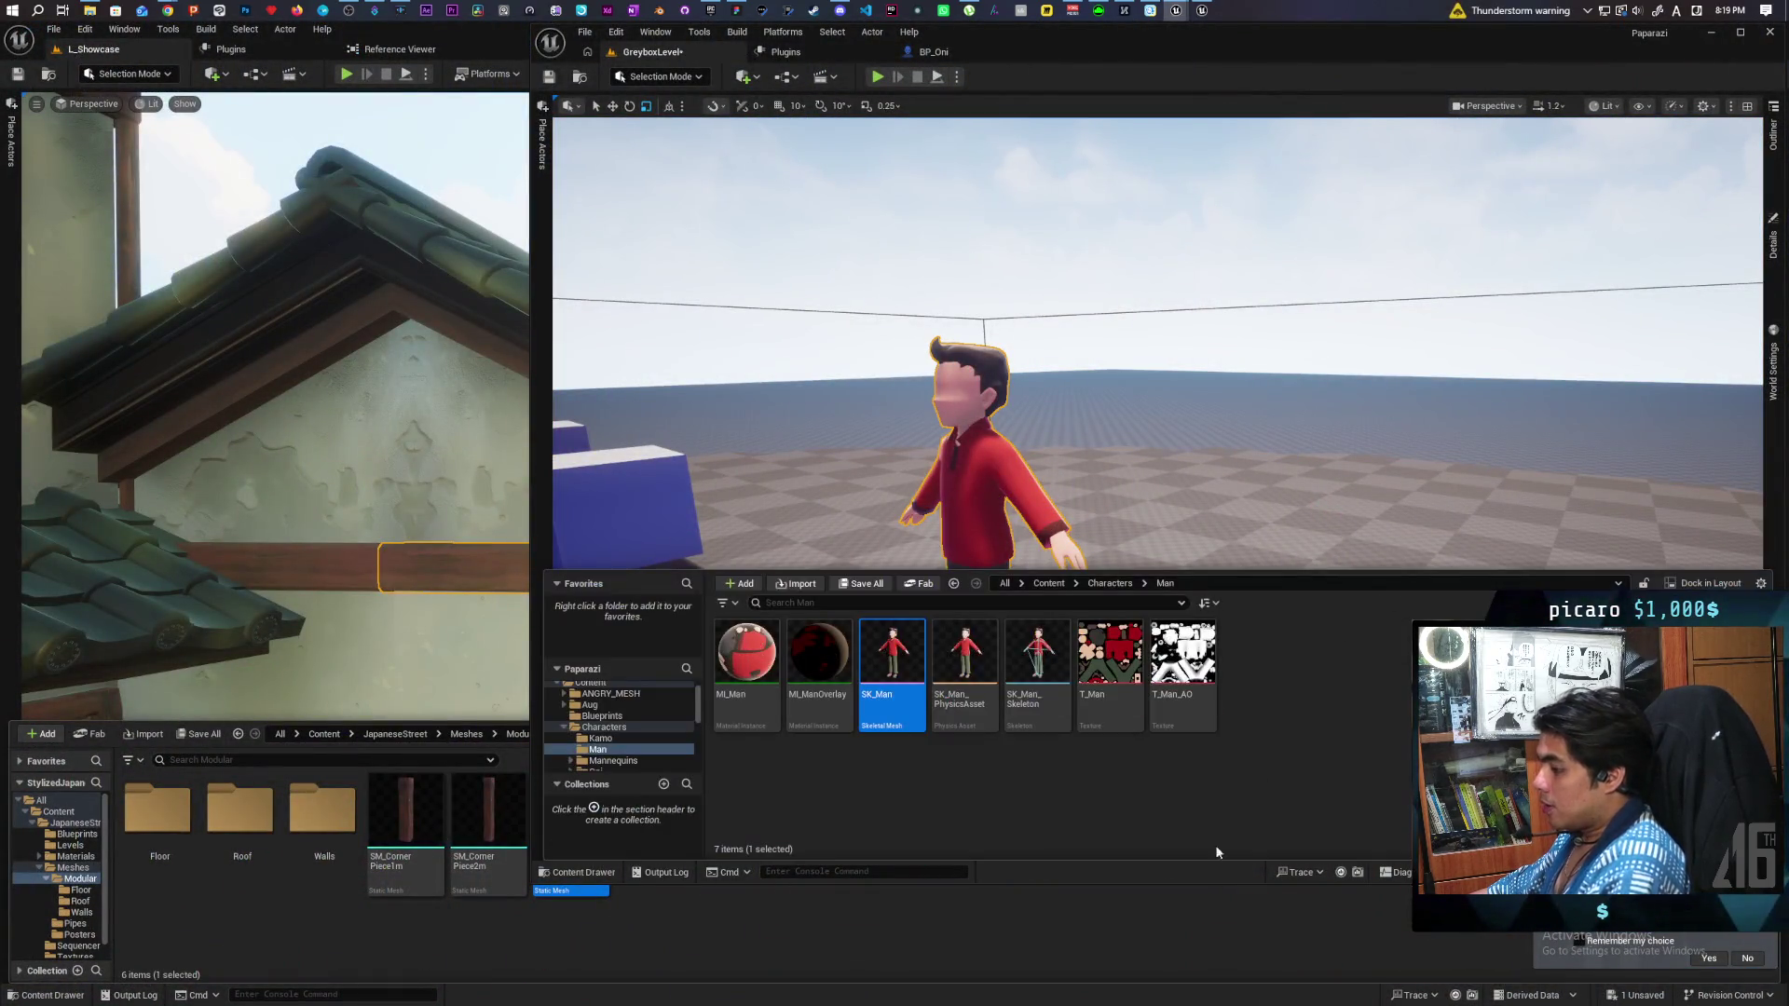
Select MI_ManOverlay in the Man folder, then go up to the Characters folder.
{"action": "left_click", "coordinate": [818, 680]}
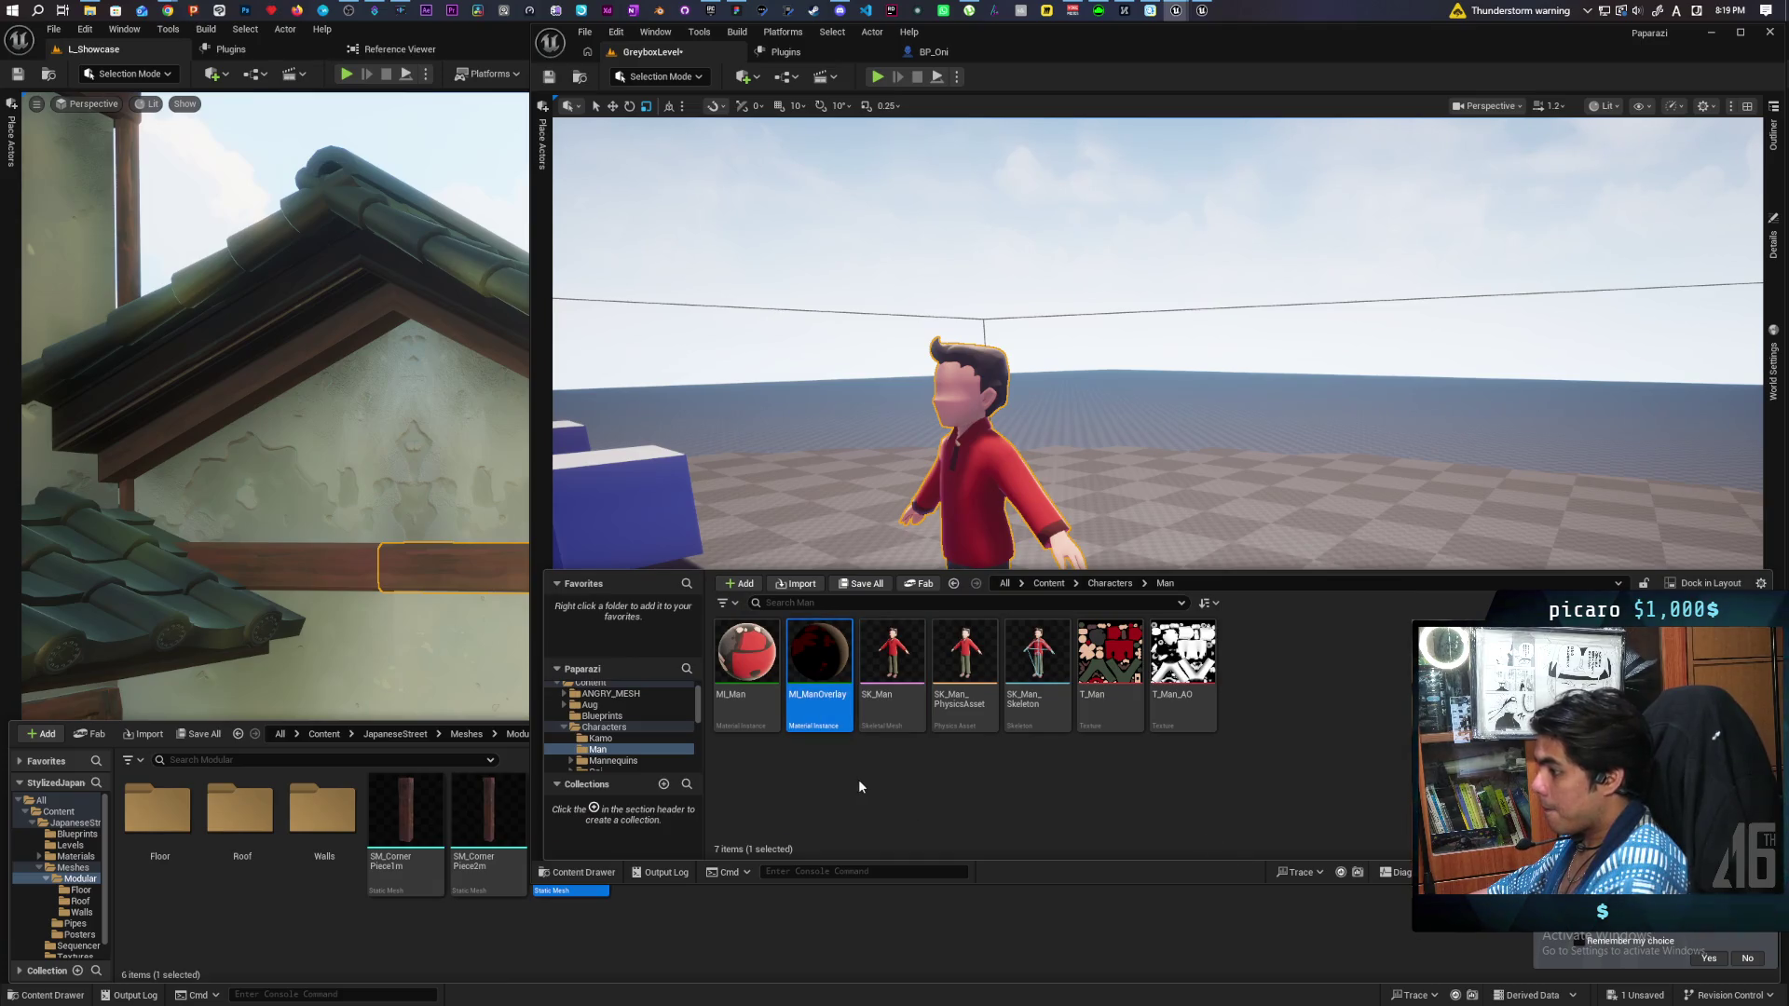
{"action": "right_click", "coordinate": [818, 679]}
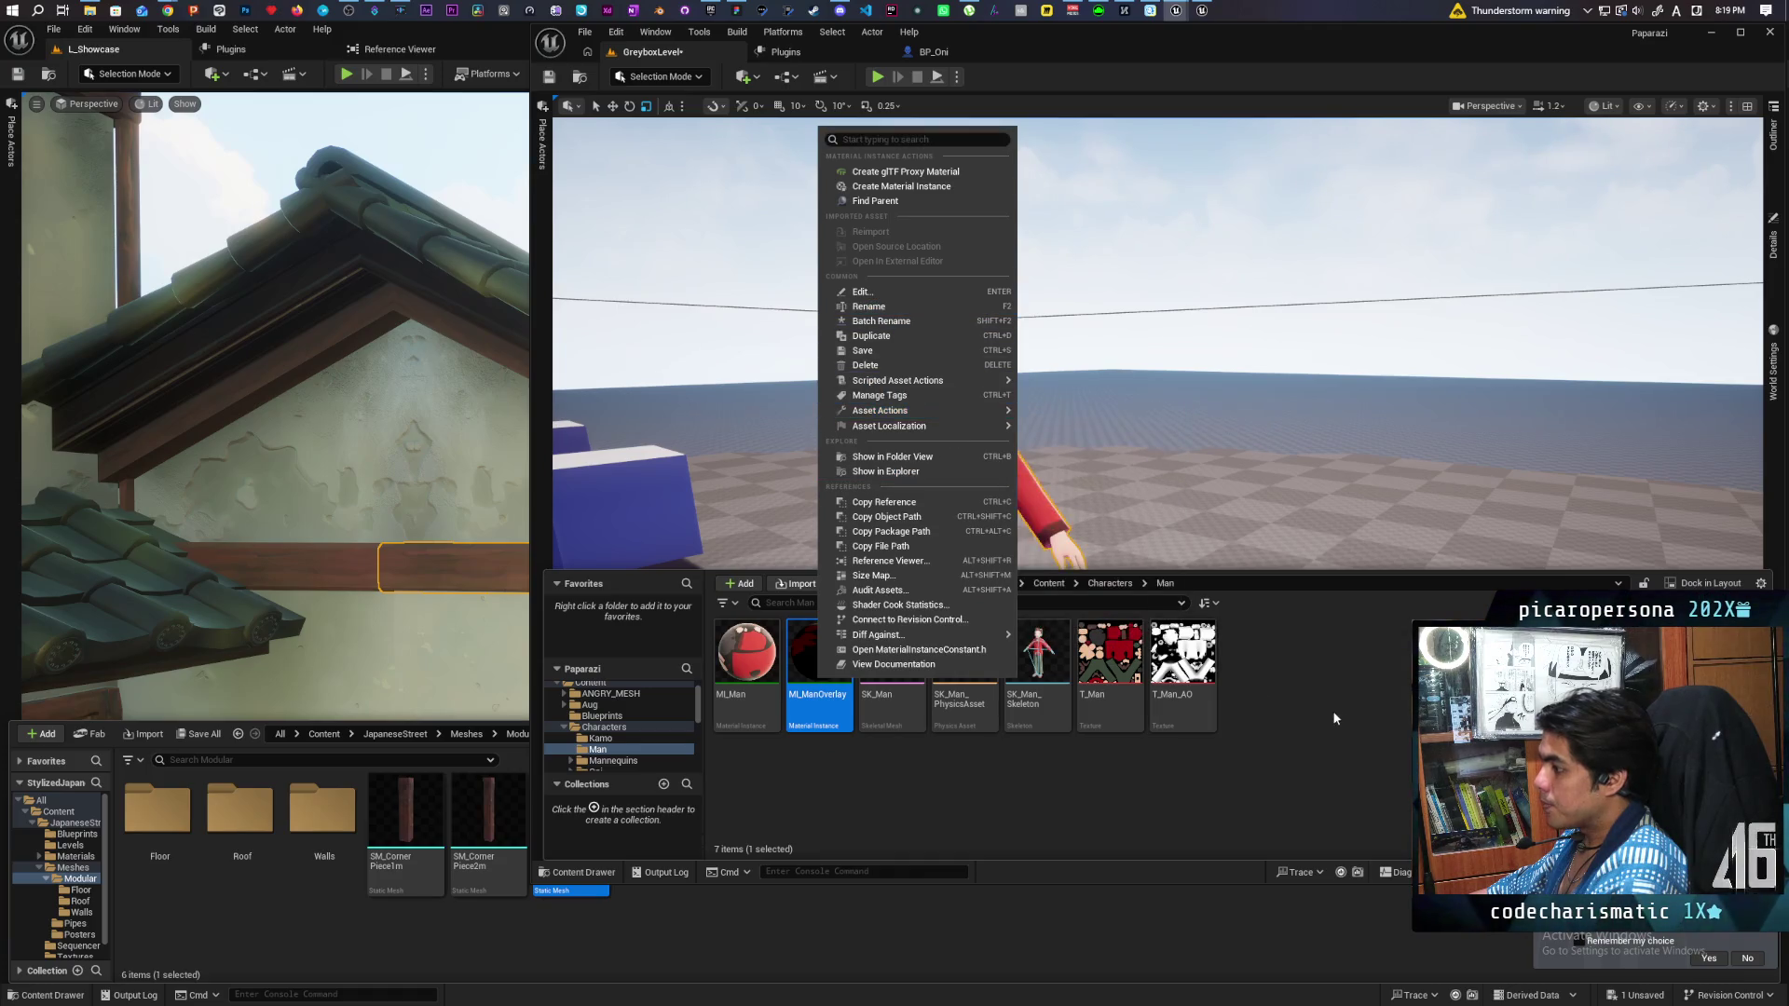
{"action": "left_click", "coordinate": [1058, 703]}
{"action": "left_click", "coordinate": [820, 680]}
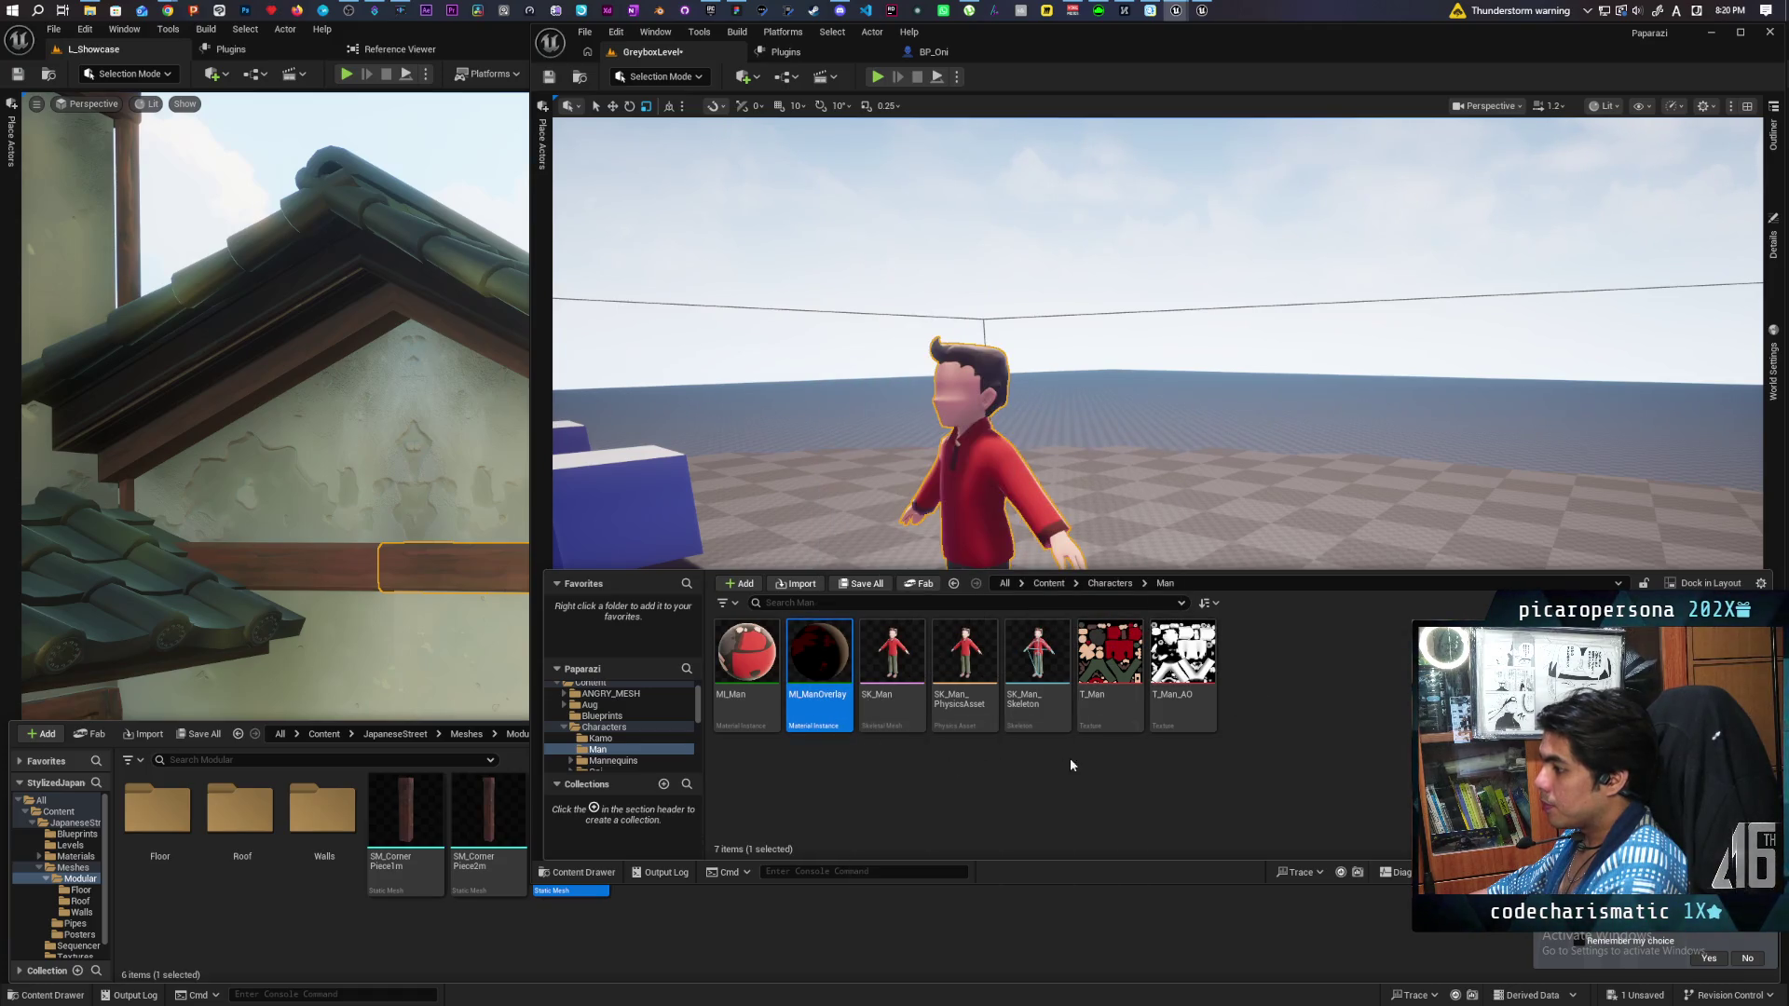
{"action": "left_click", "coordinate": [1109, 583]}
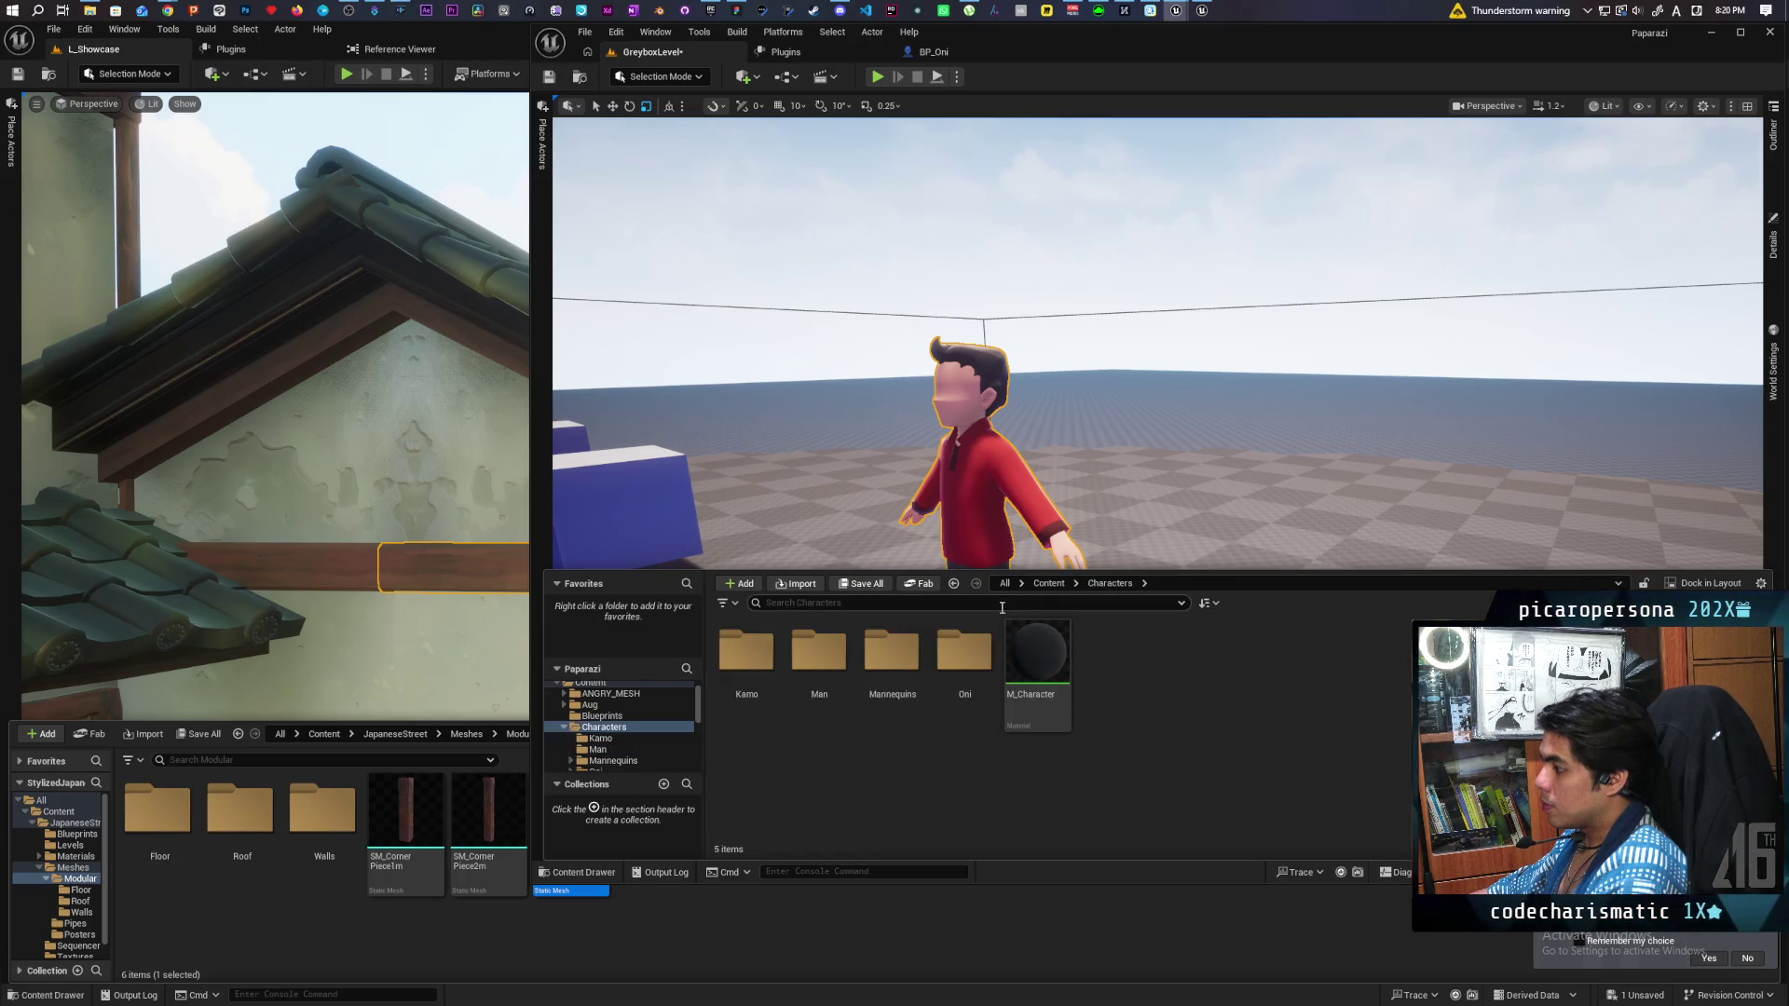
Search 'overlay', select MI_BoyOverlay and MI_ManOverlay, and Migrate them, saving the level first.
{"action": "type", "text": "overlay"}
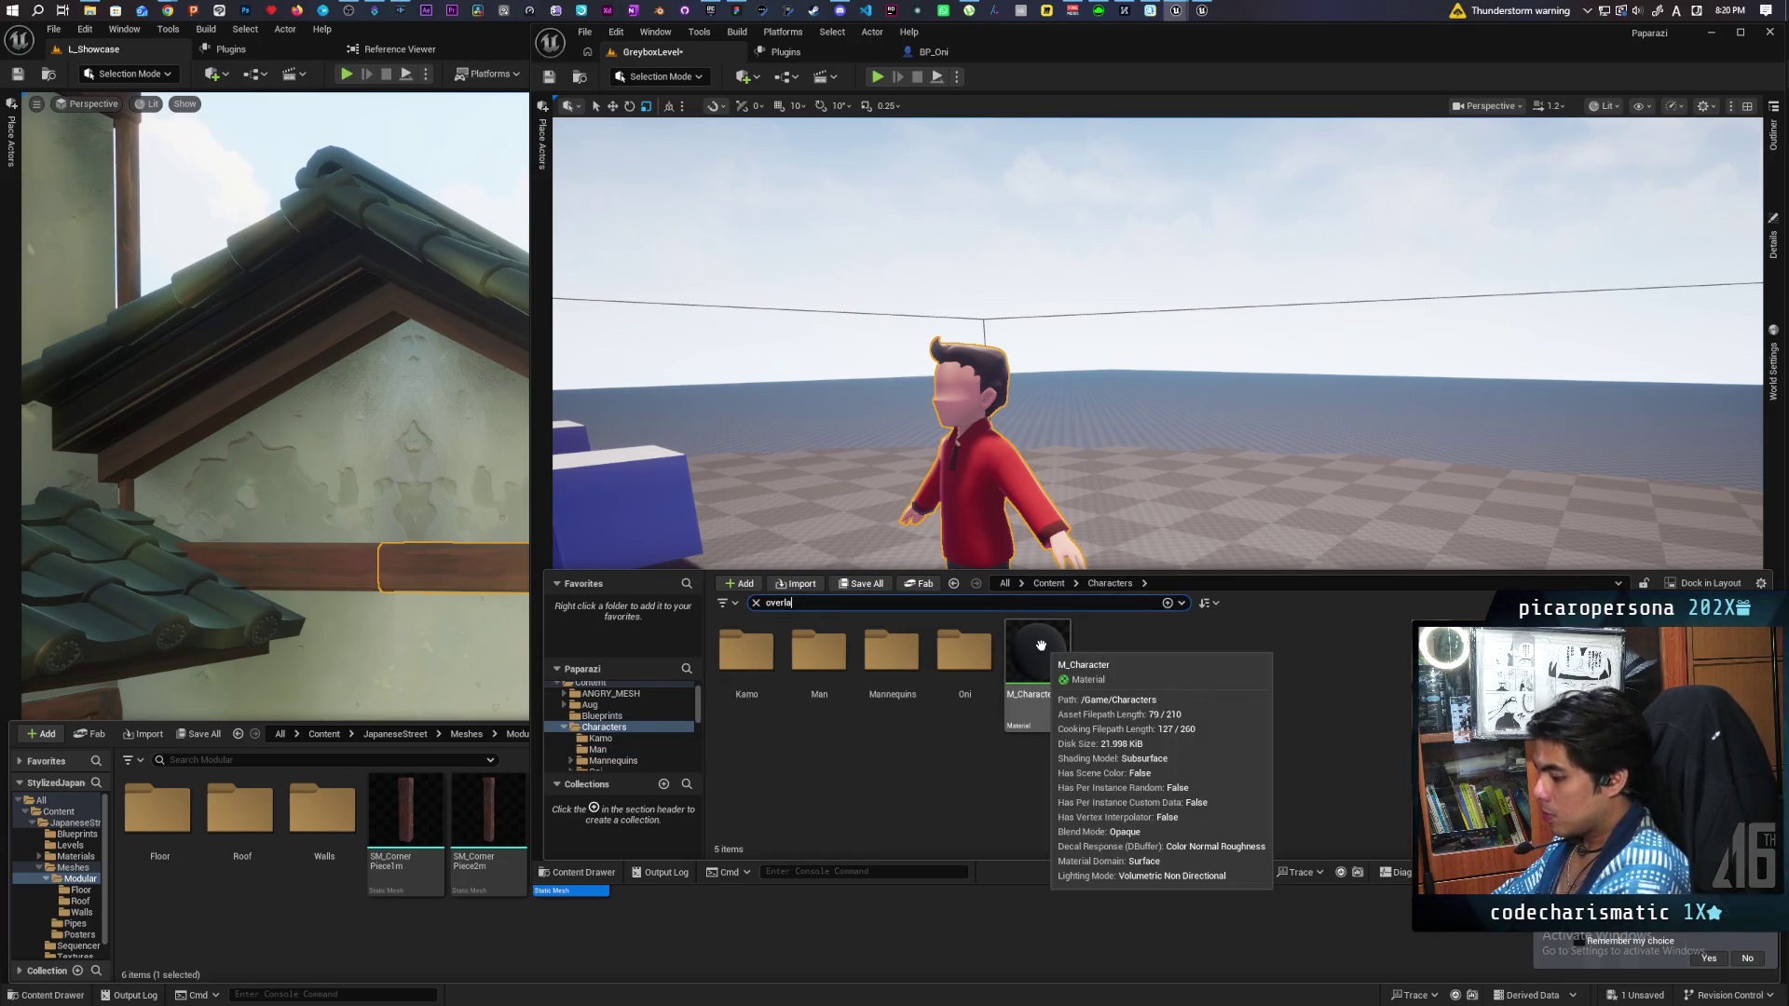
{"action": "left_click", "coordinate": [746, 661]}
{"action": "left_click", "coordinate": [813, 668], "text": "ctrl"}
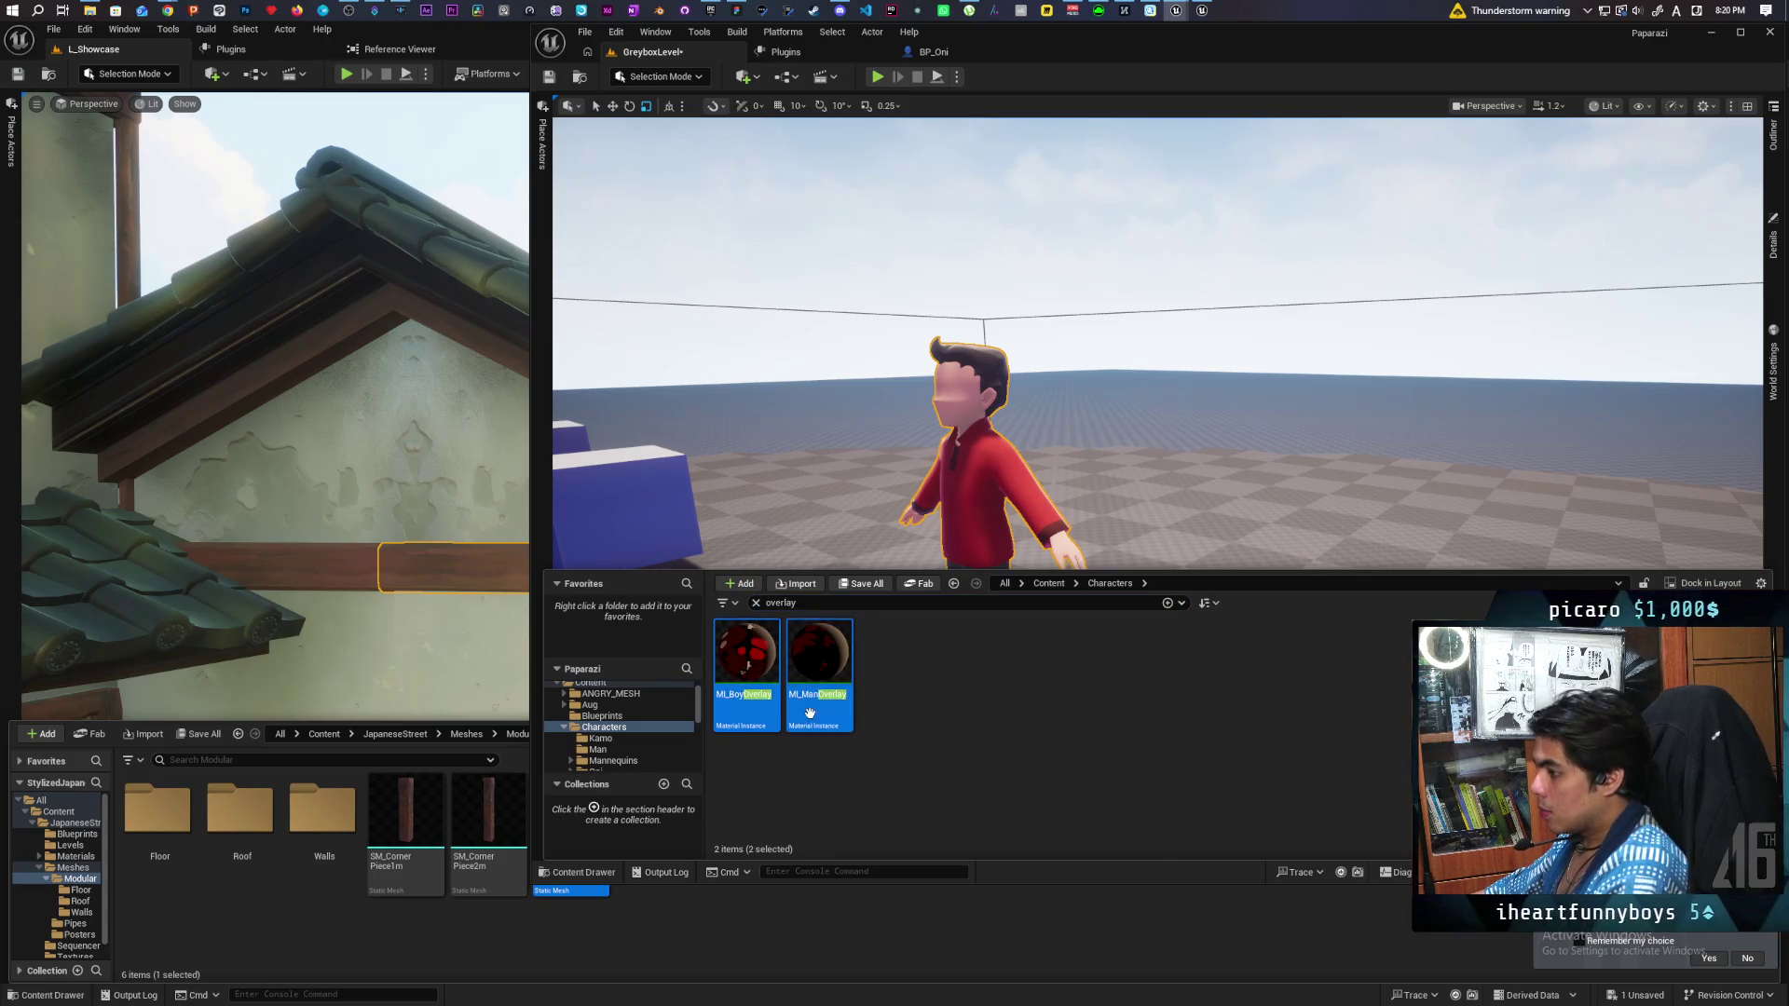
{"action": "right_click", "coordinate": [813, 668]}
{"action": "mouse_move", "coordinate": [970, 375]}
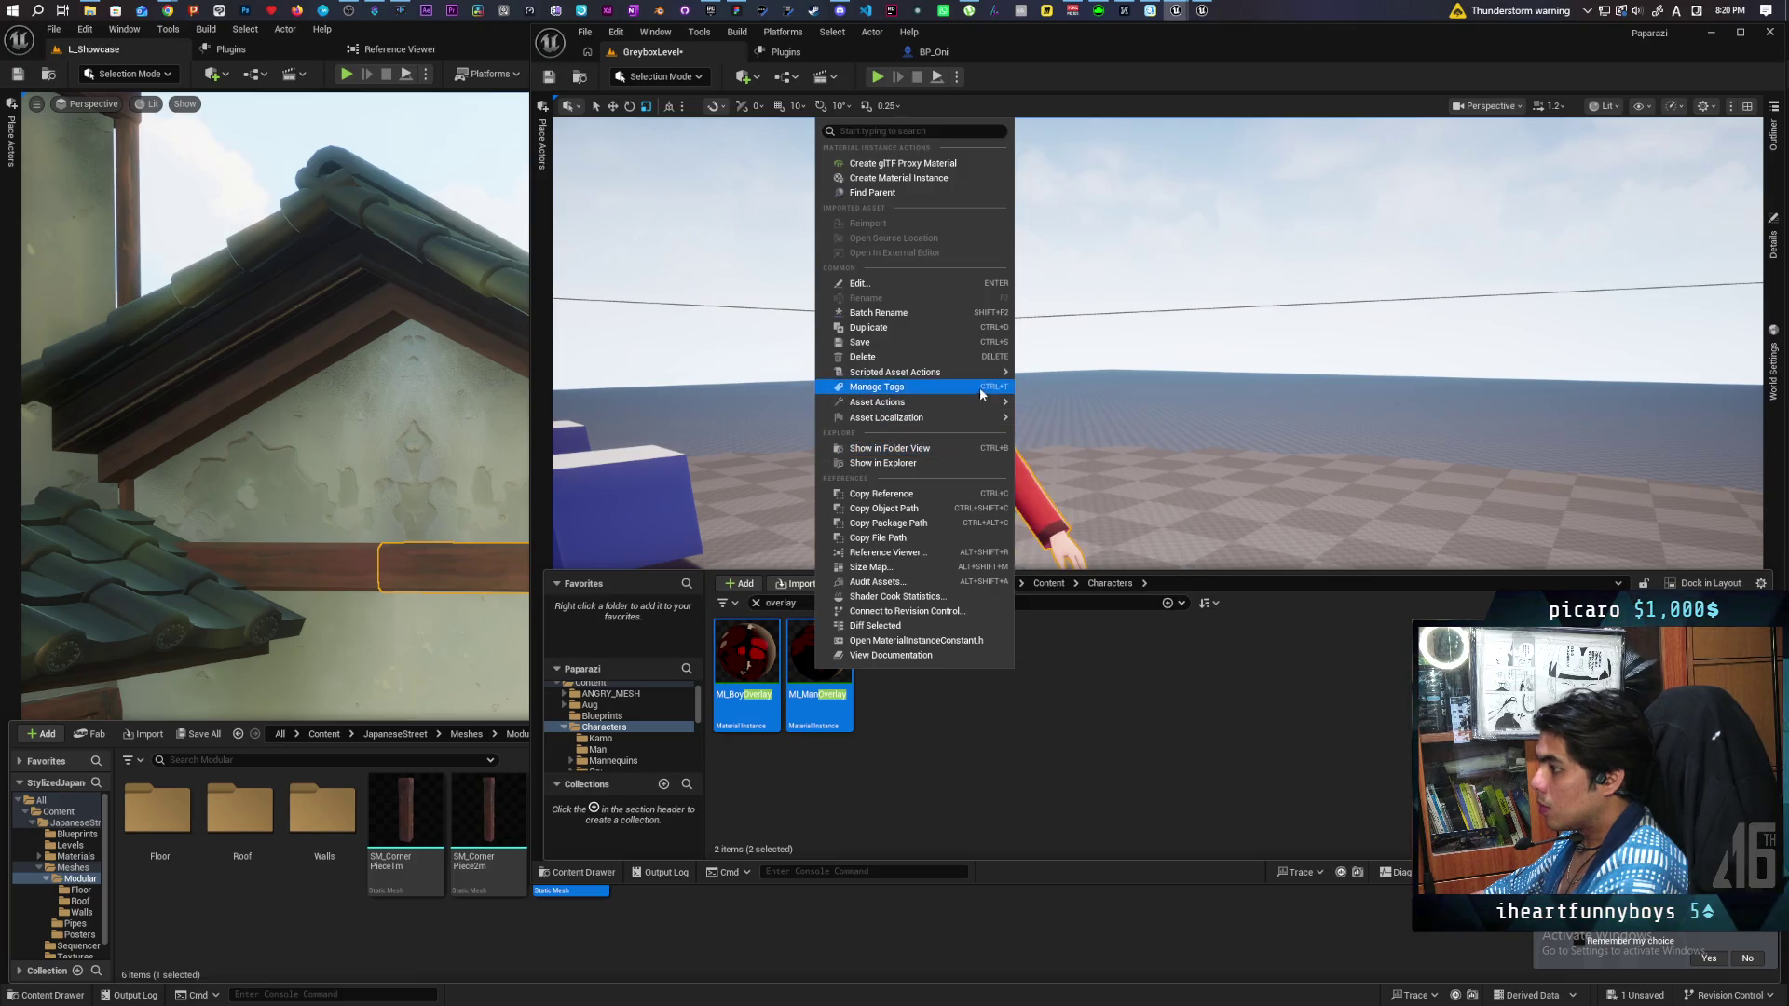
{"action": "left_click", "coordinate": [1062, 519]}
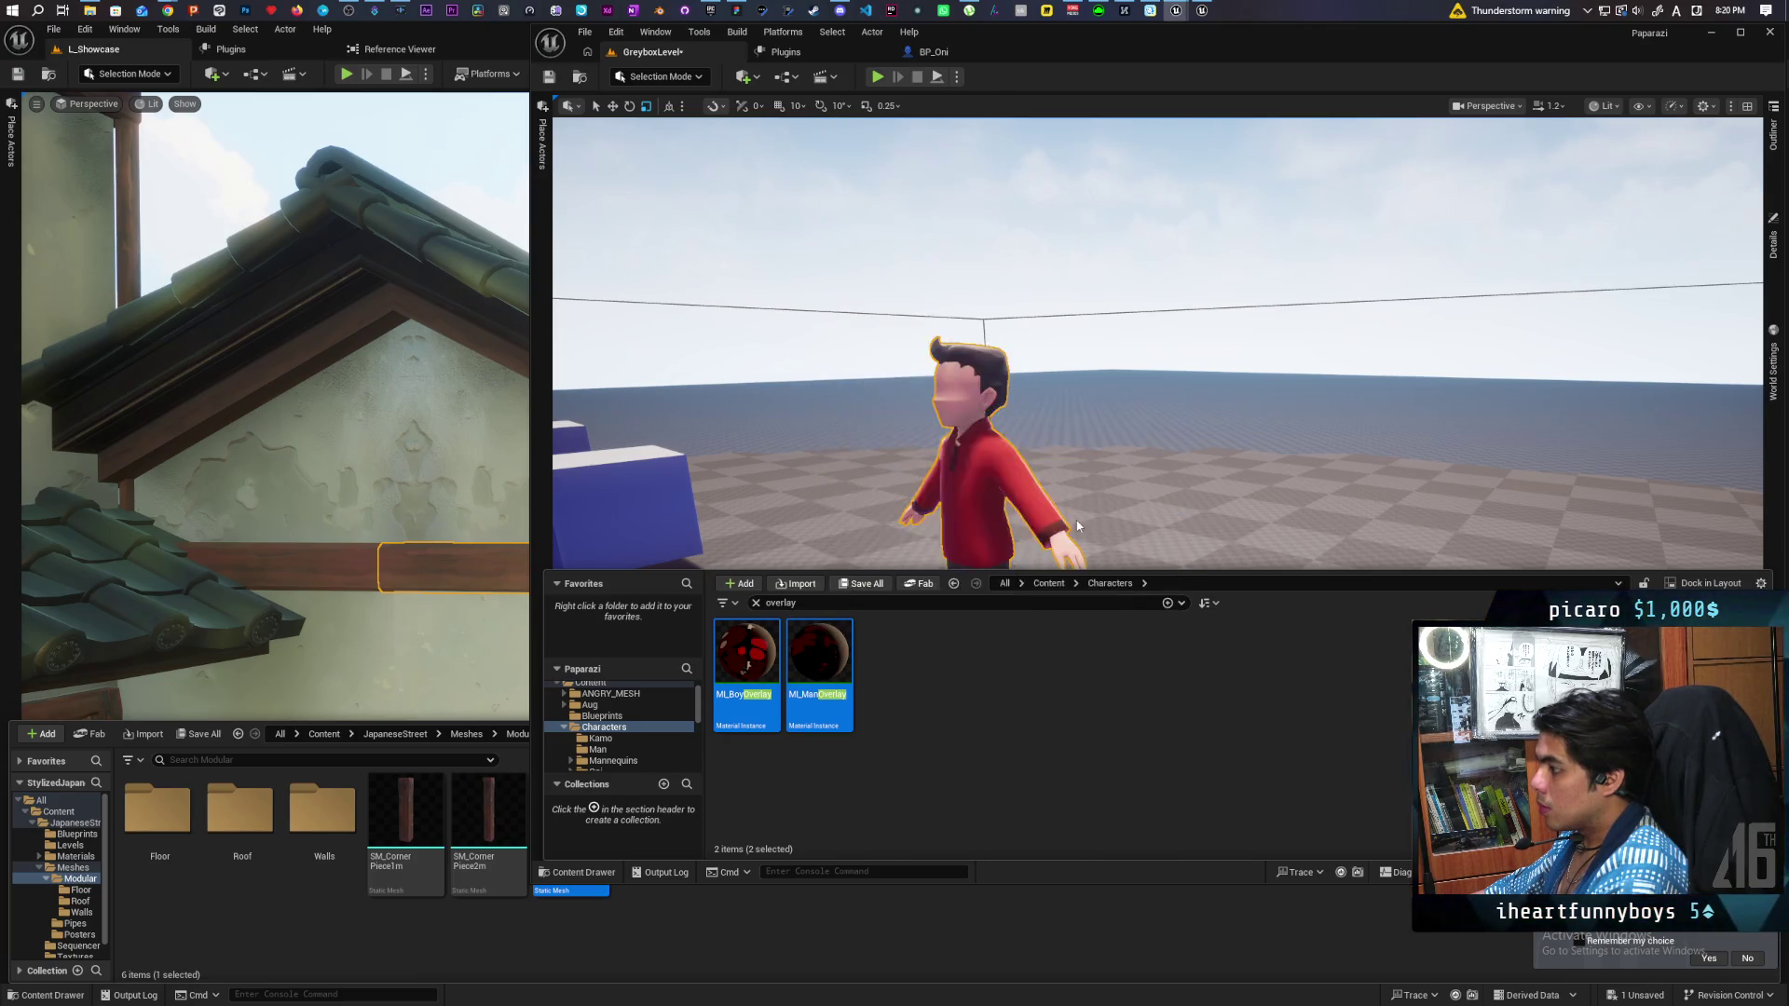
{"action": "left_click", "coordinate": [933, 679]}
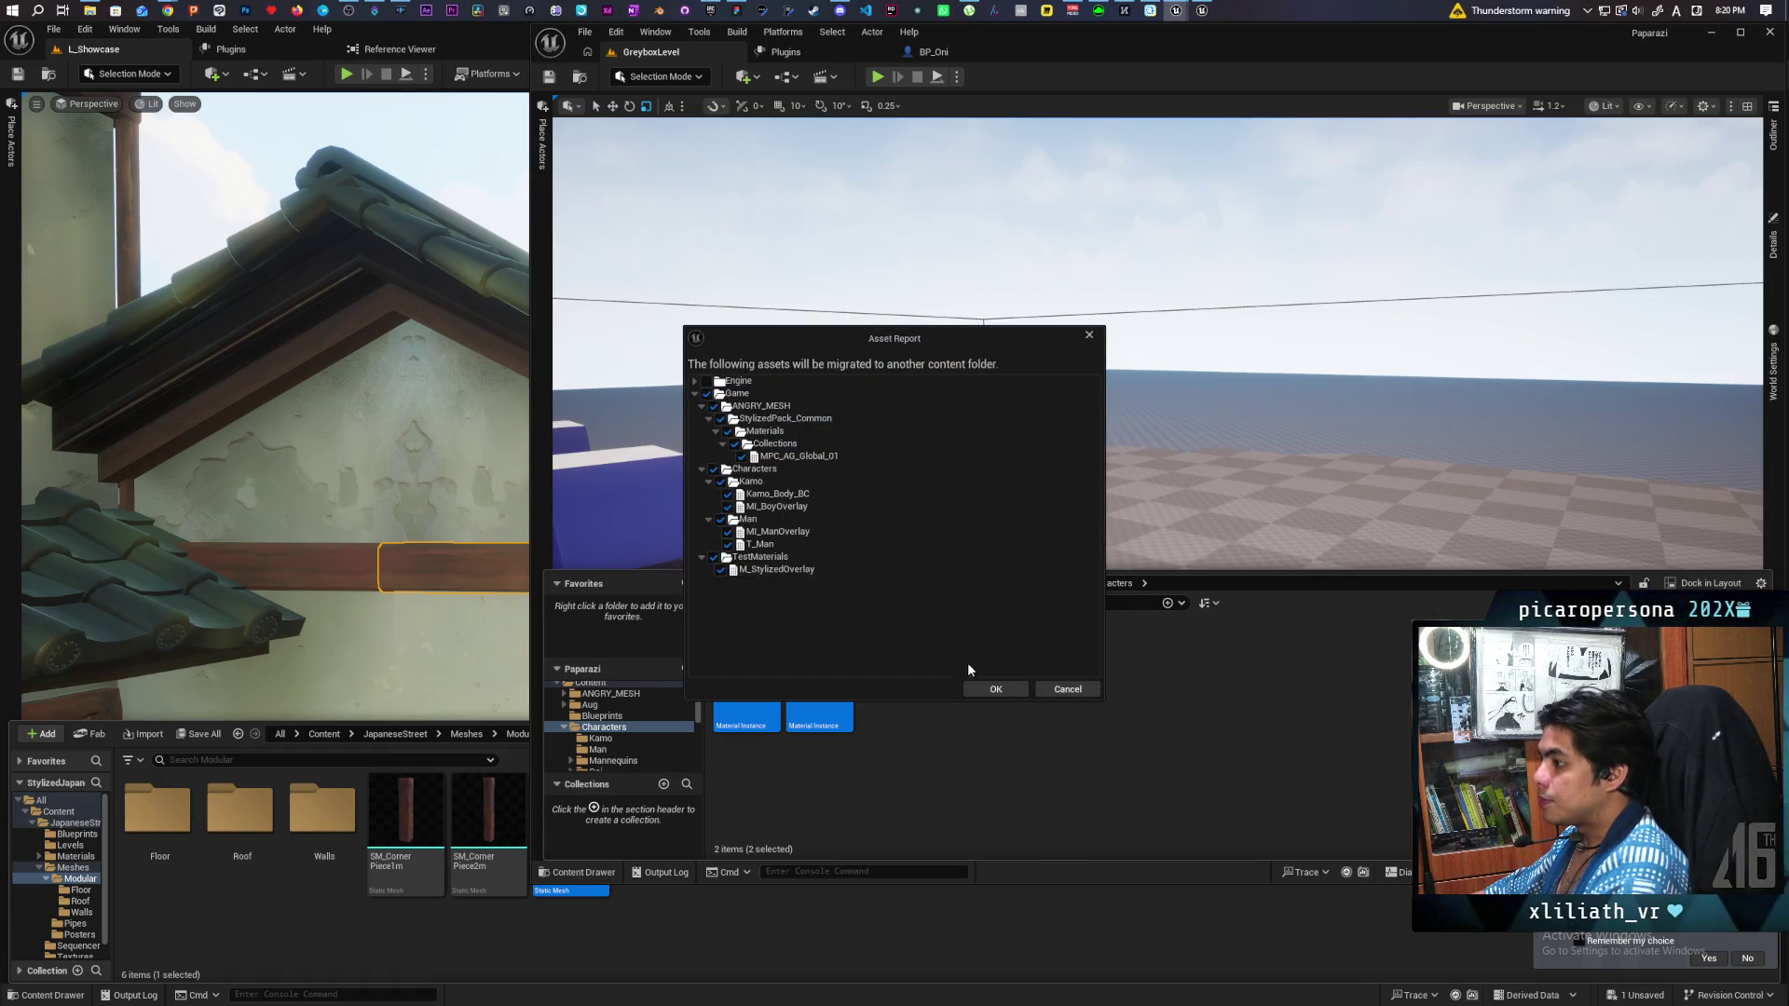
Migrate into Kozou_Dioramas Content, overwriting all existing assets, then maximize and frame the street view.
{"action": "left_click", "coordinate": [993, 690]}
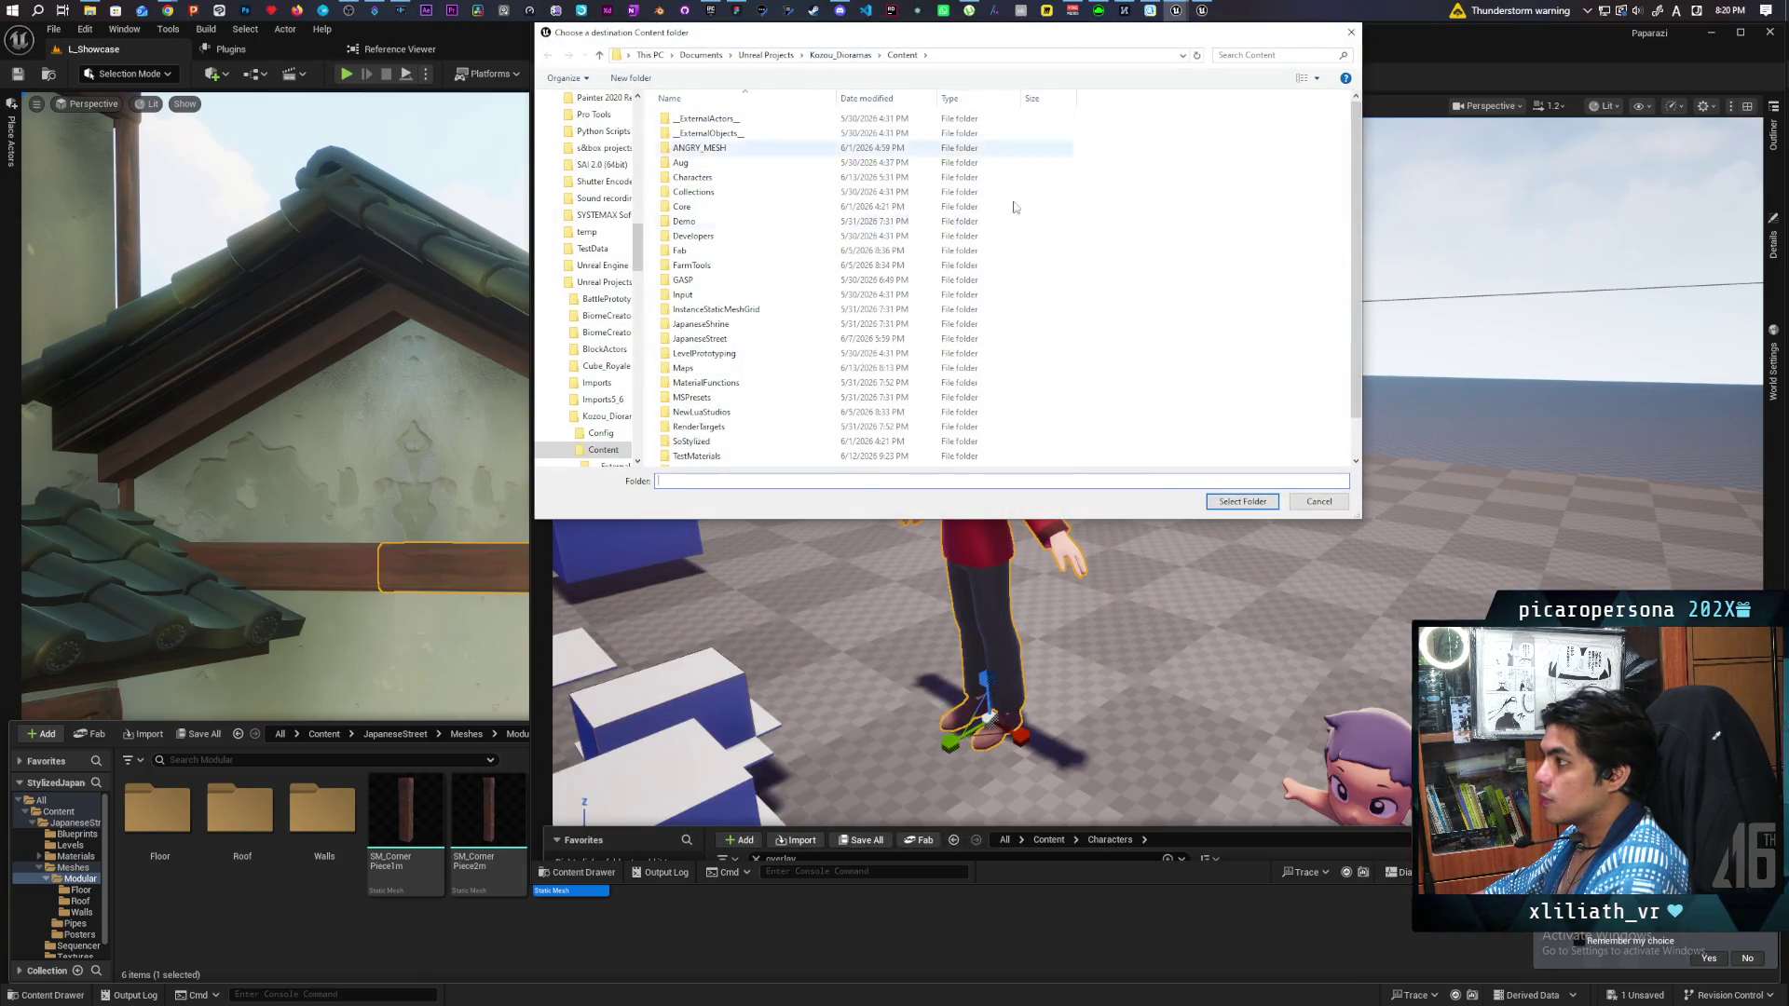
{"action": "left_click", "coordinate": [1216, 504]}
{"action": "left_click", "coordinate": [784, 553]}
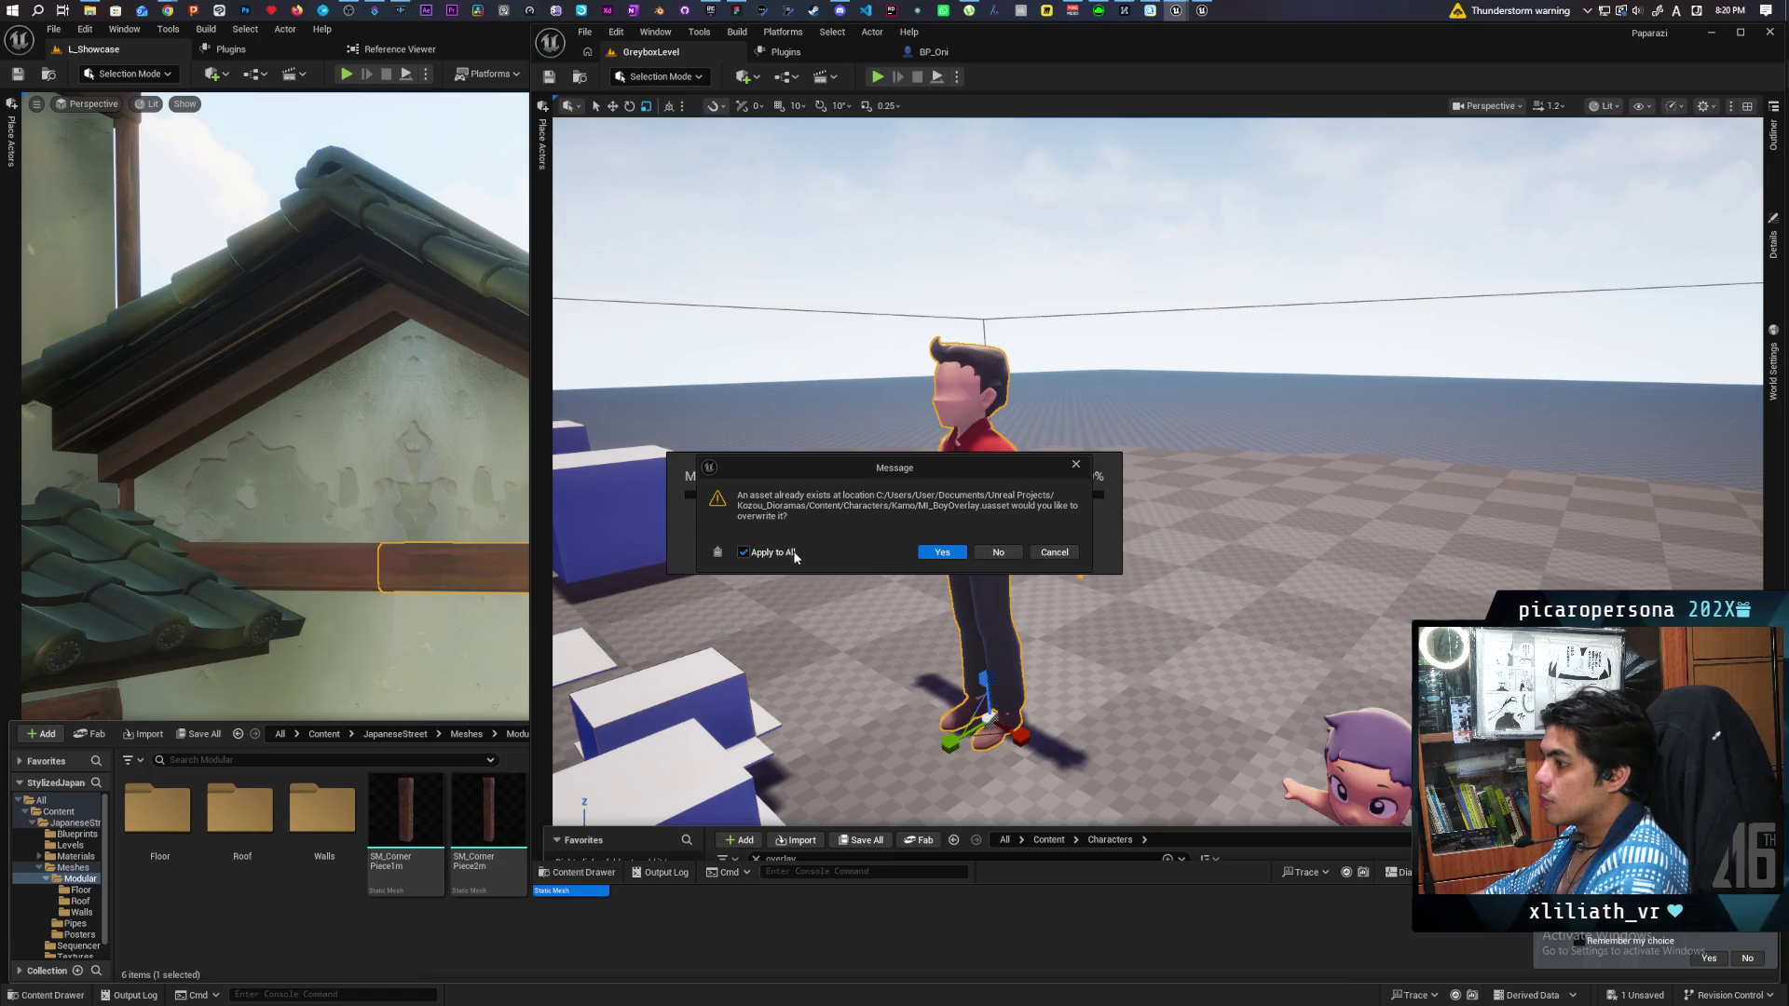
{"action": "left_click", "coordinate": [943, 553]}
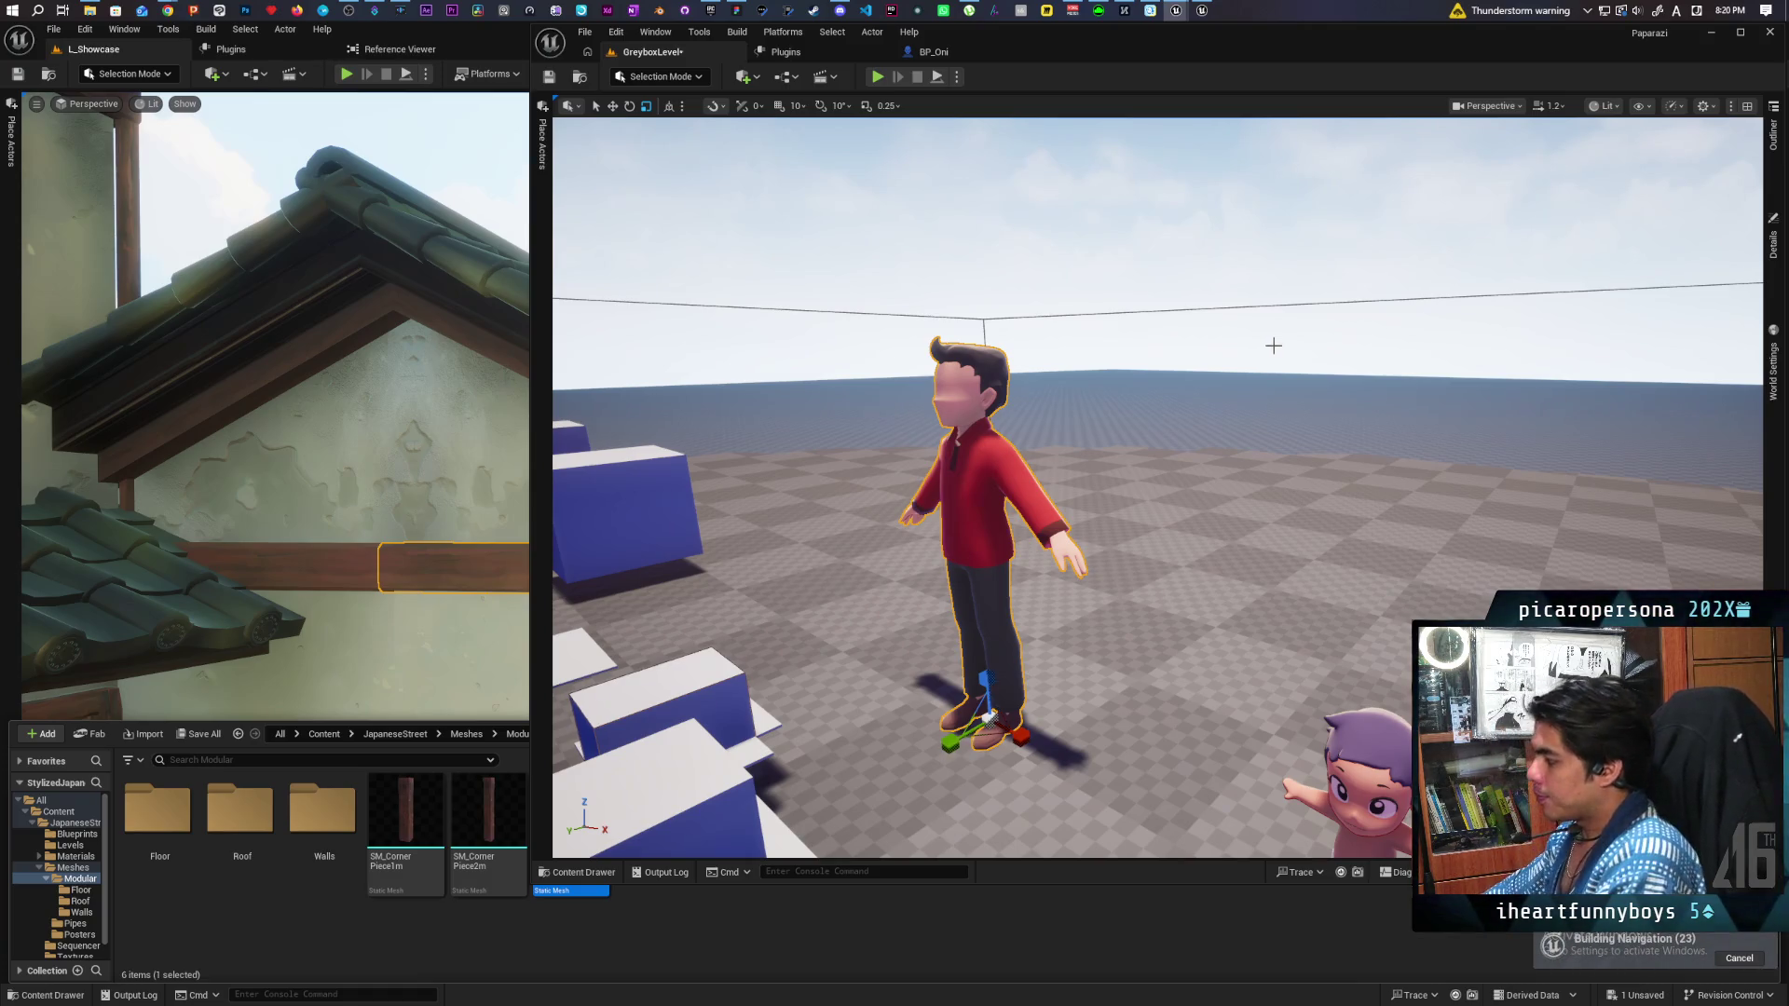
{"action": "key", "text": "super+Up"}
{"action": "key", "text": "f"}
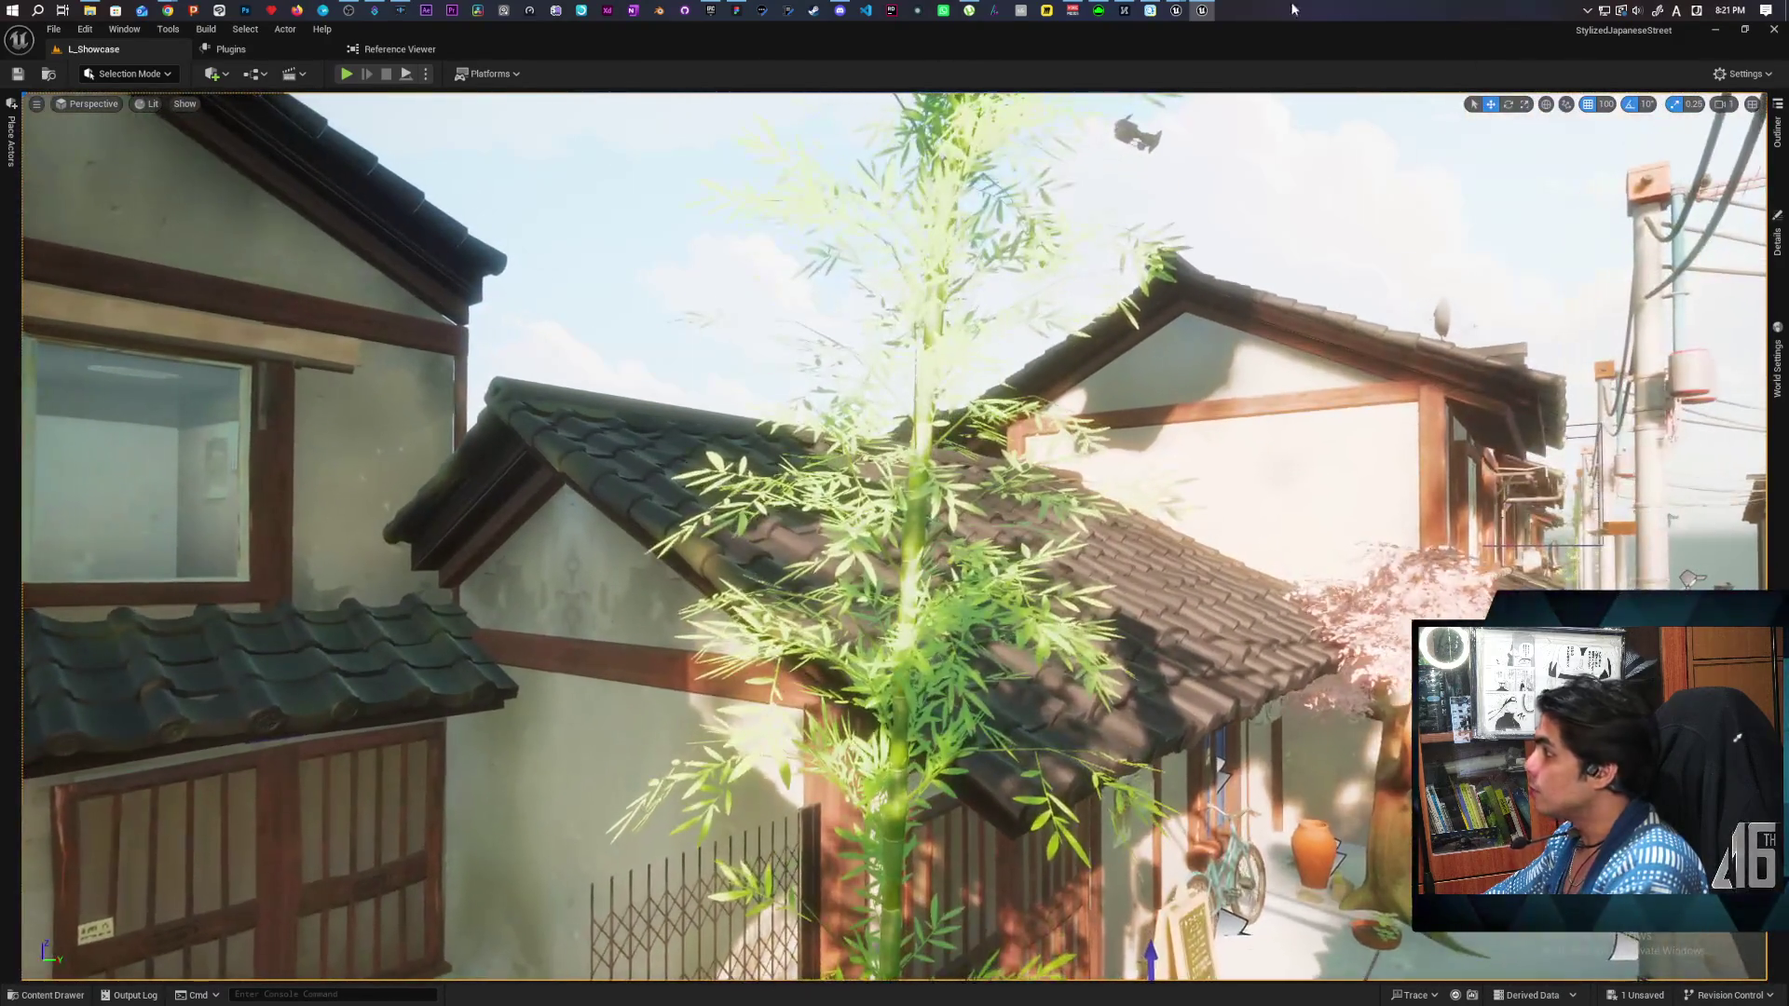
In the Kozou_Dioramas Farmlands editor, frame SK_Man and open its MI_ManOverlay material instance.
{"action": "mouse_move", "coordinate": [1175, 10]}
{"action": "left_click", "coordinate": [1113, 70]}
{"action": "left_click_drag", "start_coordinate": [905, 504], "coordinate": [918, 444]}
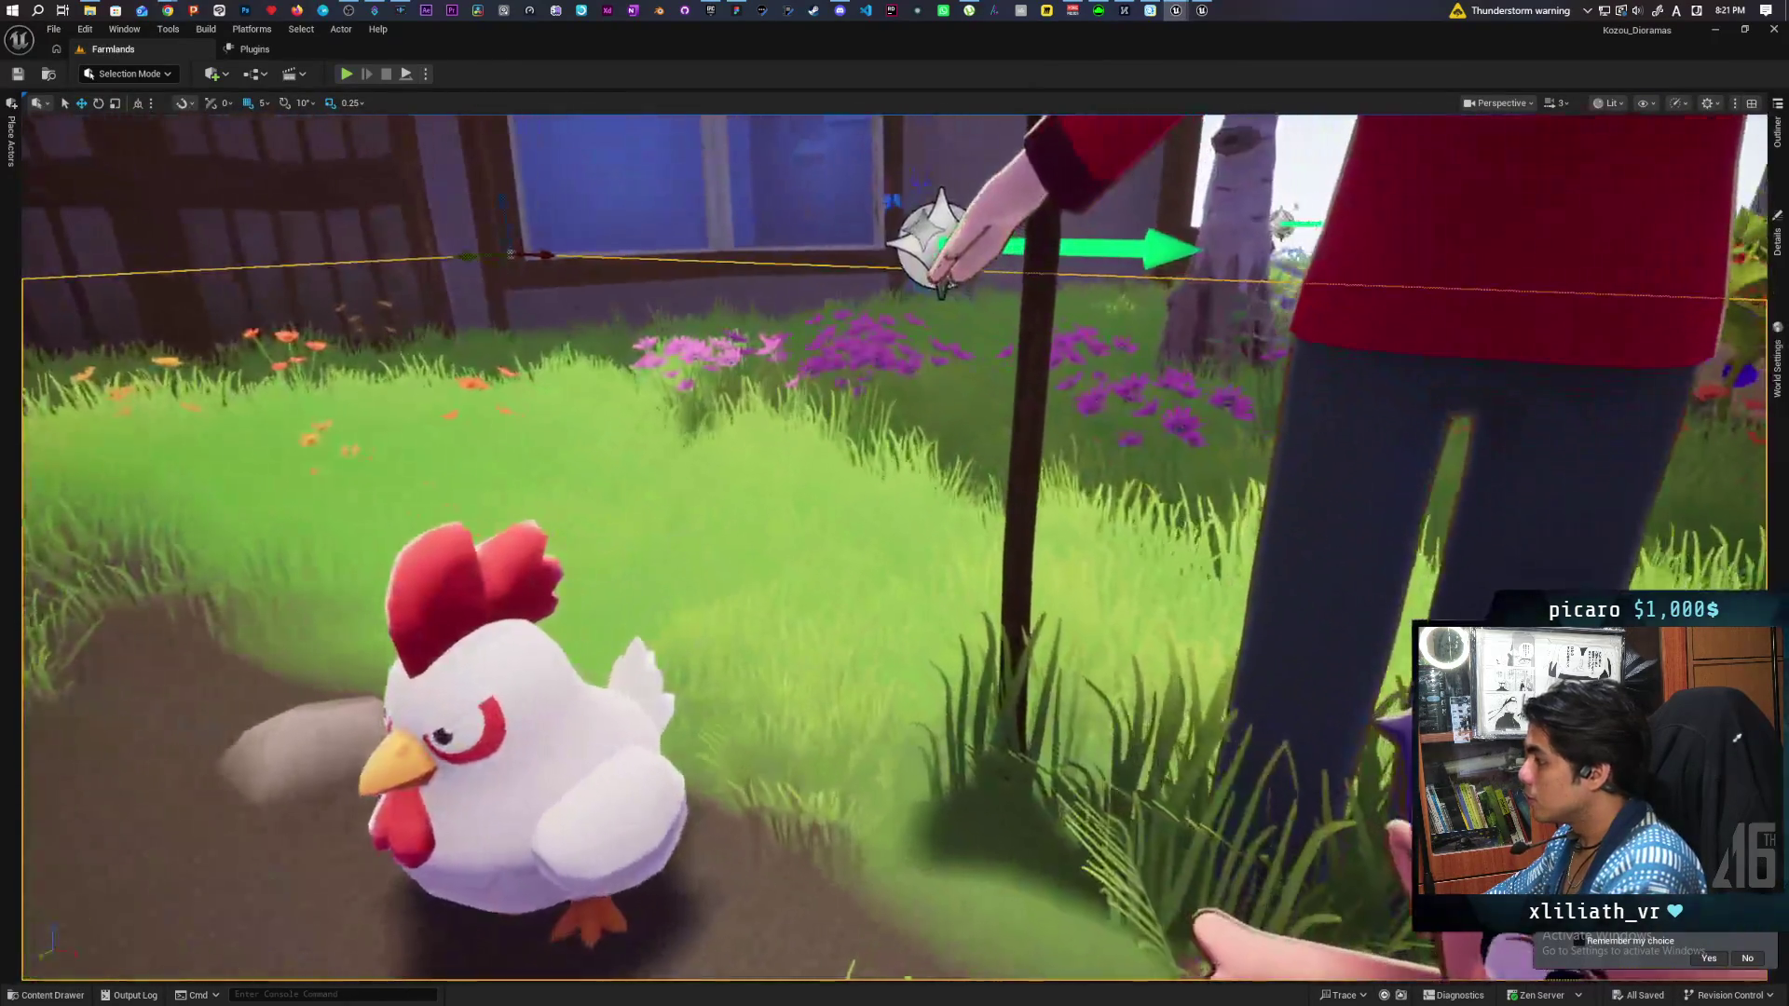
{"action": "key", "text": "f"}
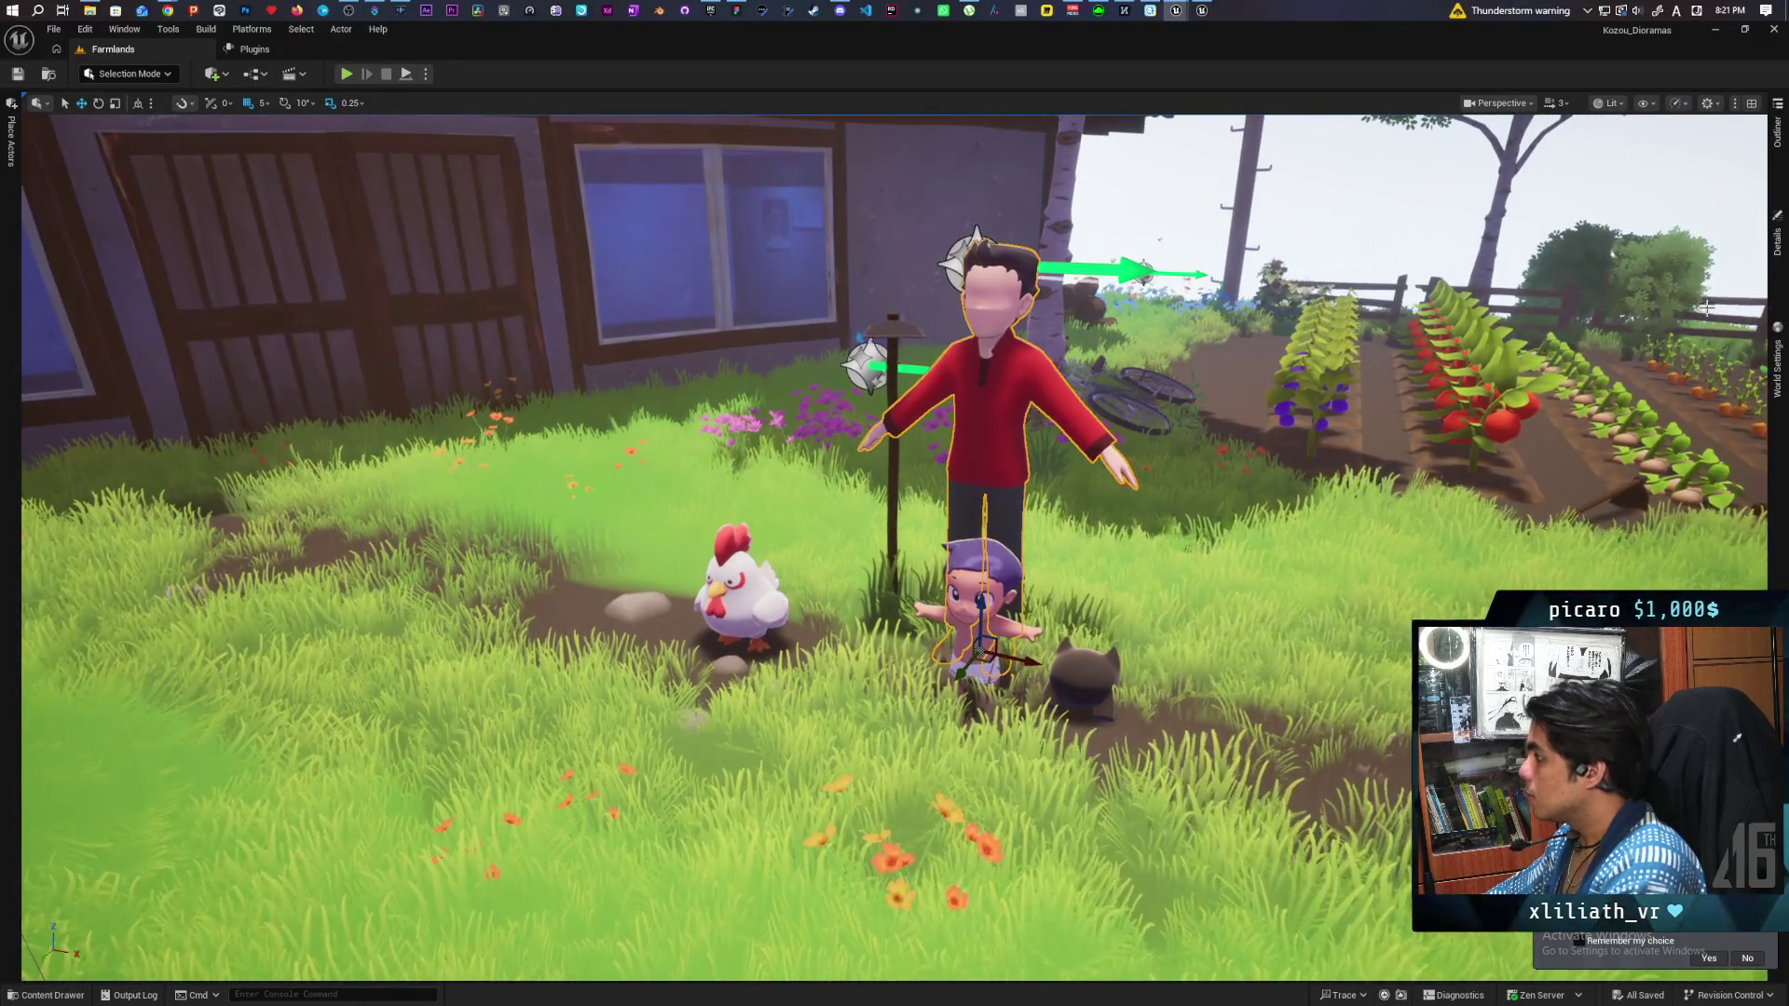
{"action": "left_click", "coordinate": [1777, 237]}
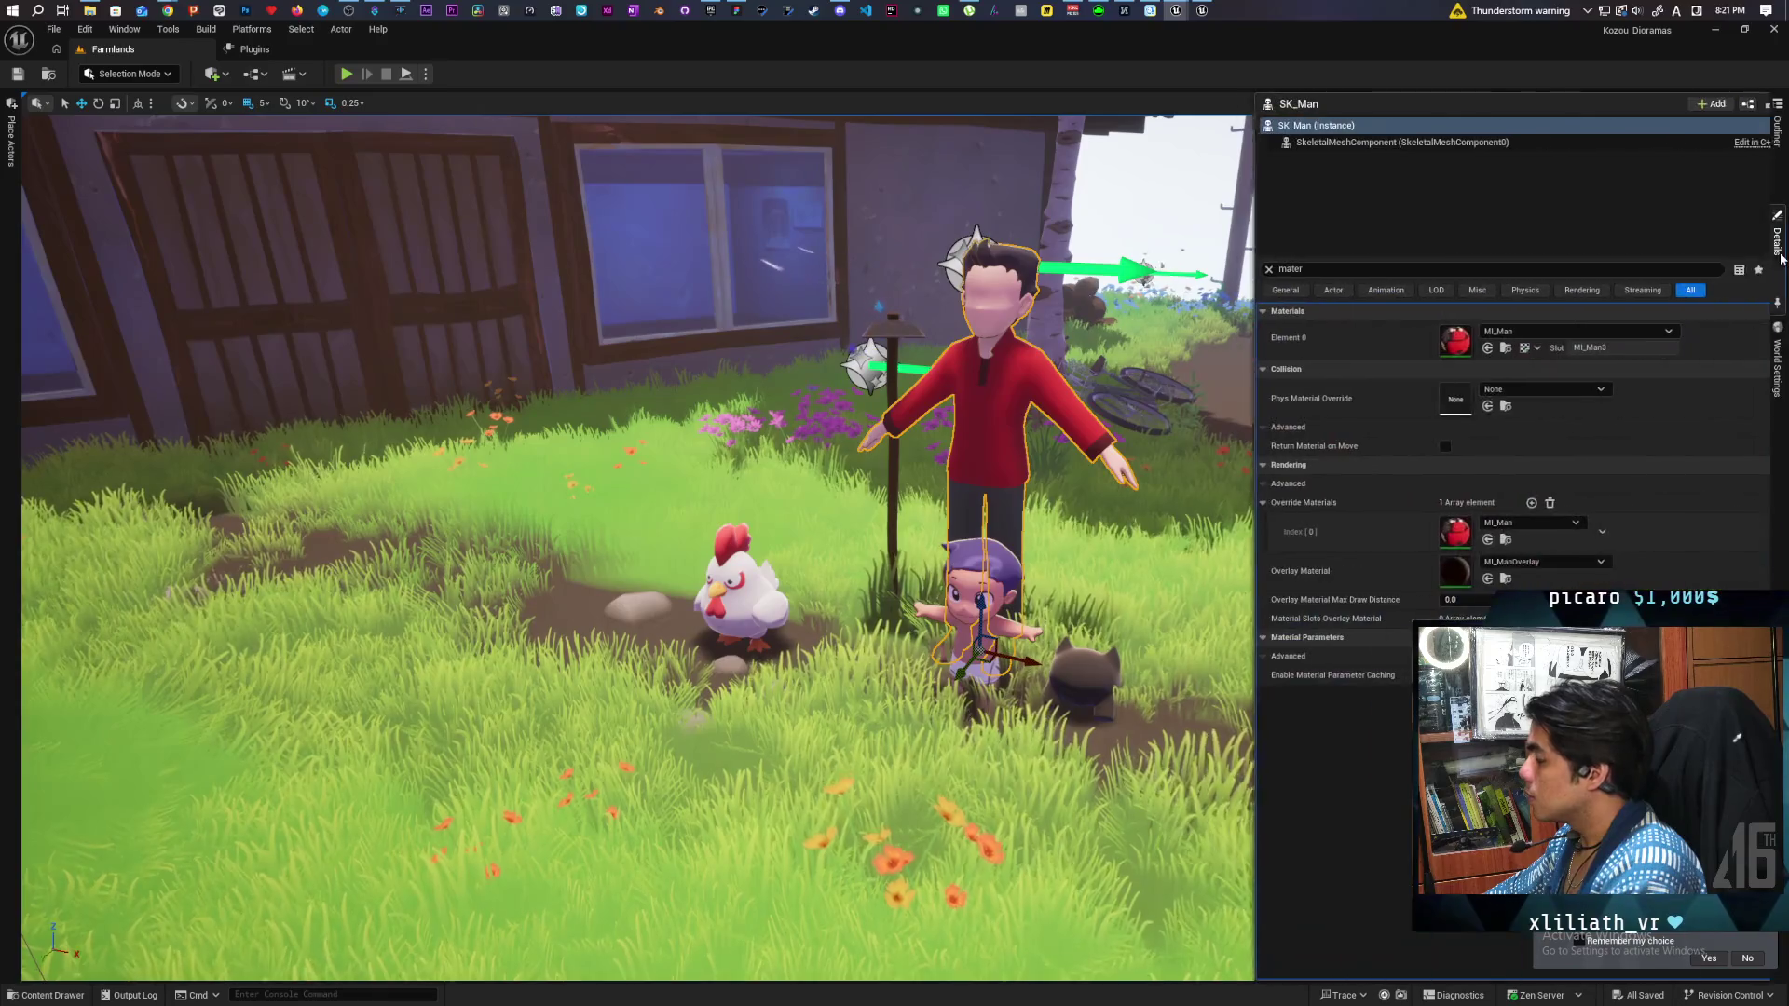
{"action": "double_click", "coordinate": [1442, 572]}
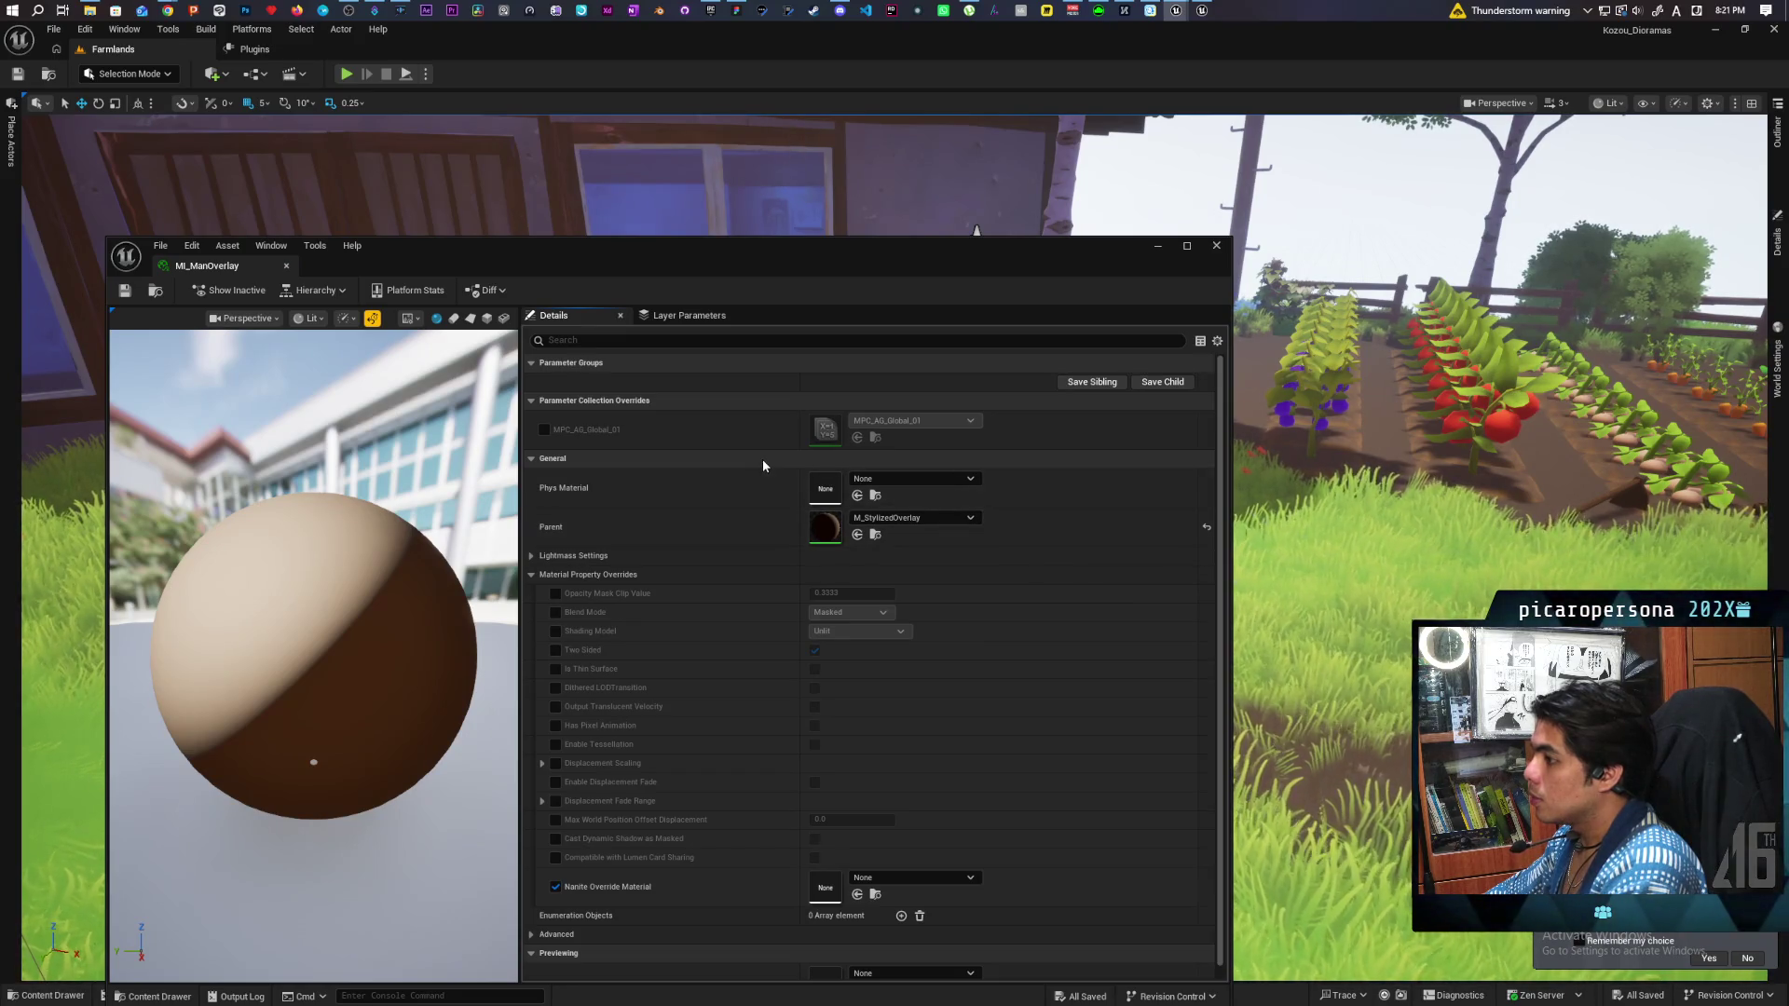
In the Paparazi editor, show SK_Man's overlay settings and bring its MI_ManOverlay editor into view.
{"action": "mouse_move", "coordinate": [1183, 12]}
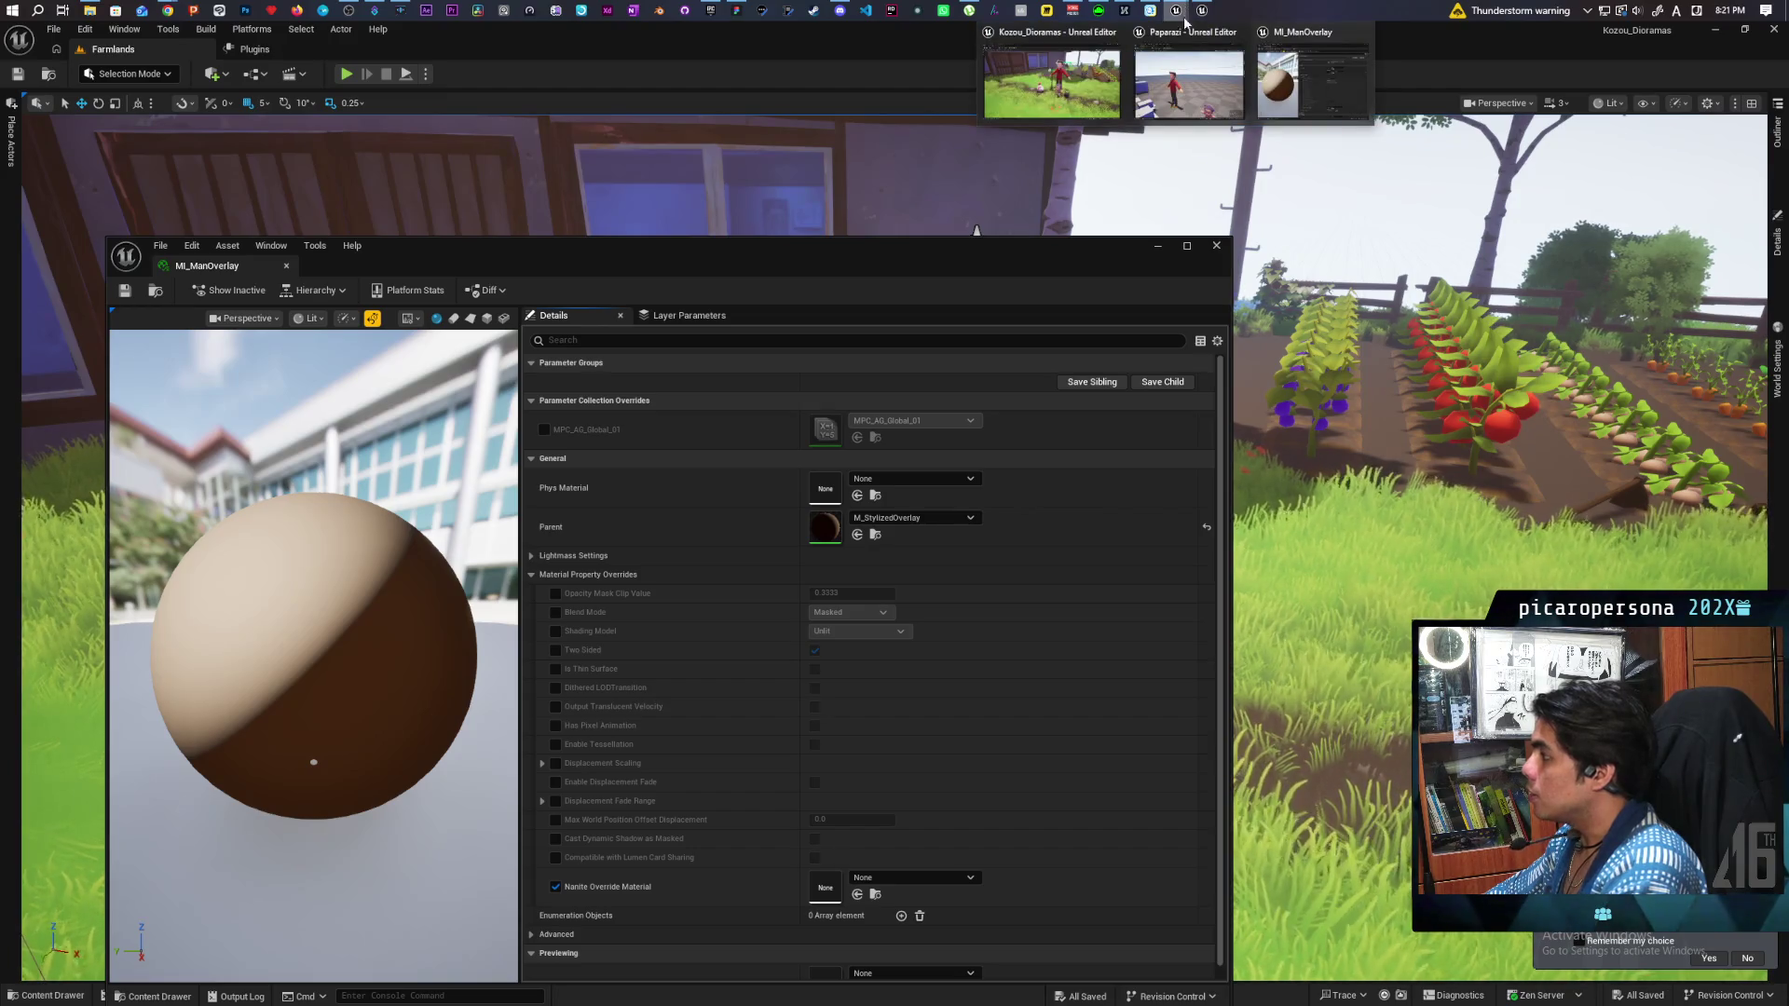
{"action": "left_click", "coordinate": [1189, 76]}
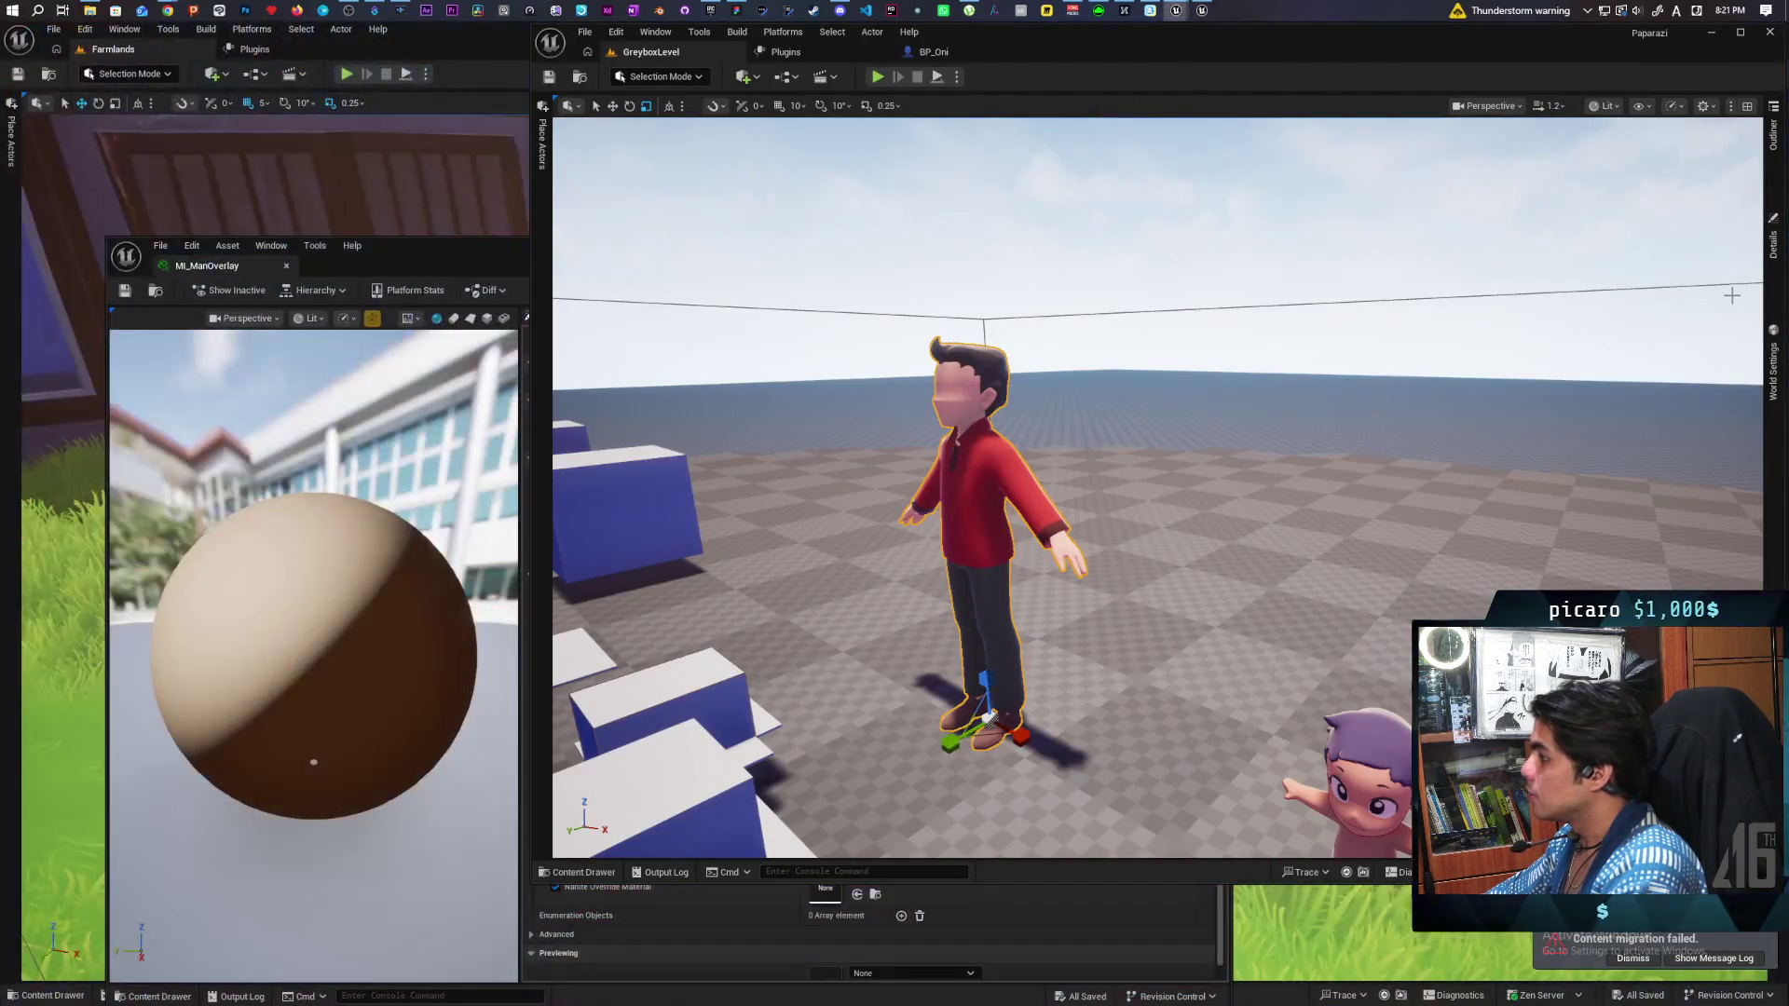
{"action": "left_click", "coordinate": [1780, 246]}
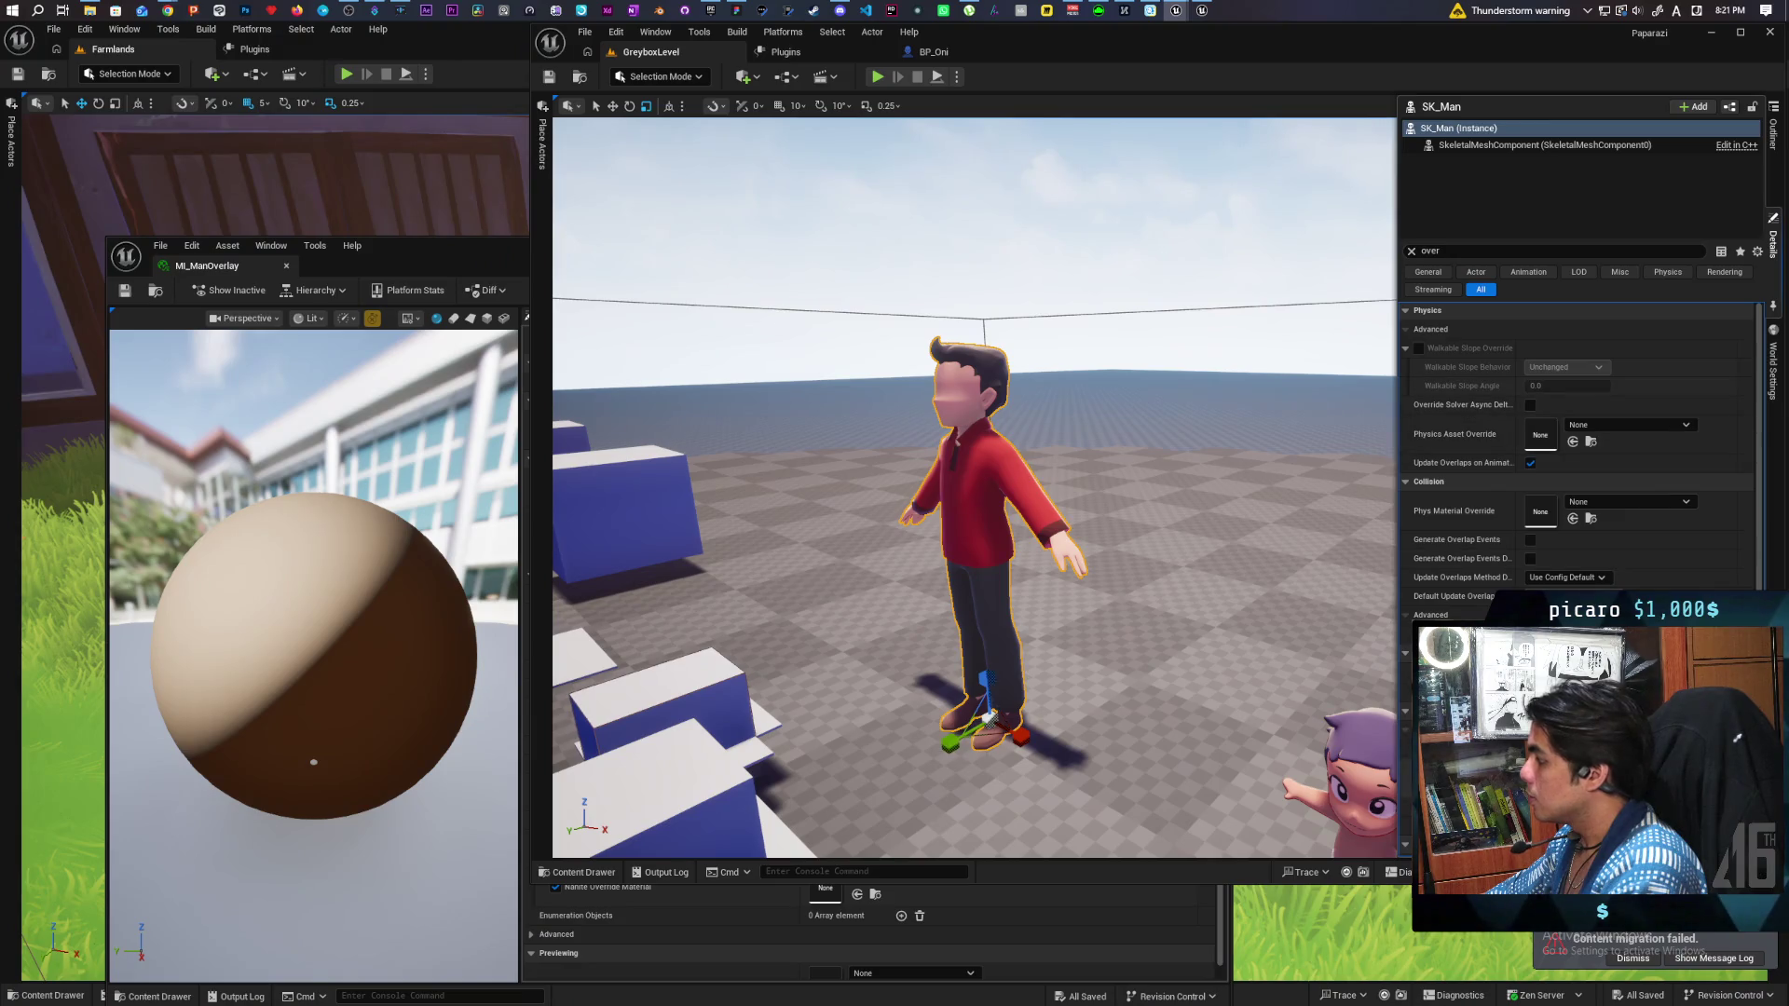
{"action": "key", "text": "alt+Tab"}
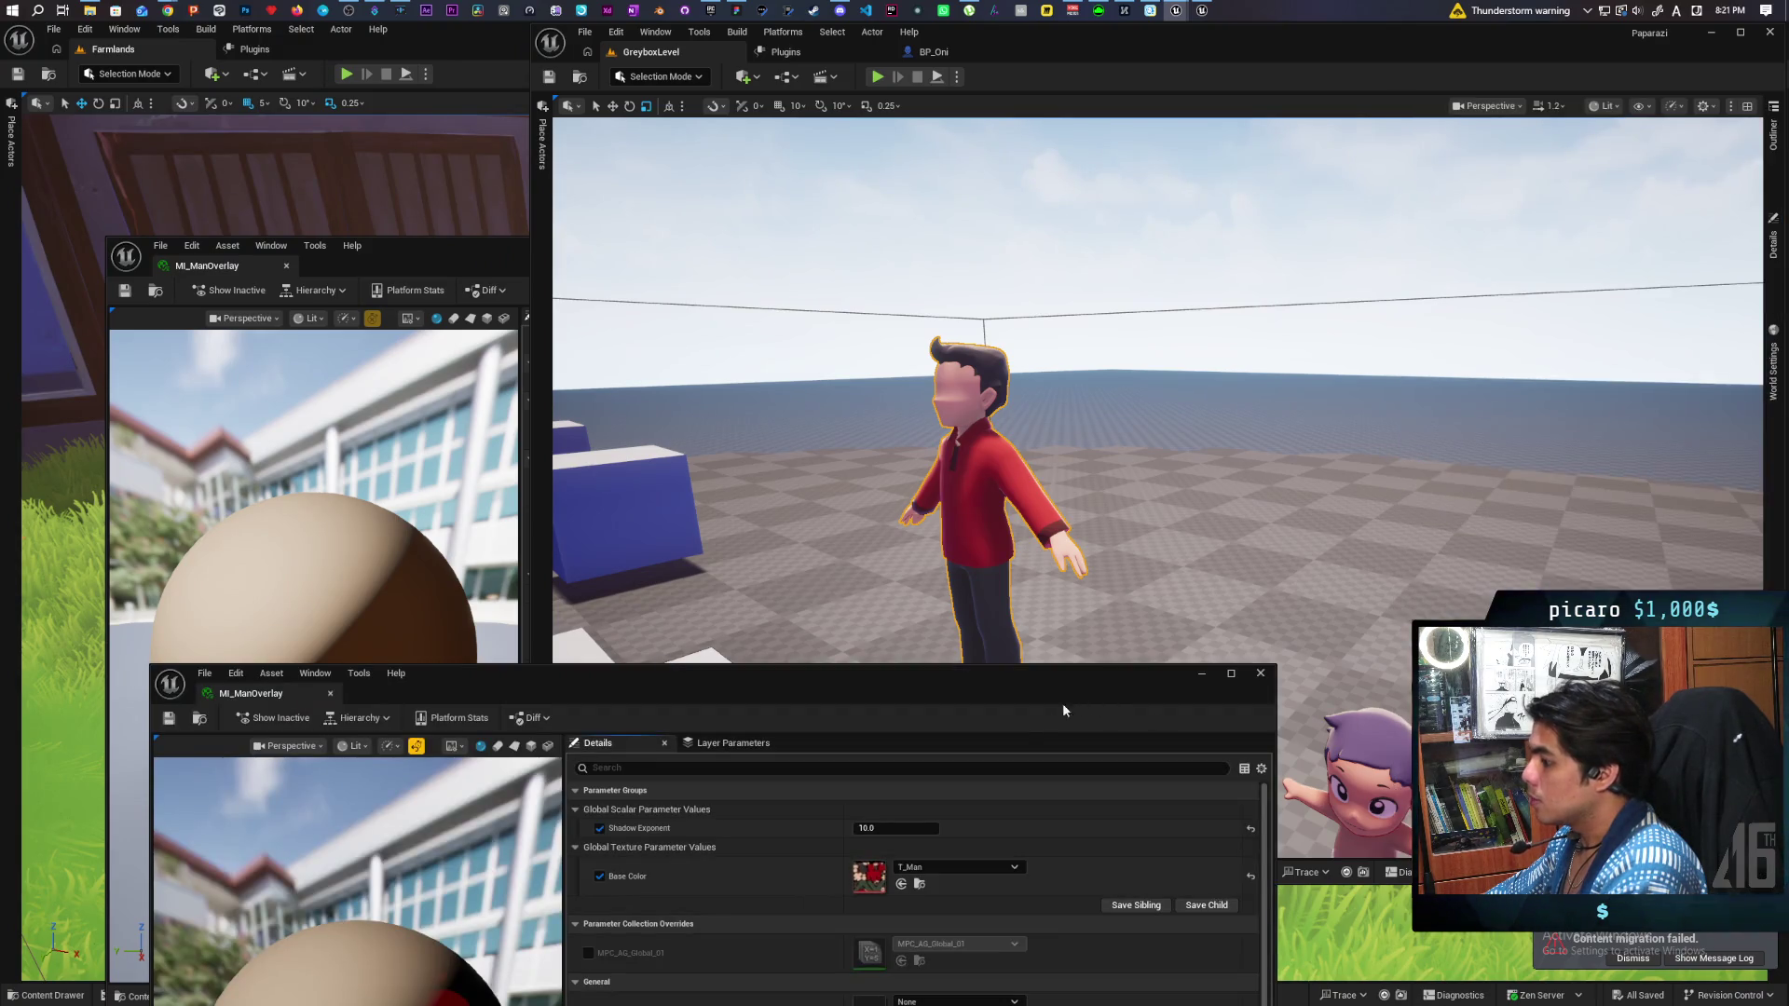
{"action": "mouse_move", "coordinate": [797, 703]}
{"action": "left_mouse_down"}
{"action": "mouse_move", "coordinate": [963, 426]}
{"action": "mouse_move", "coordinate": [979, 345]}
{"action": "left_mouse_up"}
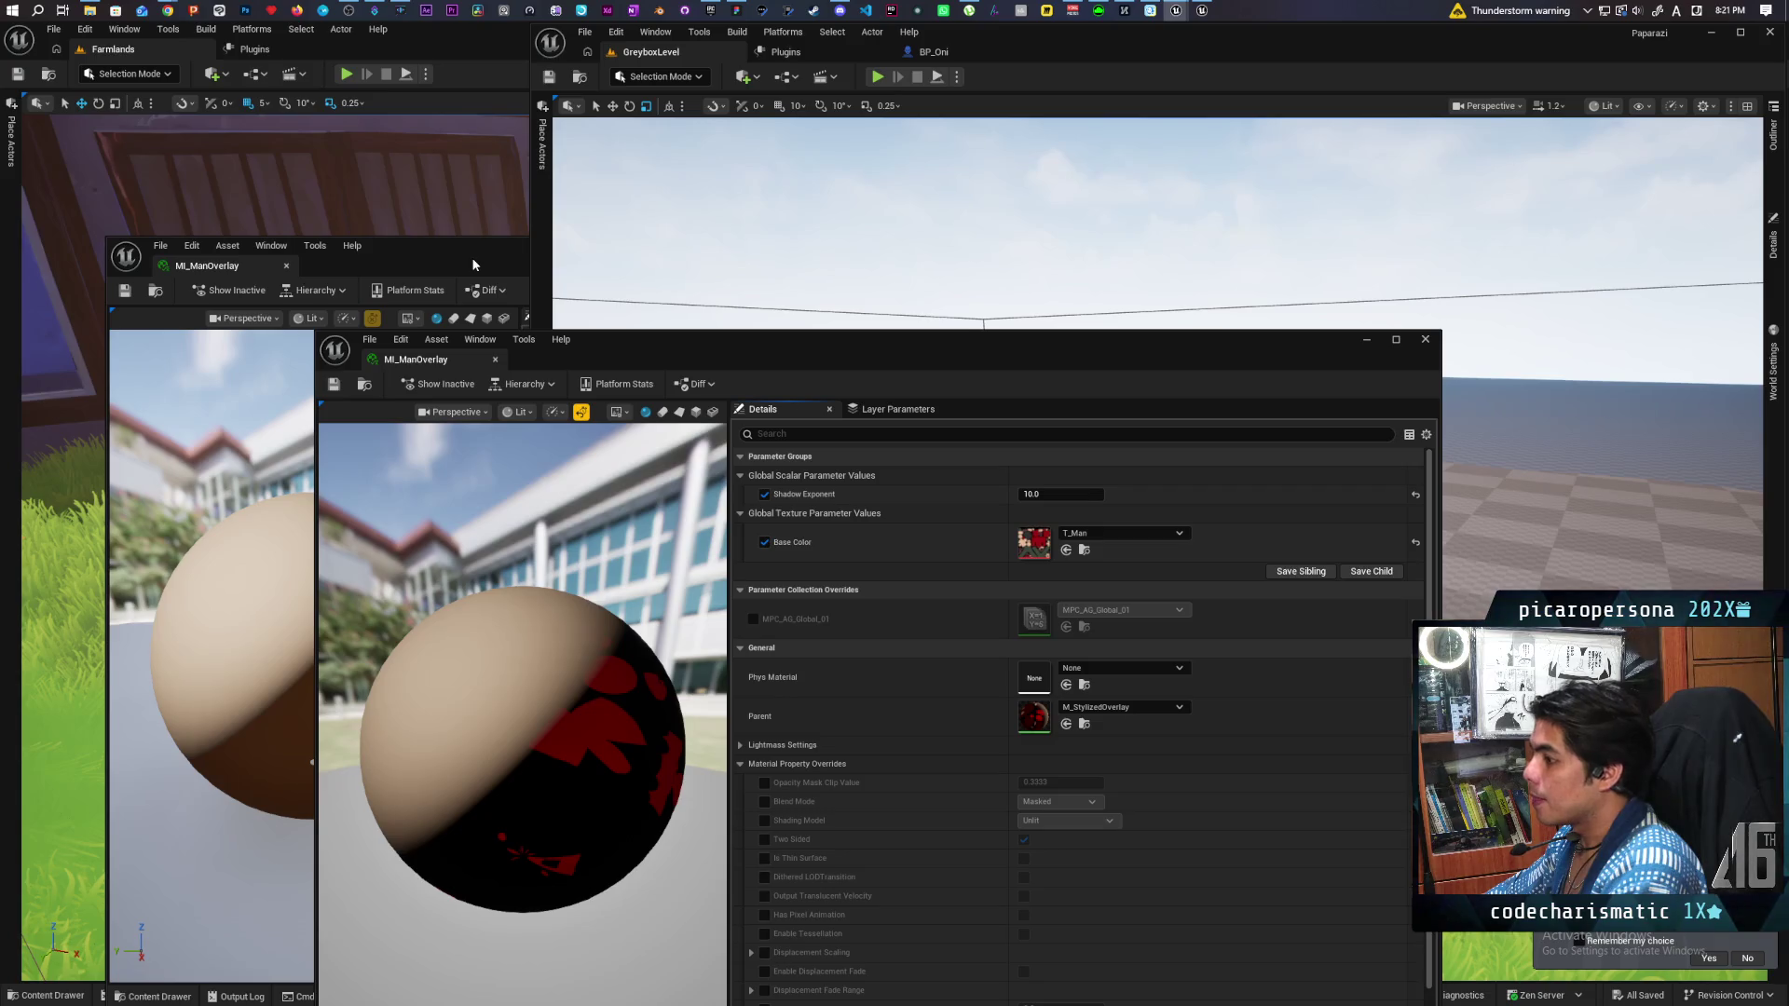
Compare against the Farmlands copy, minimize the Farmlands editor, and close Paparazi's MI_ManOverlay editor.
{"action": "left_click", "coordinate": [492, 37]}
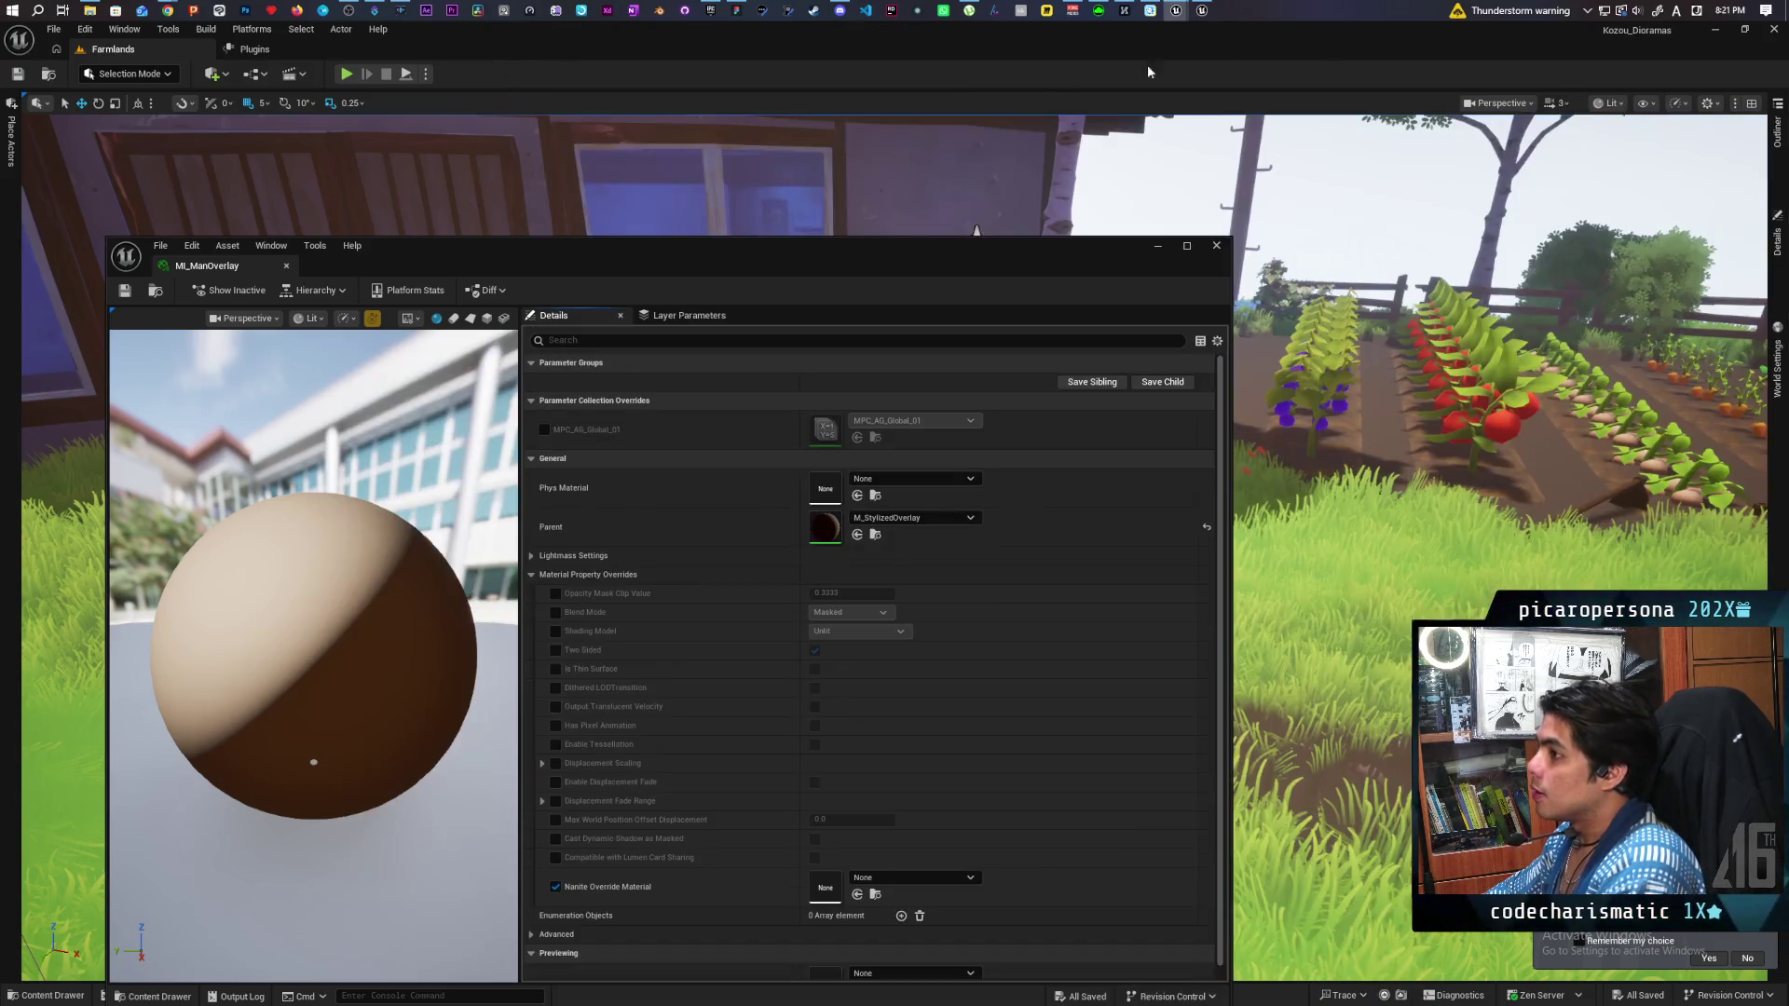
{"action": "left_click", "coordinate": [1714, 32]}
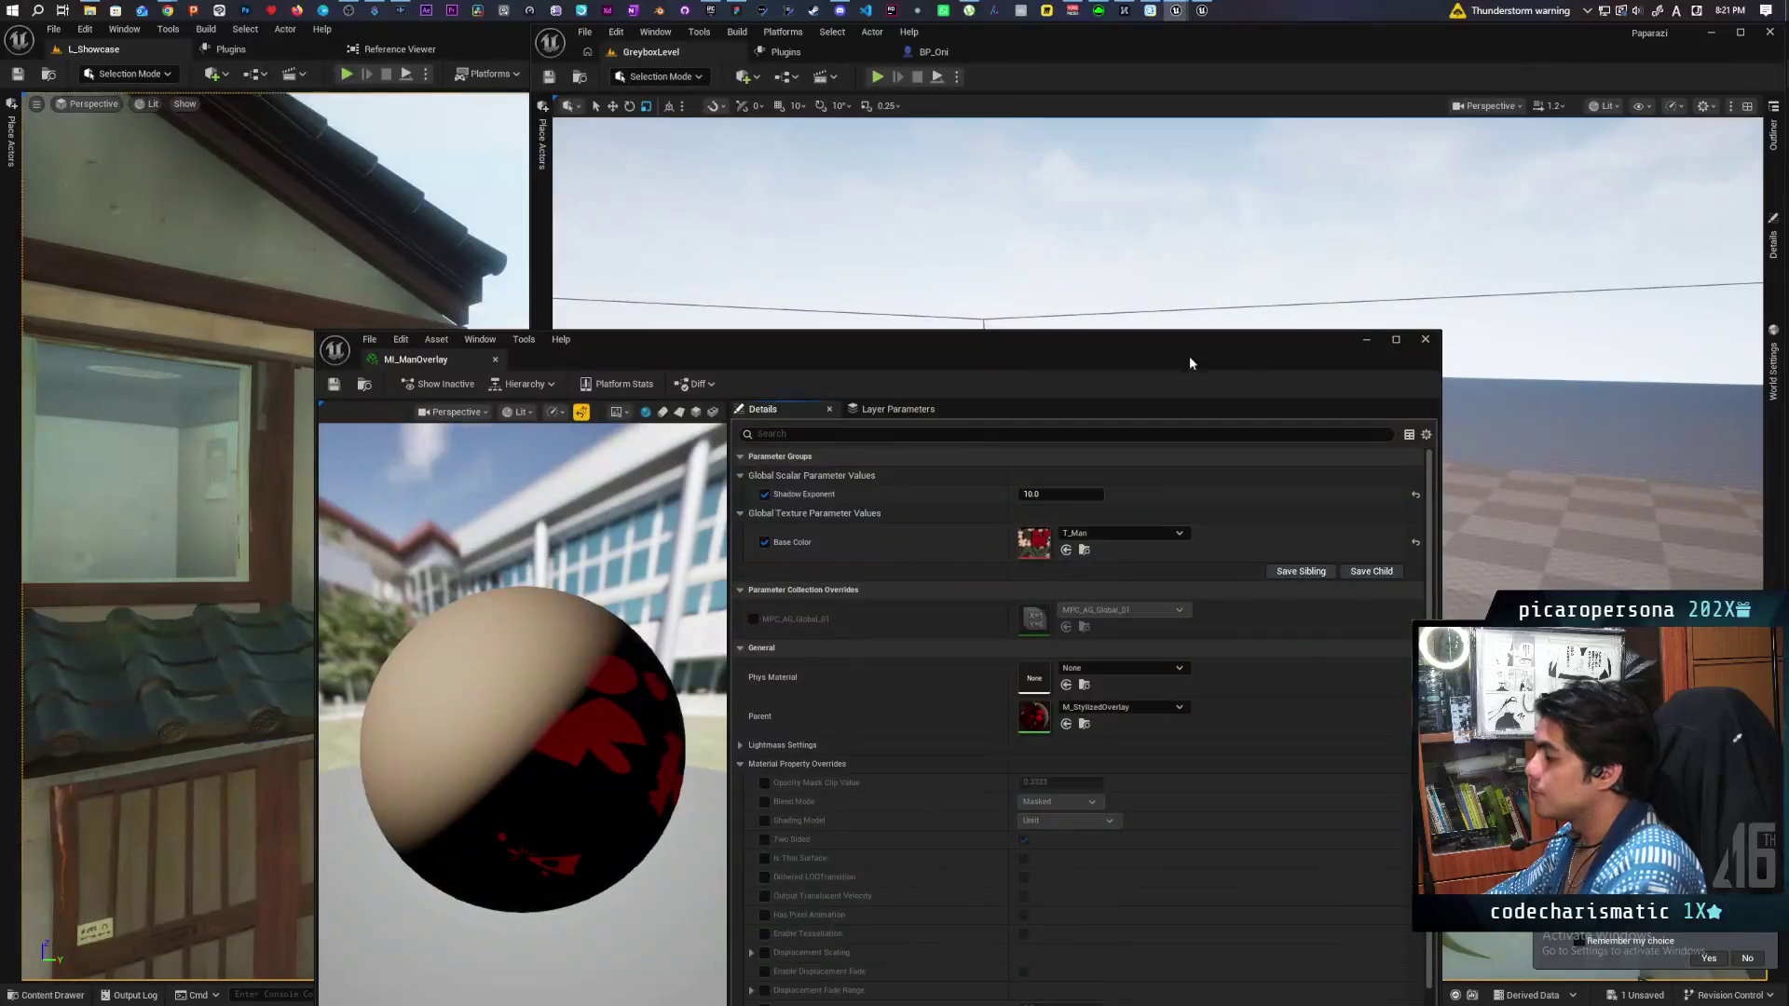
{"action": "left_click_drag", "start_coordinate": [756, 347], "coordinate": [1344, 112]}
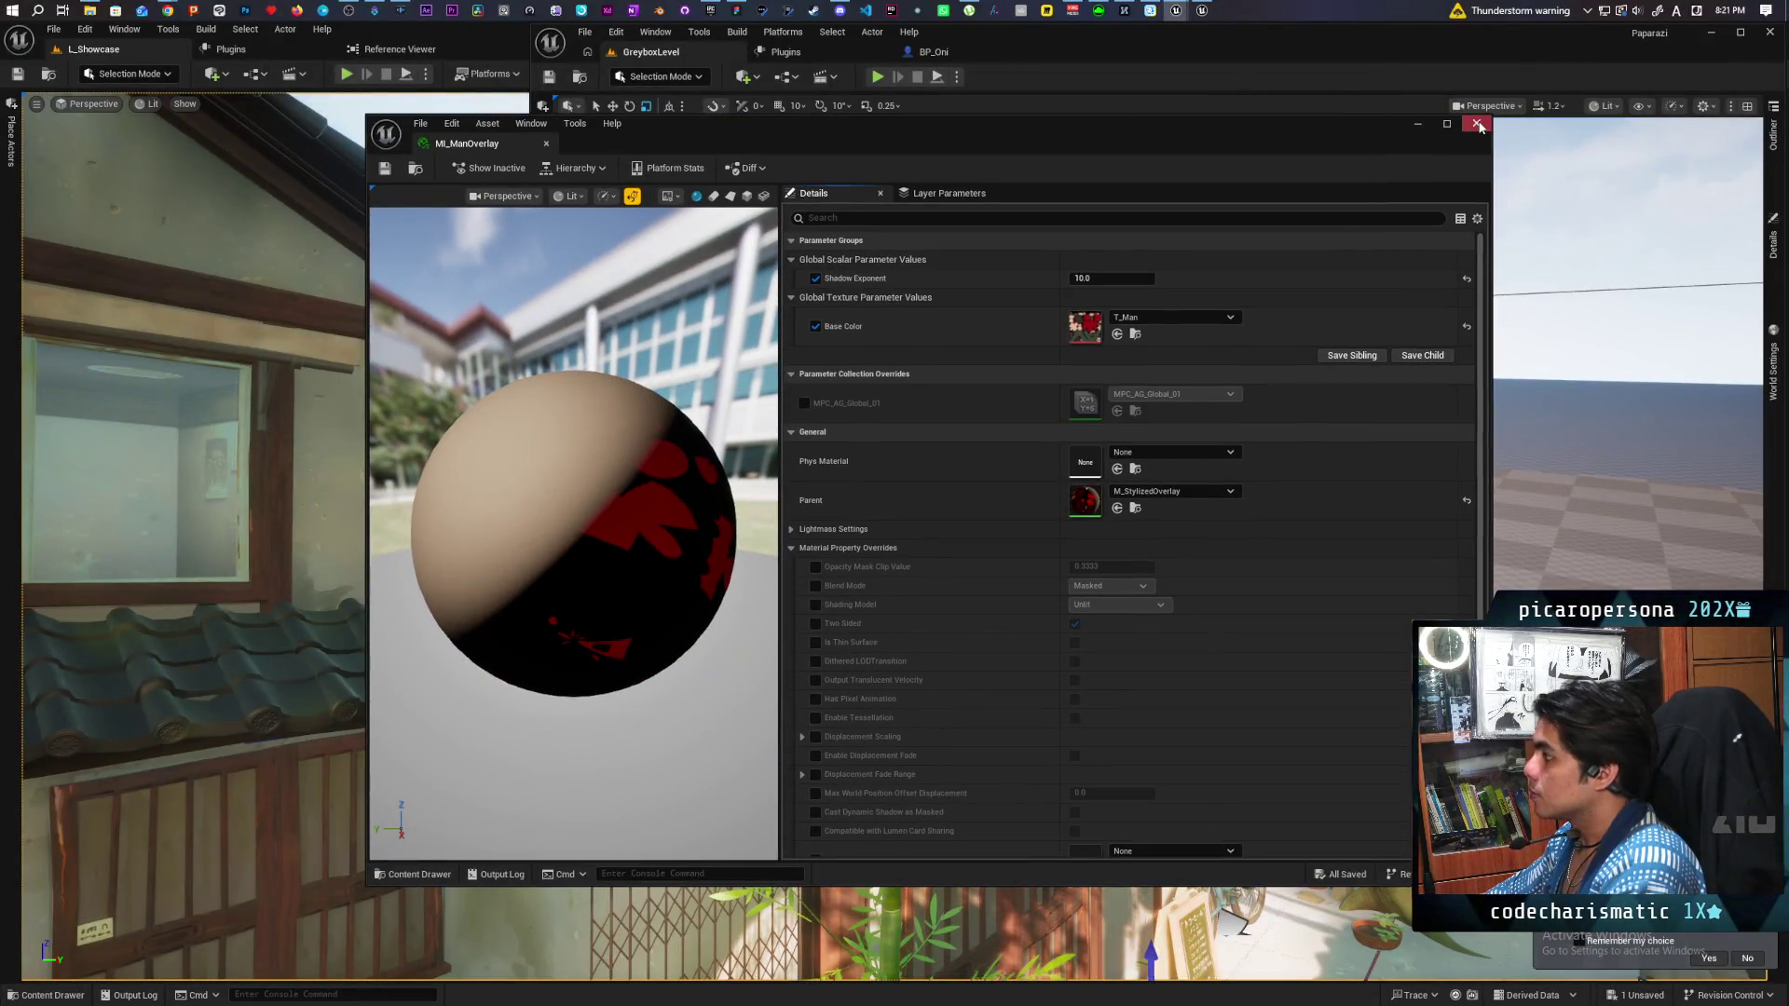
{"action": "left_click", "coordinate": [1477, 125]}
Browse the content drawer up to the top Content folder, then close it.
{"action": "left_click", "coordinate": [577, 872]}
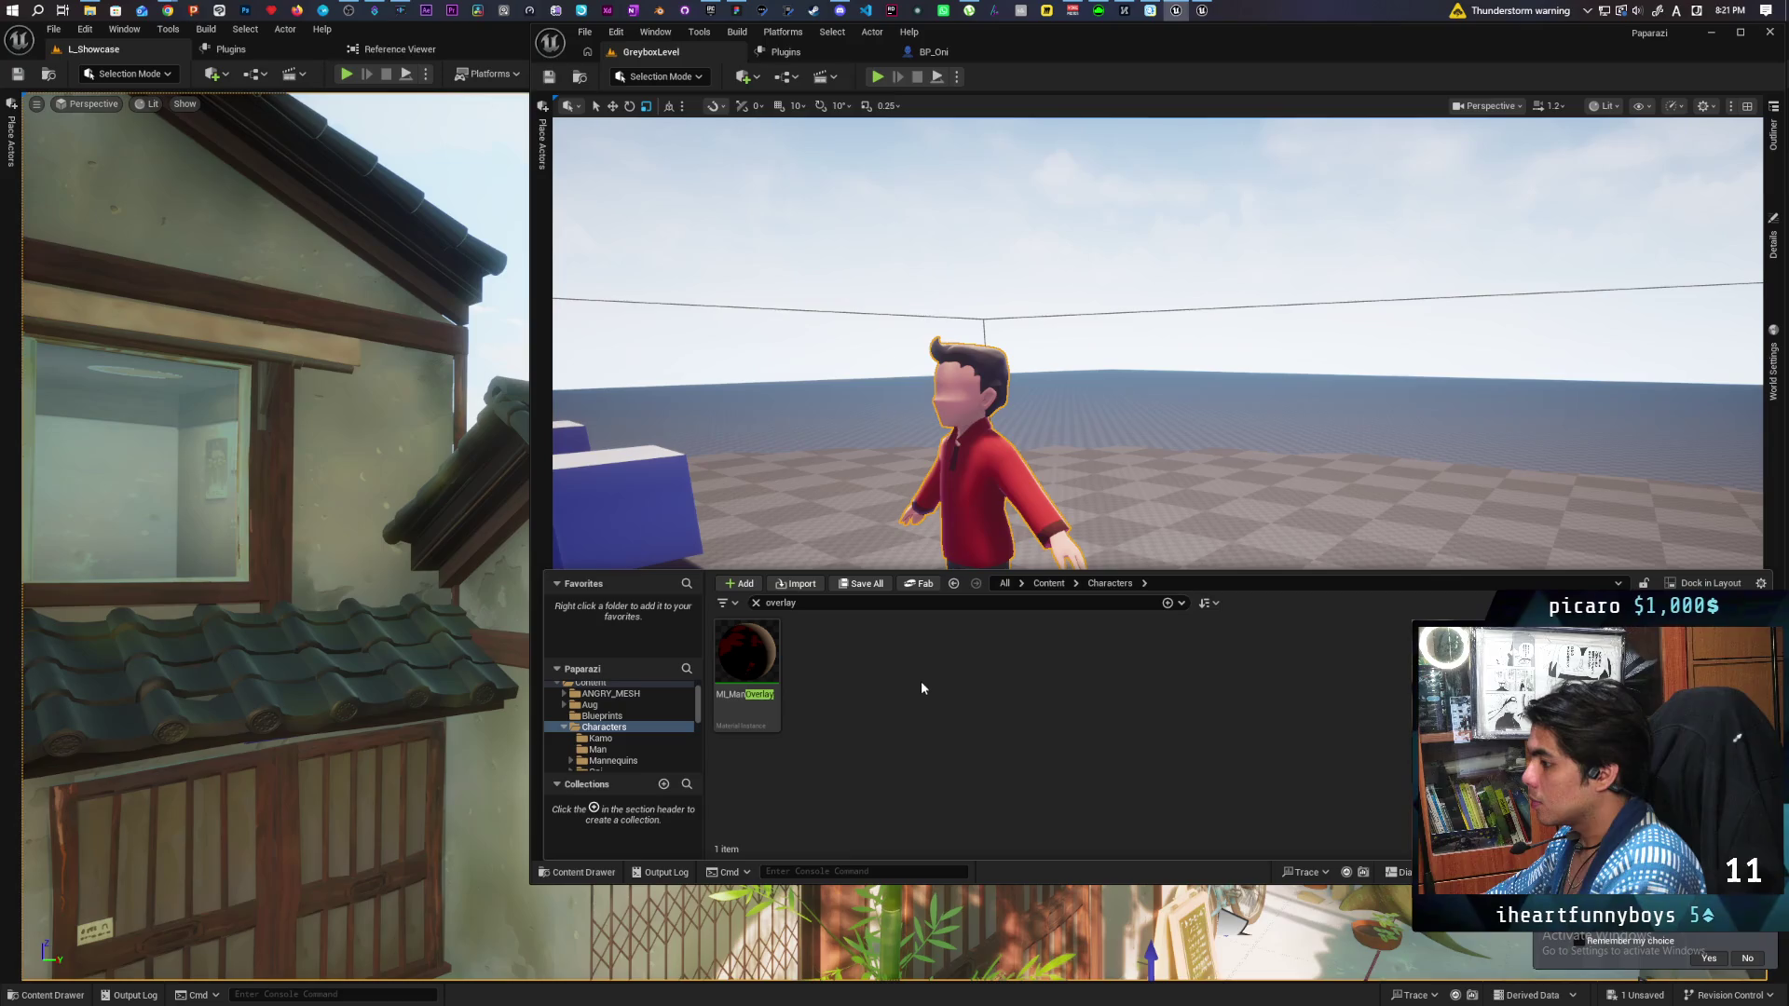
{"action": "left_click", "coordinate": [1048, 585]}
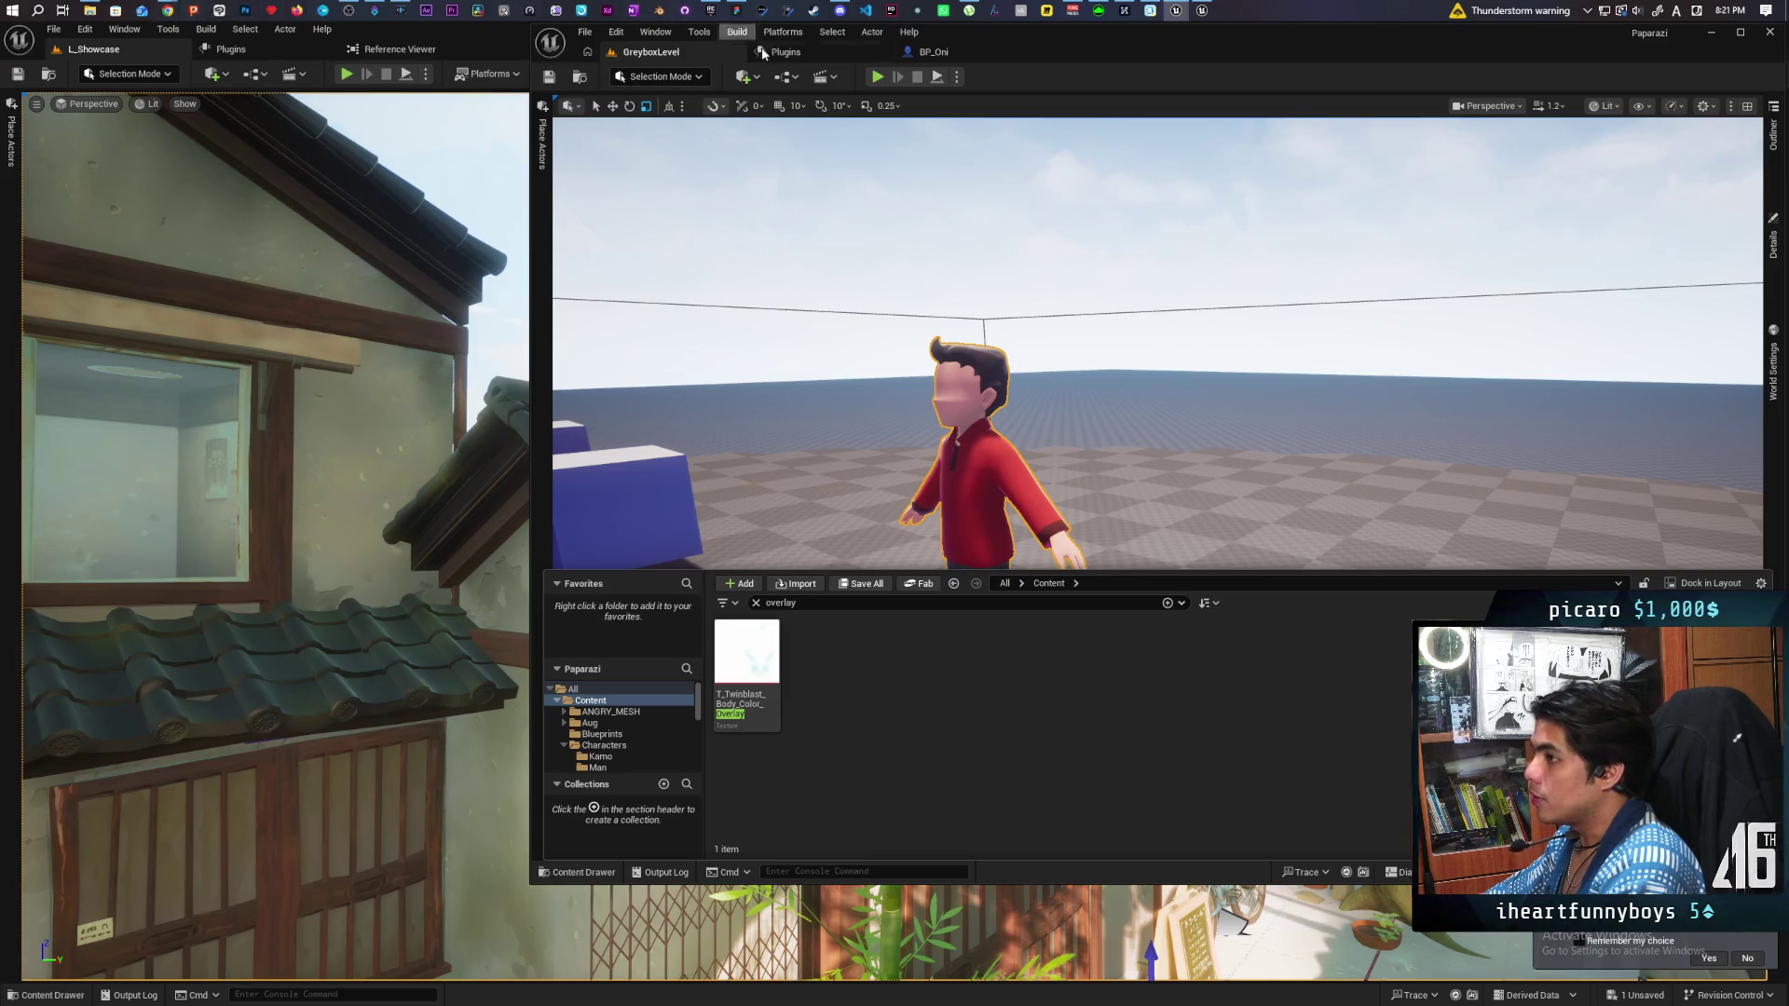
{"action": "left_click", "coordinate": [934, 268]}
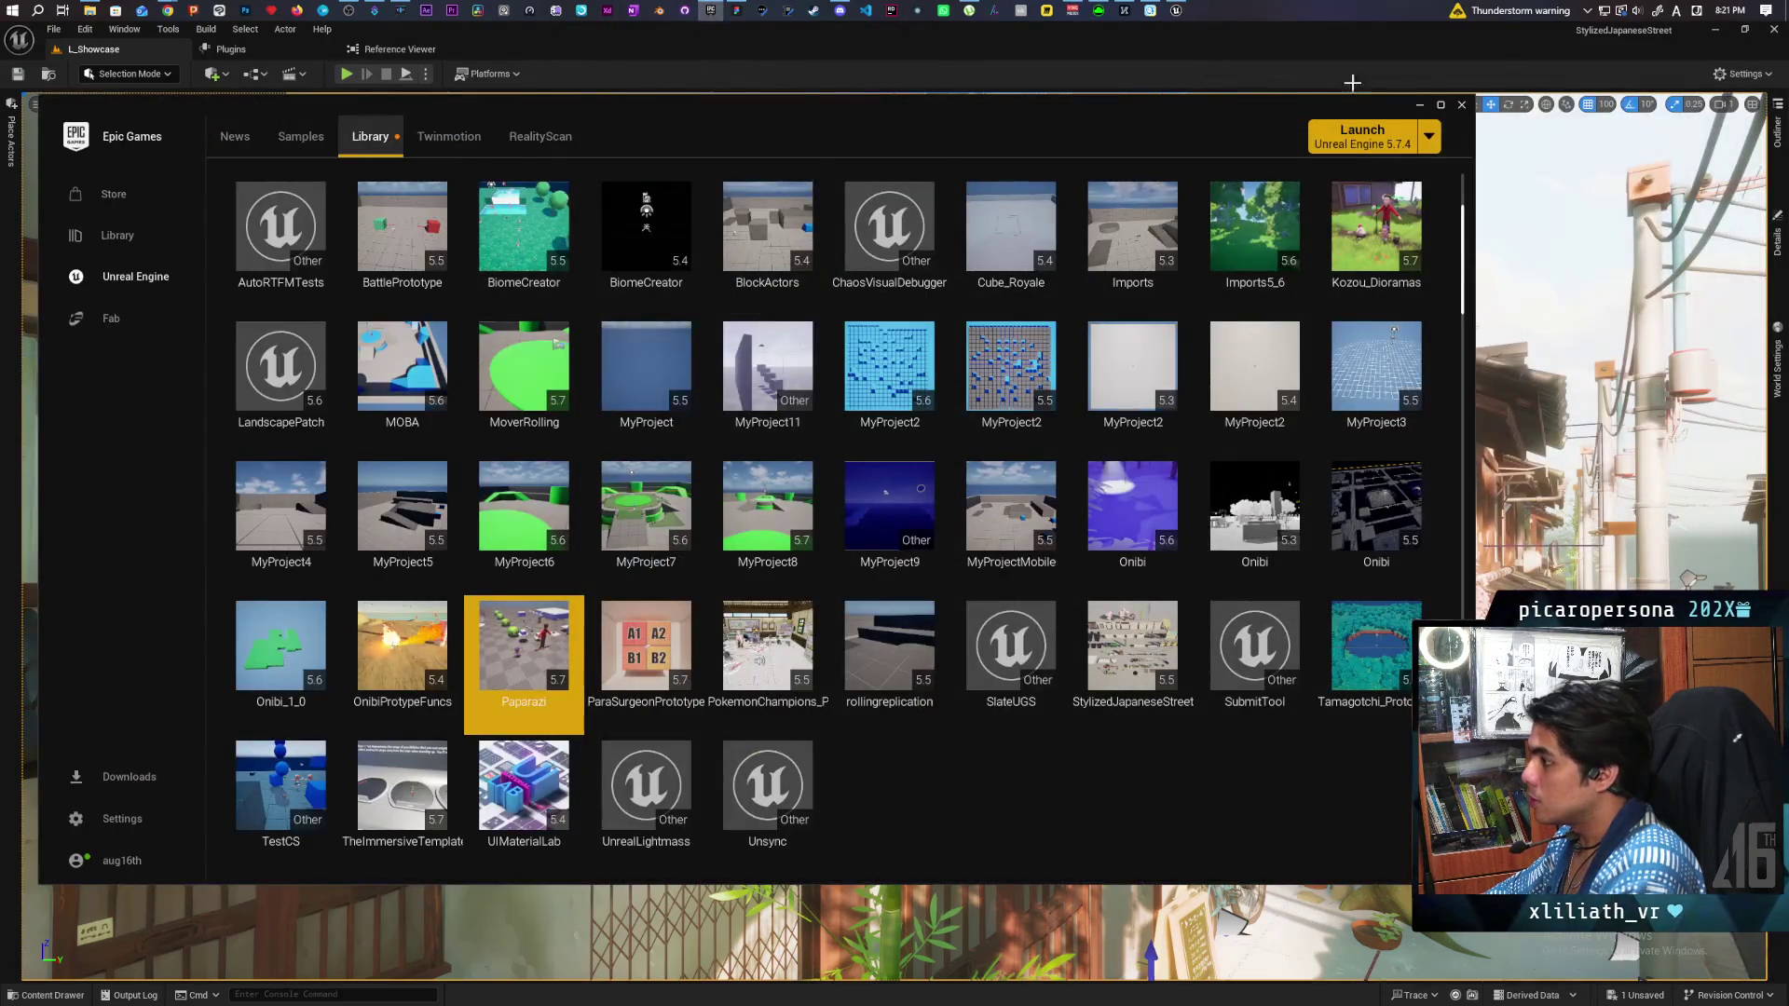
Launch Paparazi from the Library, select the red character and browse to its Characters folder.
{"action": "double_click", "coordinate": [524, 652]}
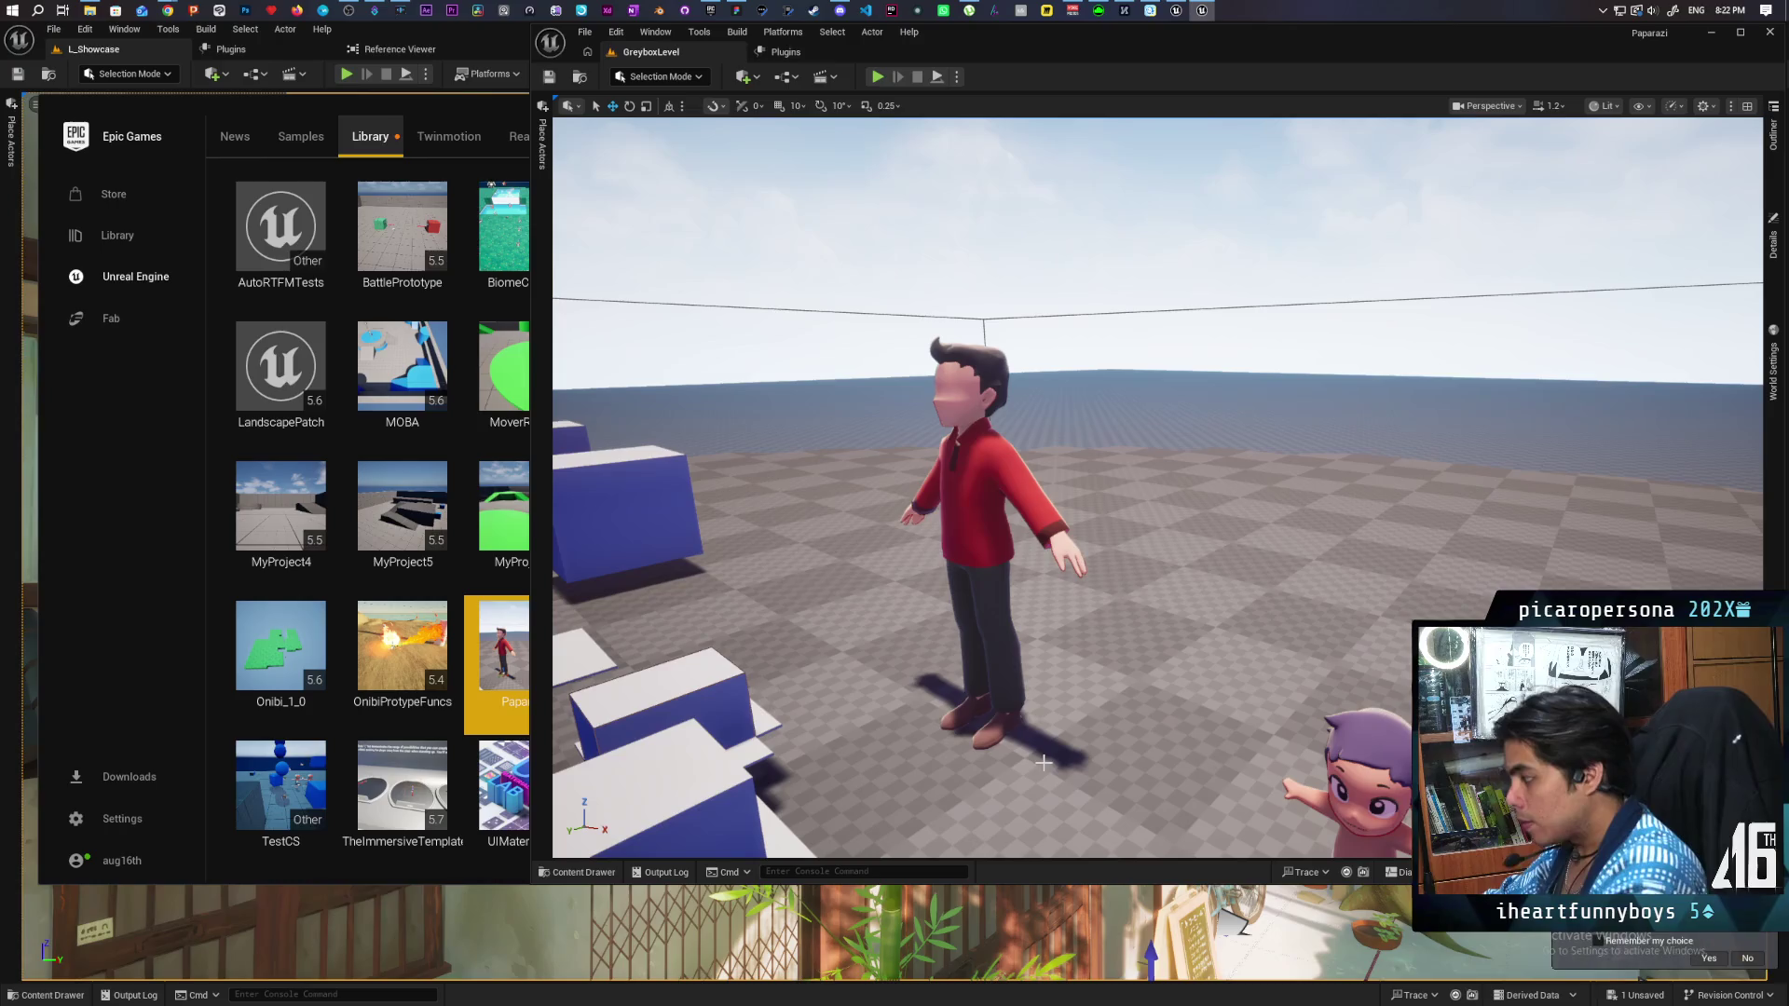
{"action": "left_click", "coordinate": [1017, 483]}
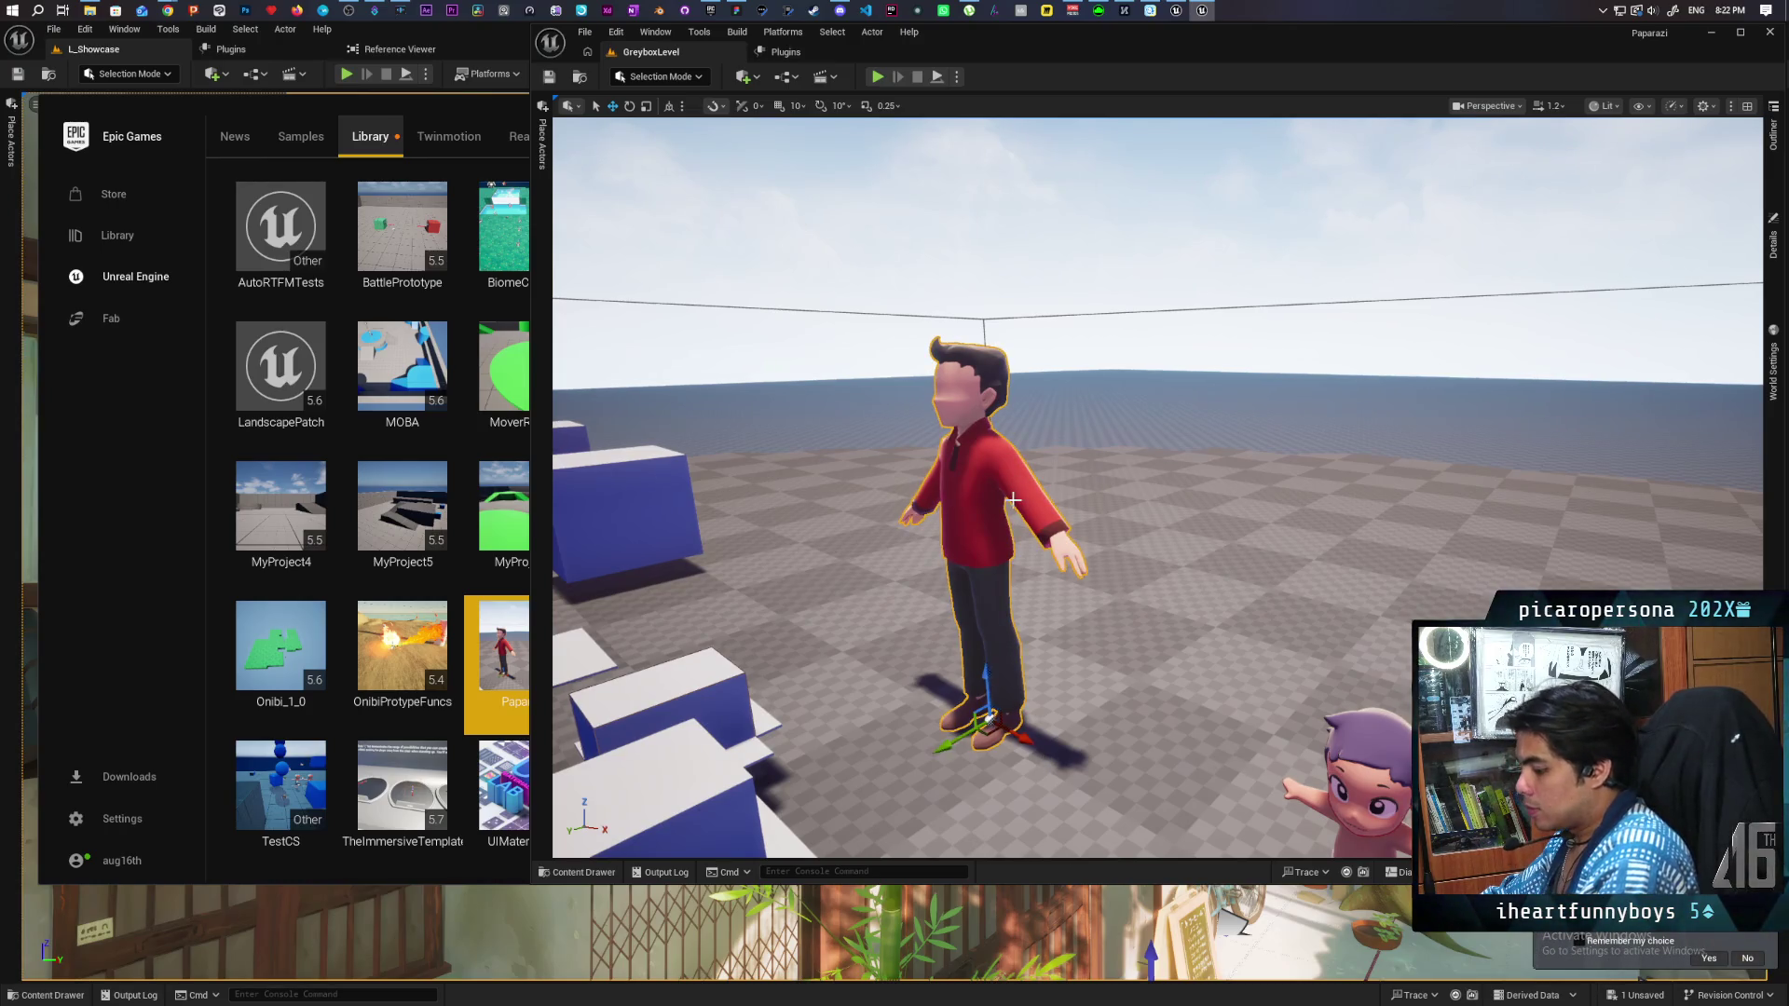
{"action": "key", "text": "ctrl+b"}
{"action": "left_click", "coordinate": [1104, 583]}
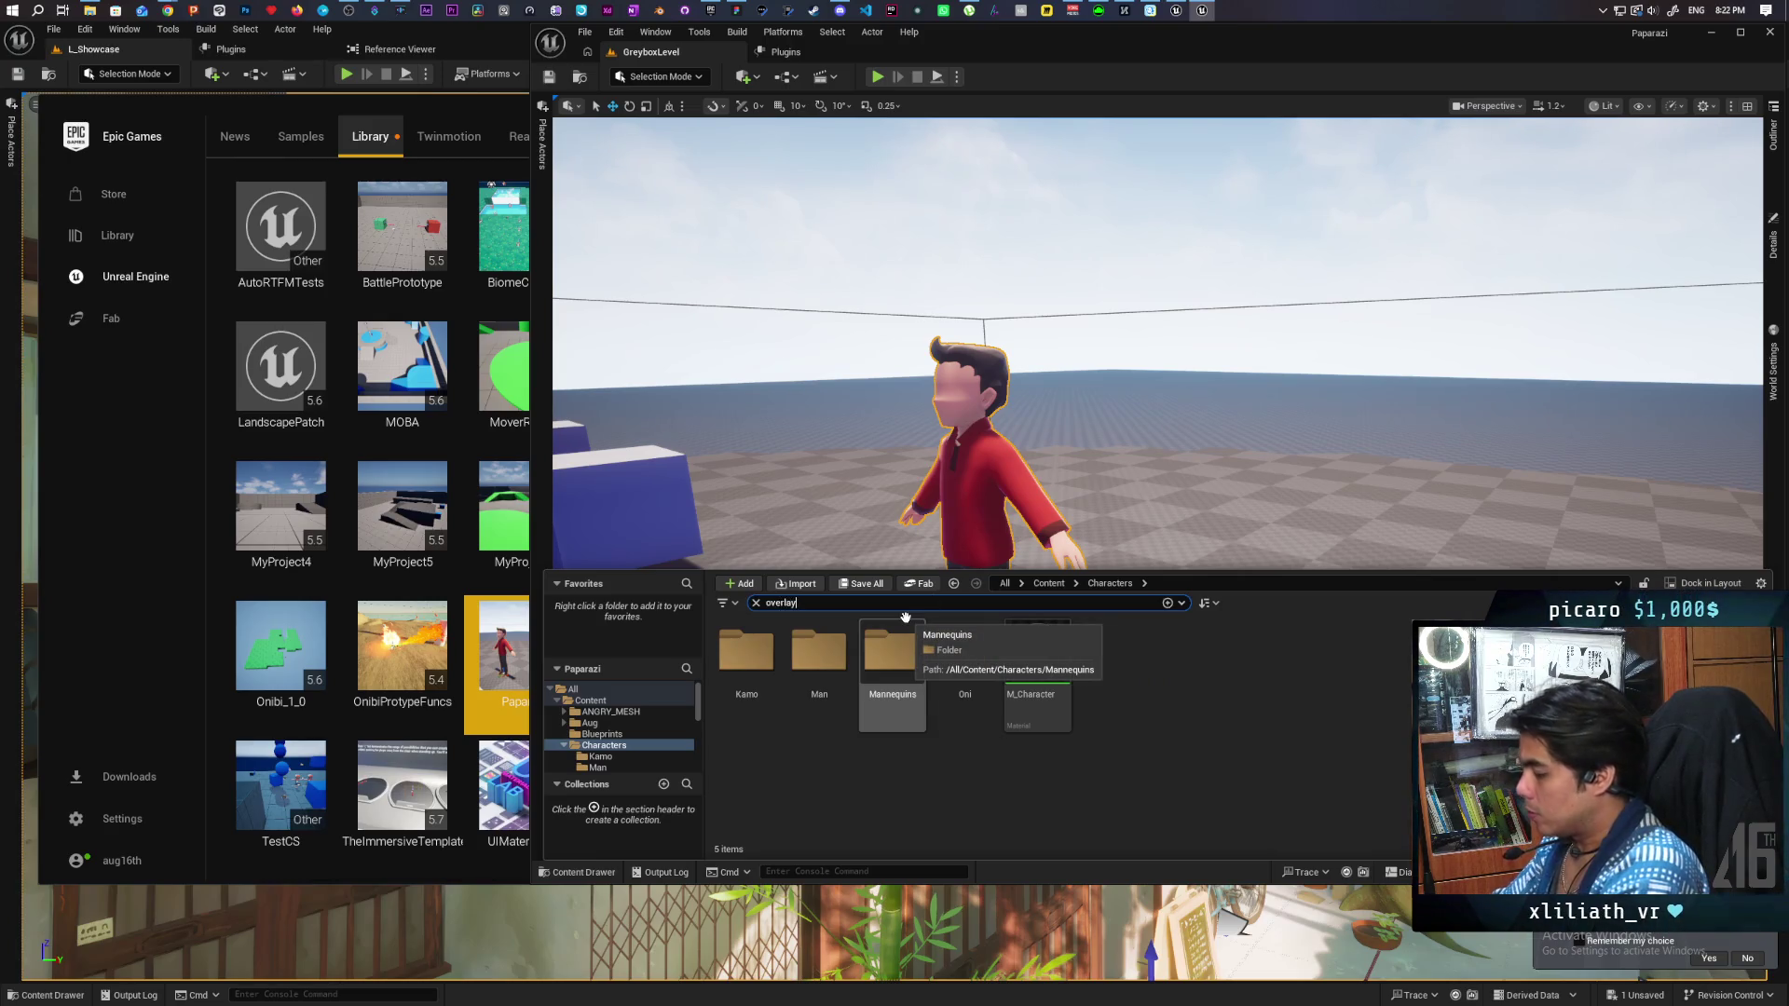
Select the MI_BoyOverlay and MI_ManOverlay materials and start migrating them.
{"action": "left_click", "coordinate": [745, 652]}
{"action": "left_click", "coordinate": [815, 657], "text": "ctrl"}
{"action": "right_click", "coordinate": [819, 671]}
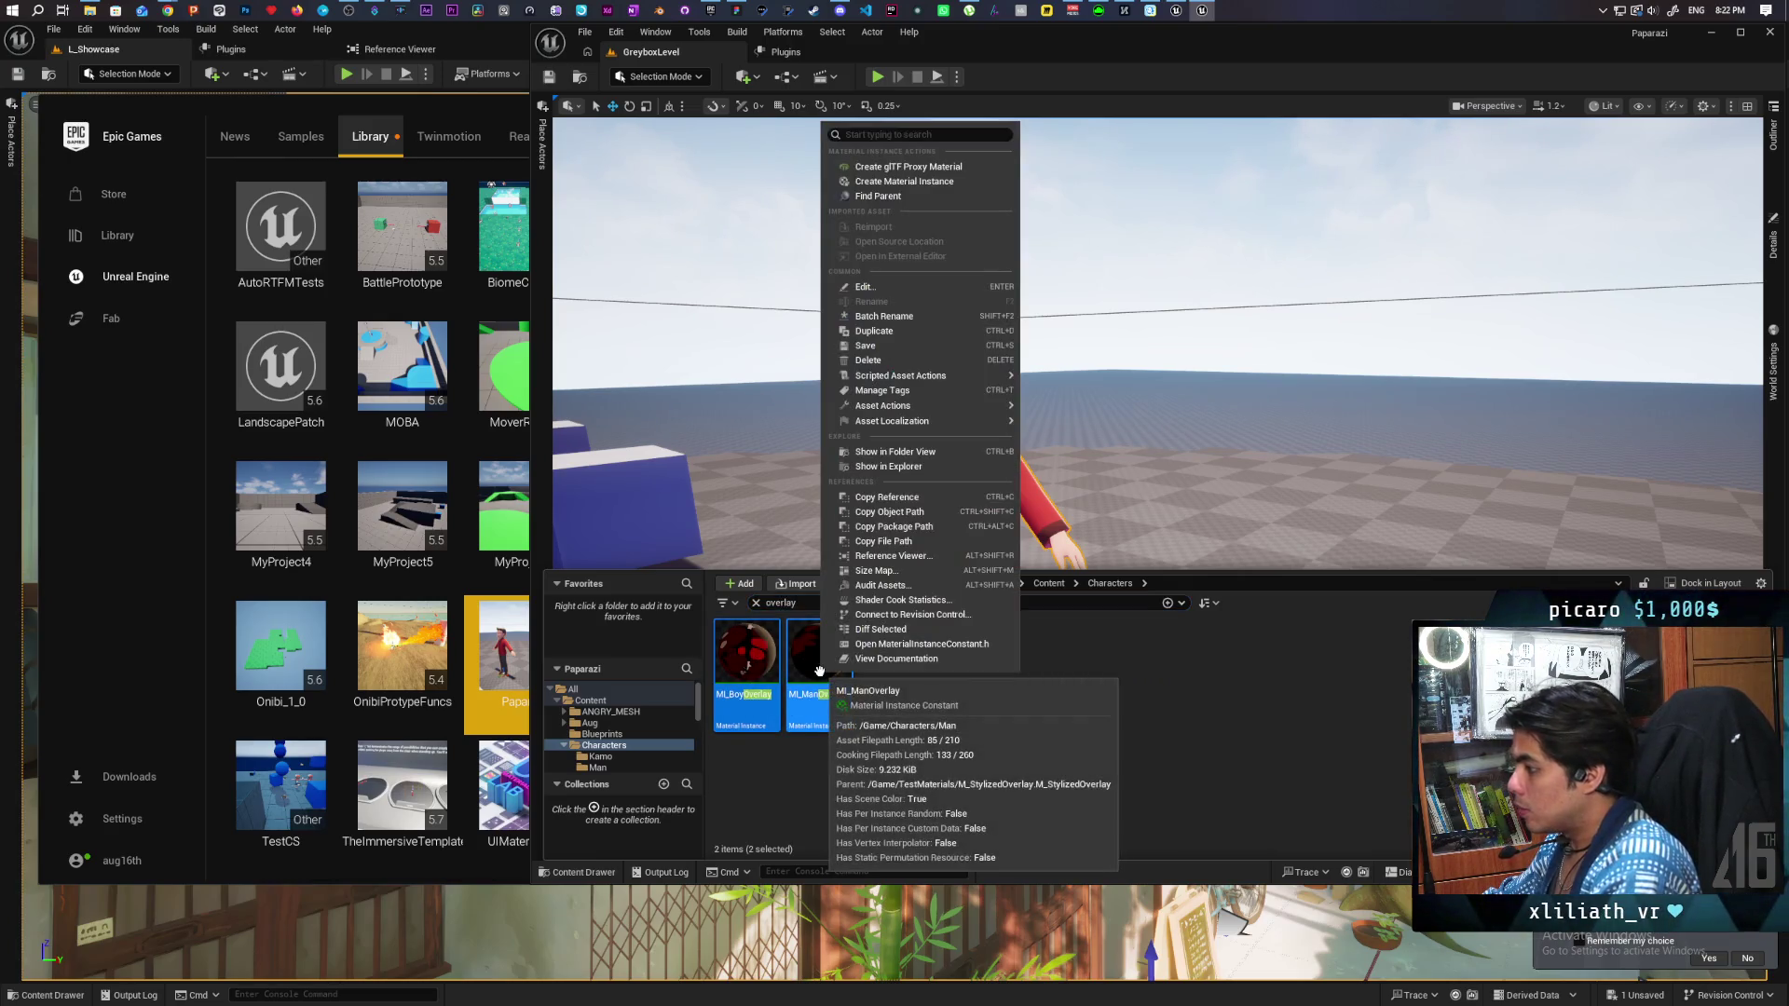
{"action": "mouse_move", "coordinate": [949, 375]}
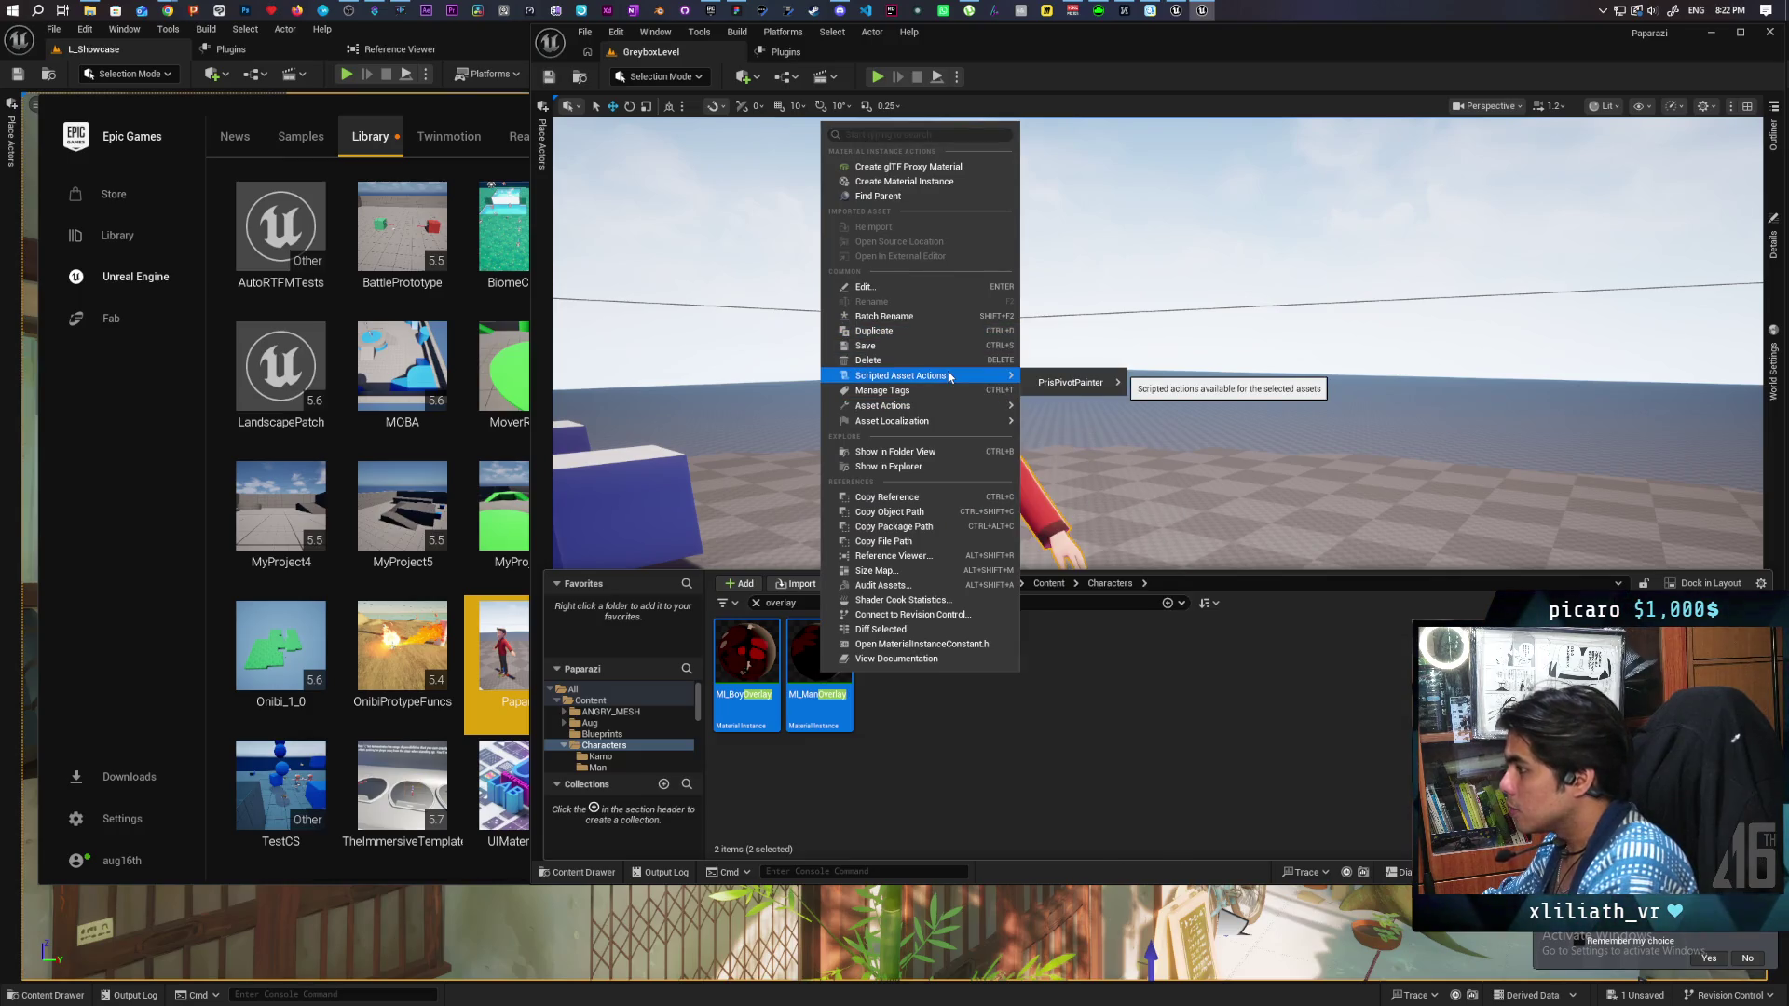
{"action": "mouse_move", "coordinate": [989, 414]}
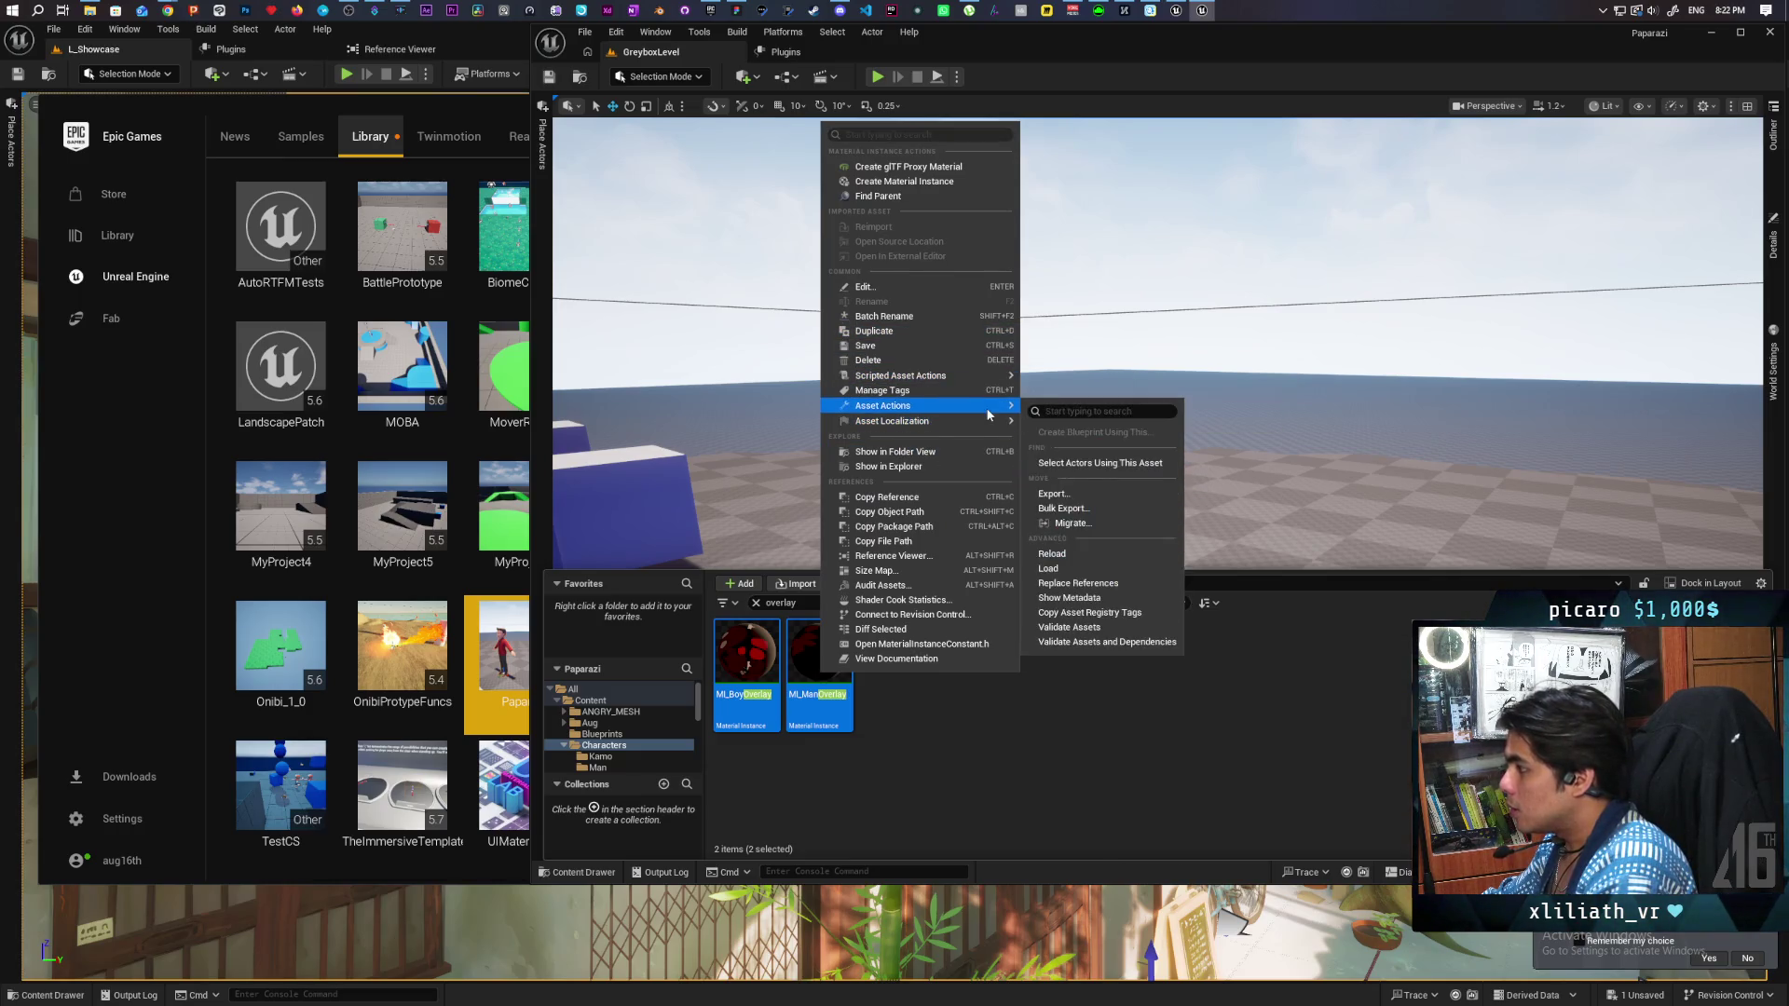
{"action": "left_click", "coordinate": [1069, 522]}
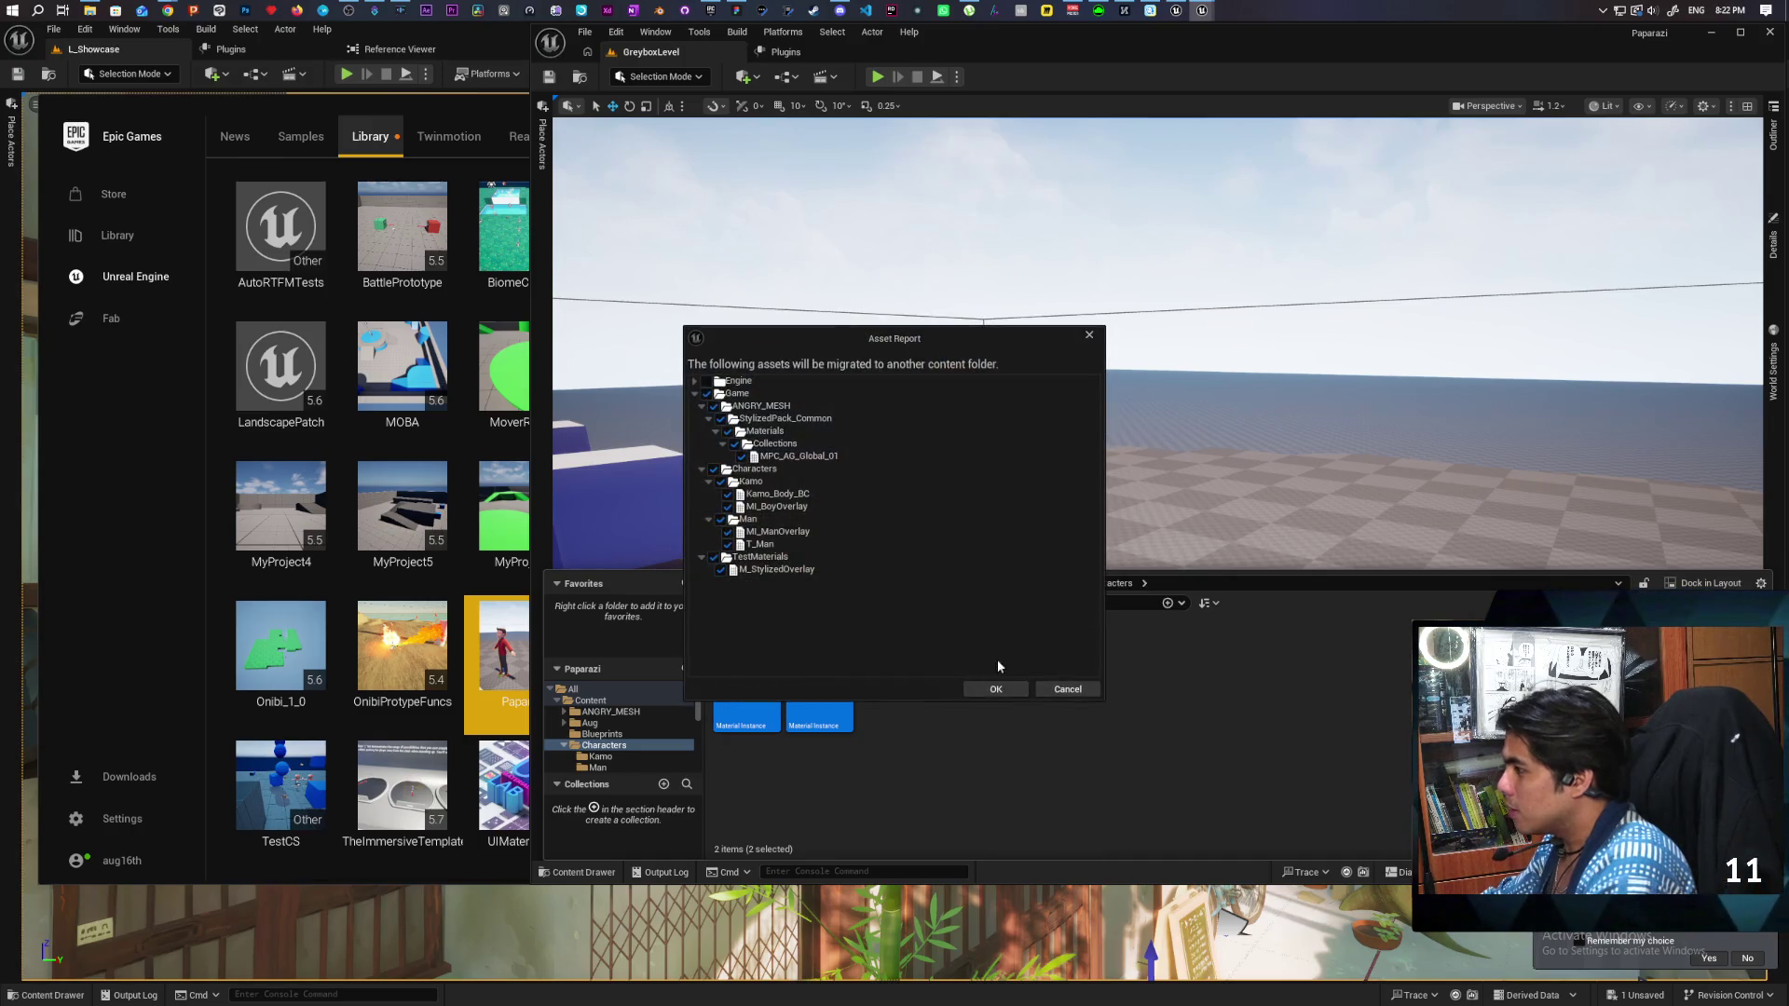
Migrate them into the Kozou_Dioramas Content folder, overwriting the existing asset, and widen the launcher library.
{"action": "left_click", "coordinate": [995, 688]}
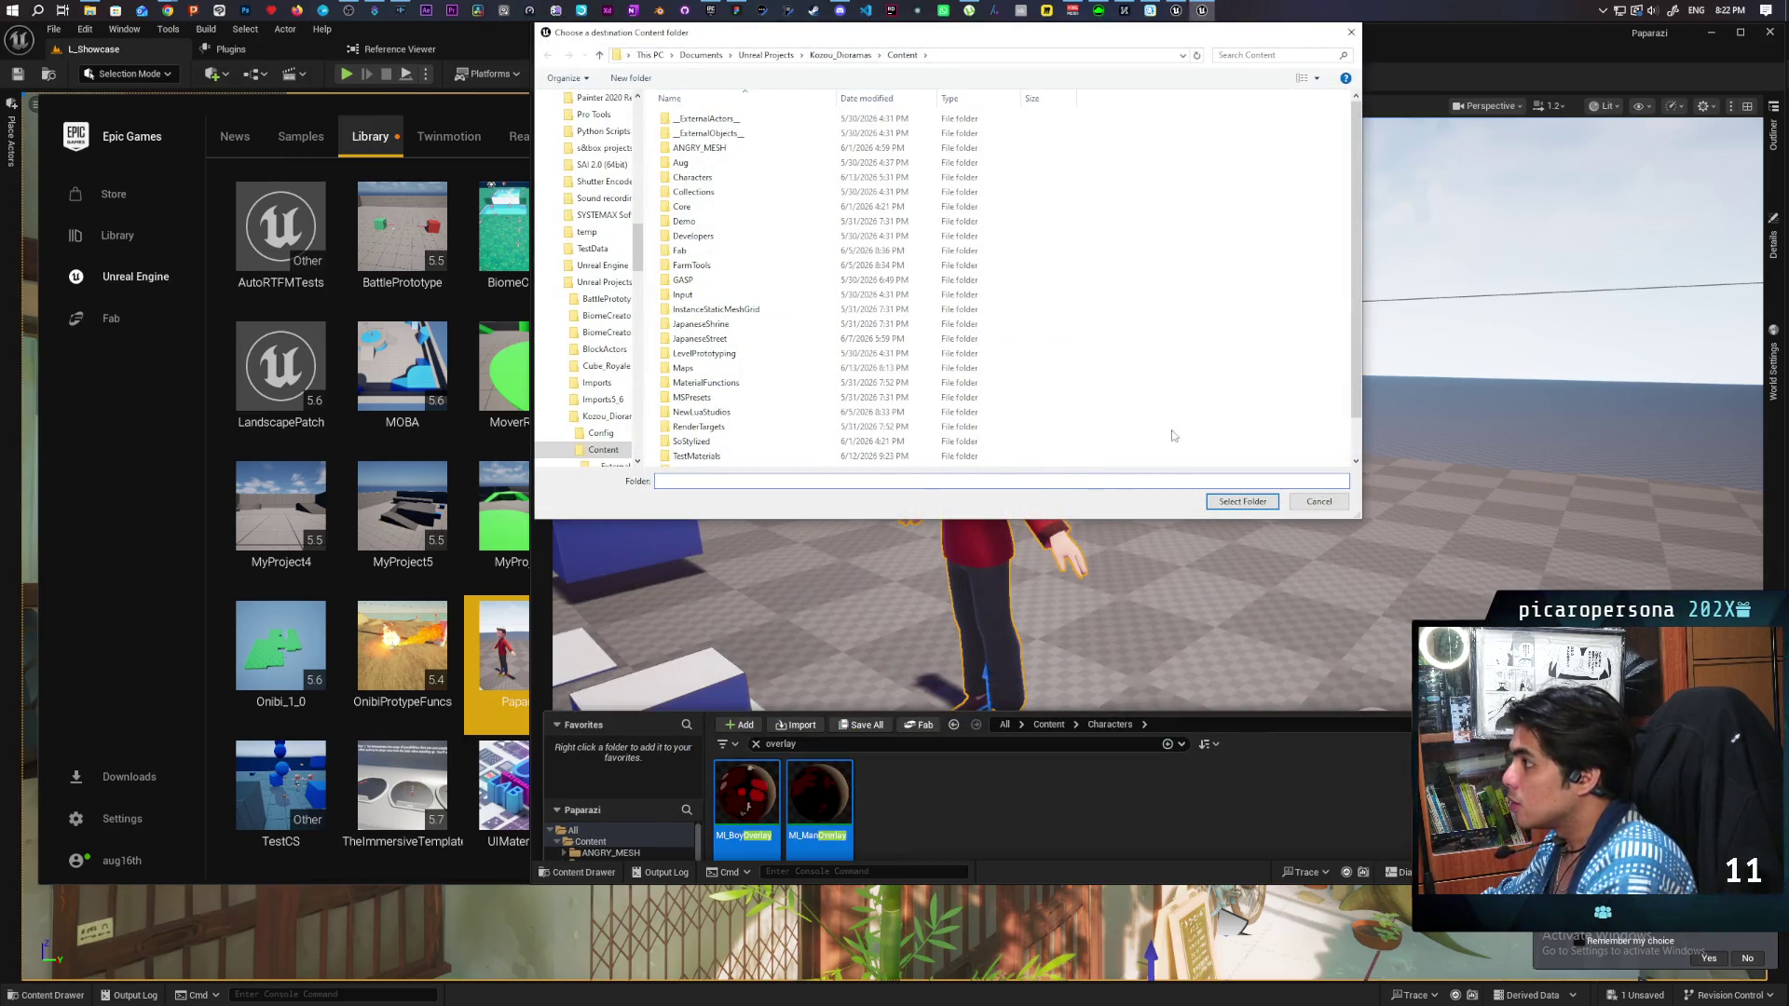
{"action": "left_click", "coordinate": [1230, 506]}
{"action": "left_click", "coordinate": [943, 553]}
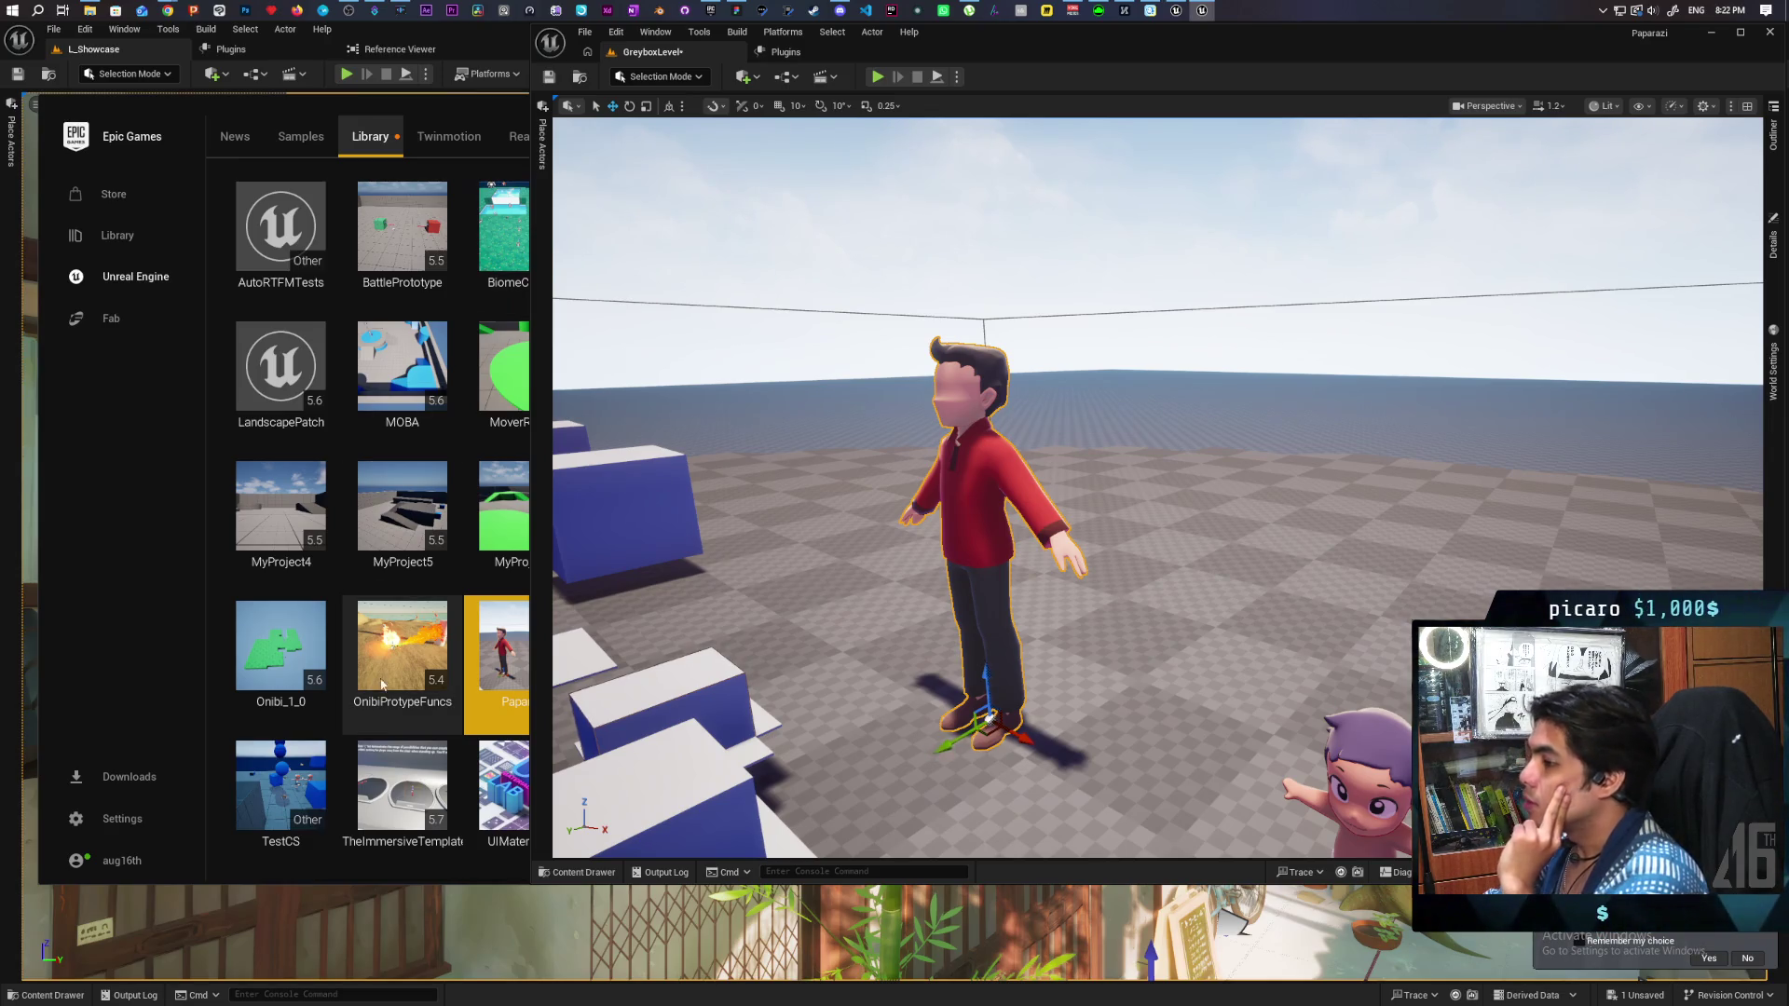
{"action": "left_click_drag", "start_coordinate": [533, 247], "coordinate": [1476, 247]}
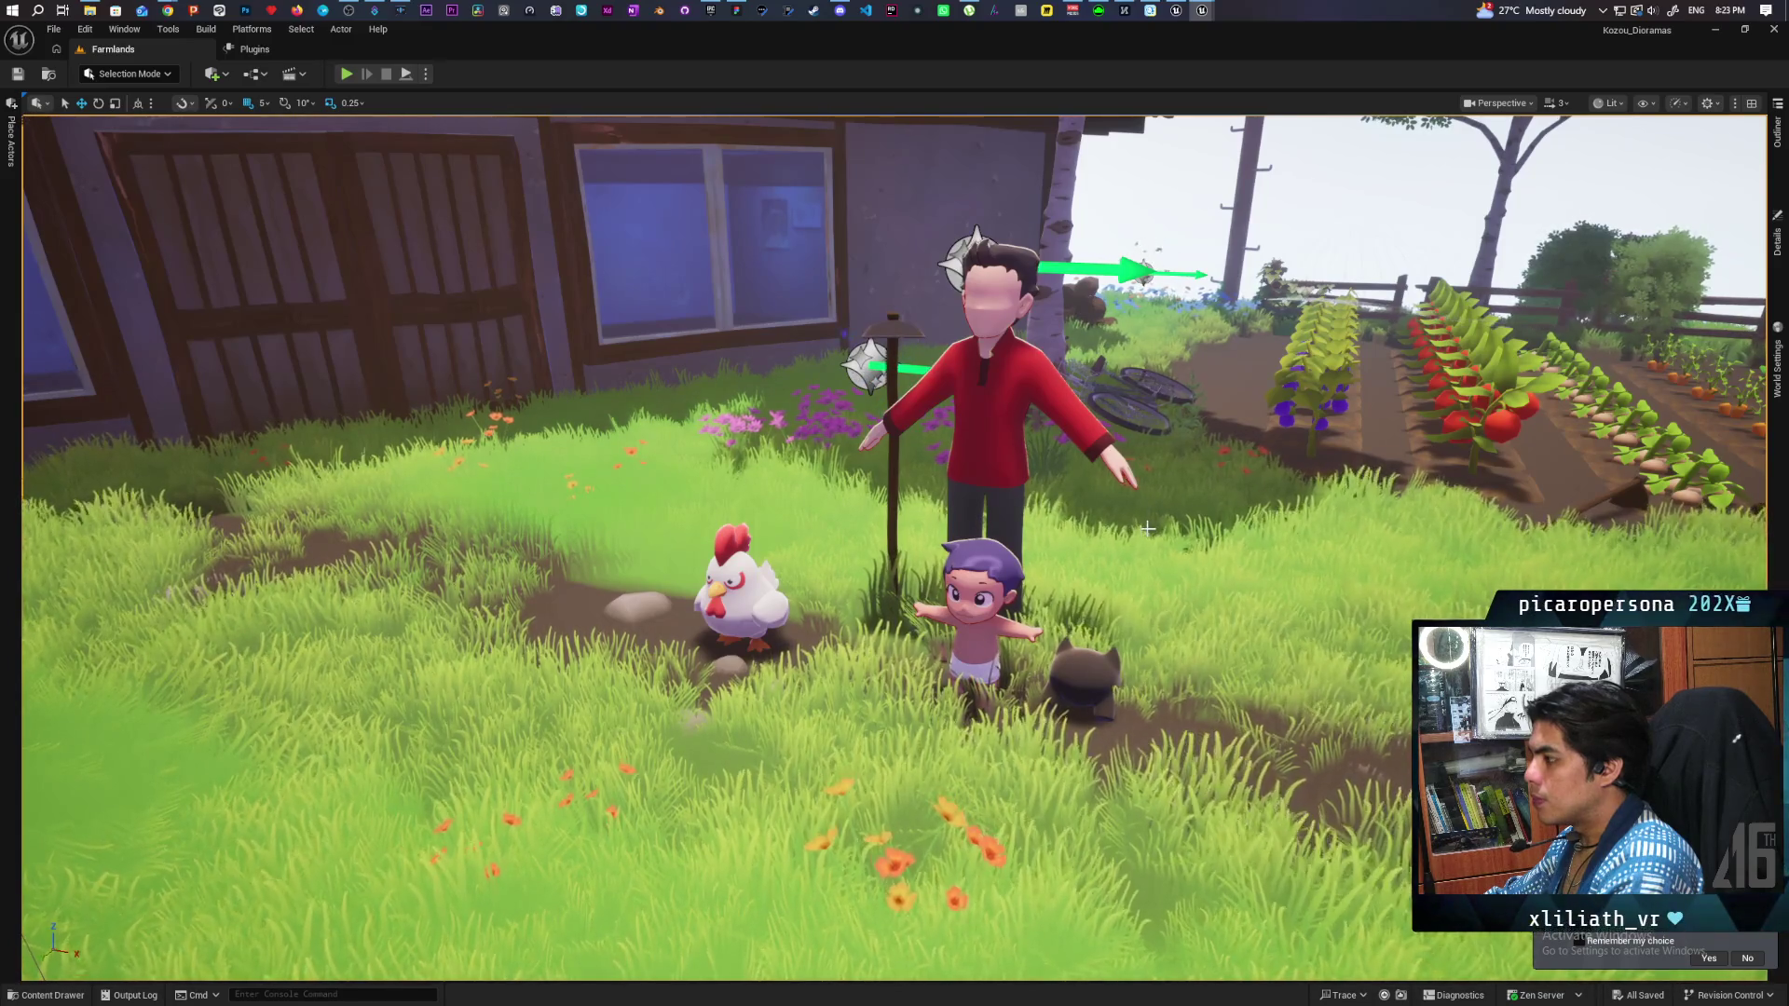
Start Play-in-Editor on the Farmlands level with Alt+P and run the character into the field.
{"action": "right_click", "coordinate": [701, 840]}
{"action": "left_click", "coordinate": [737, 826]}
{"action": "key", "text": "alt+p"}
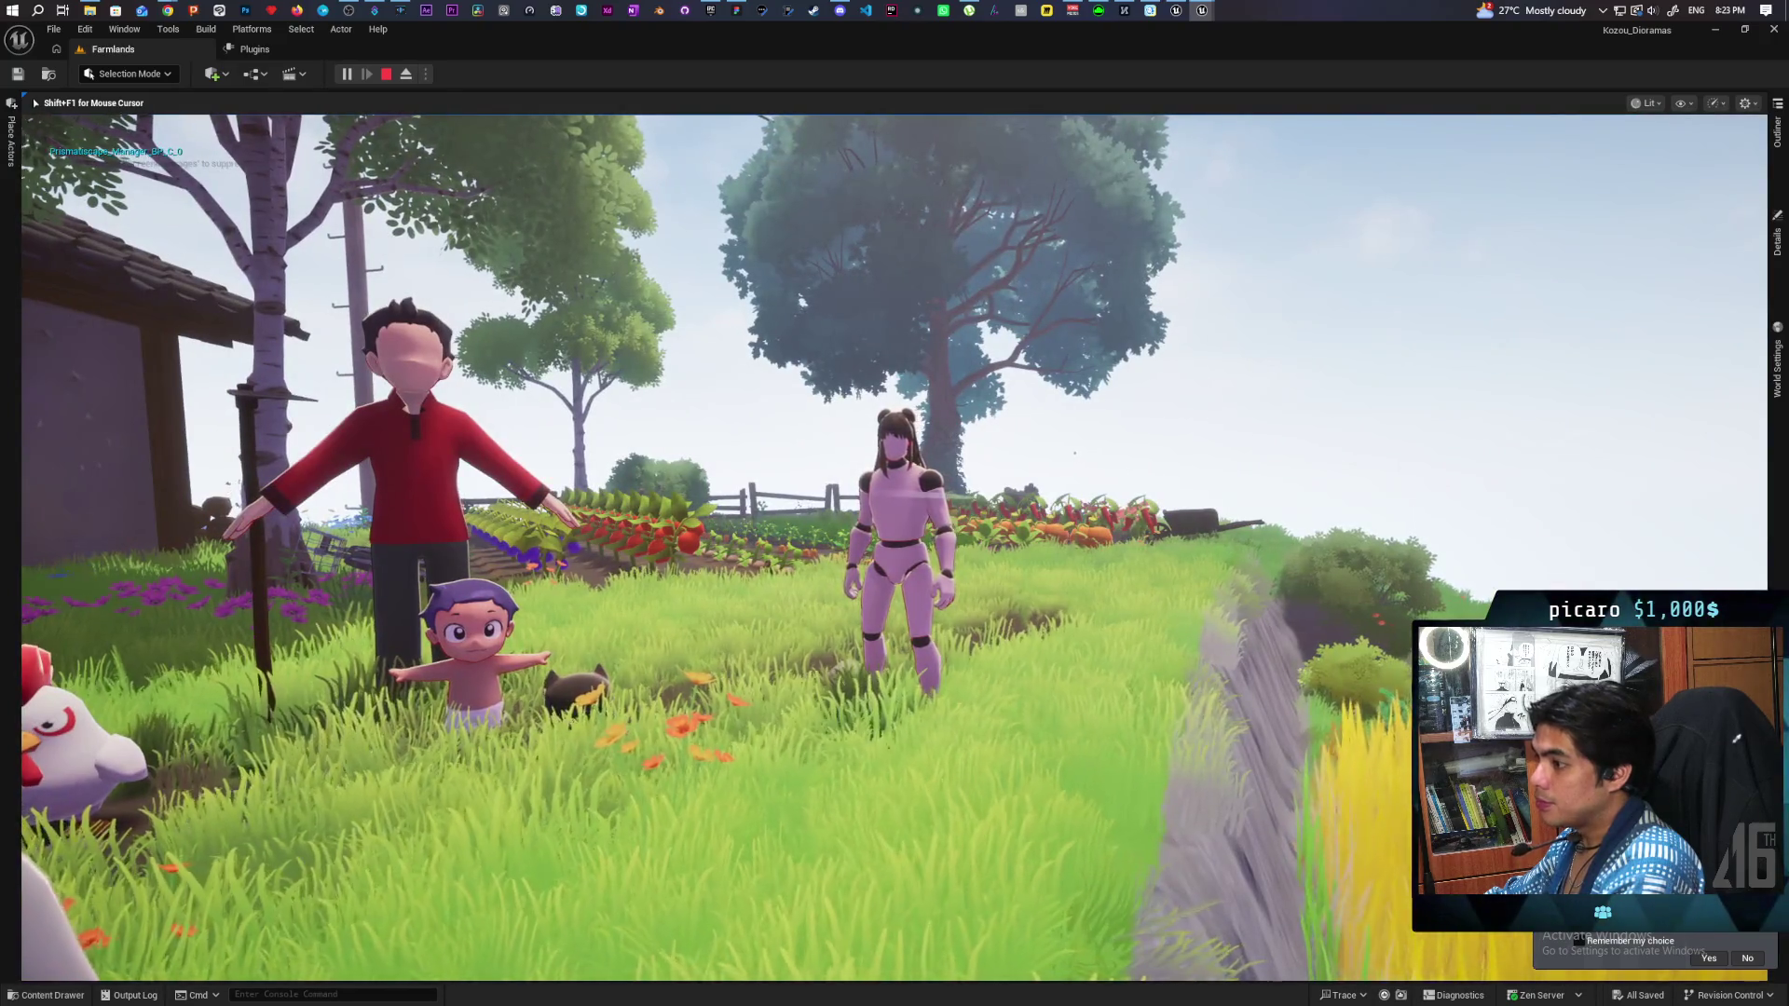
{"action": "key", "text": "w"}
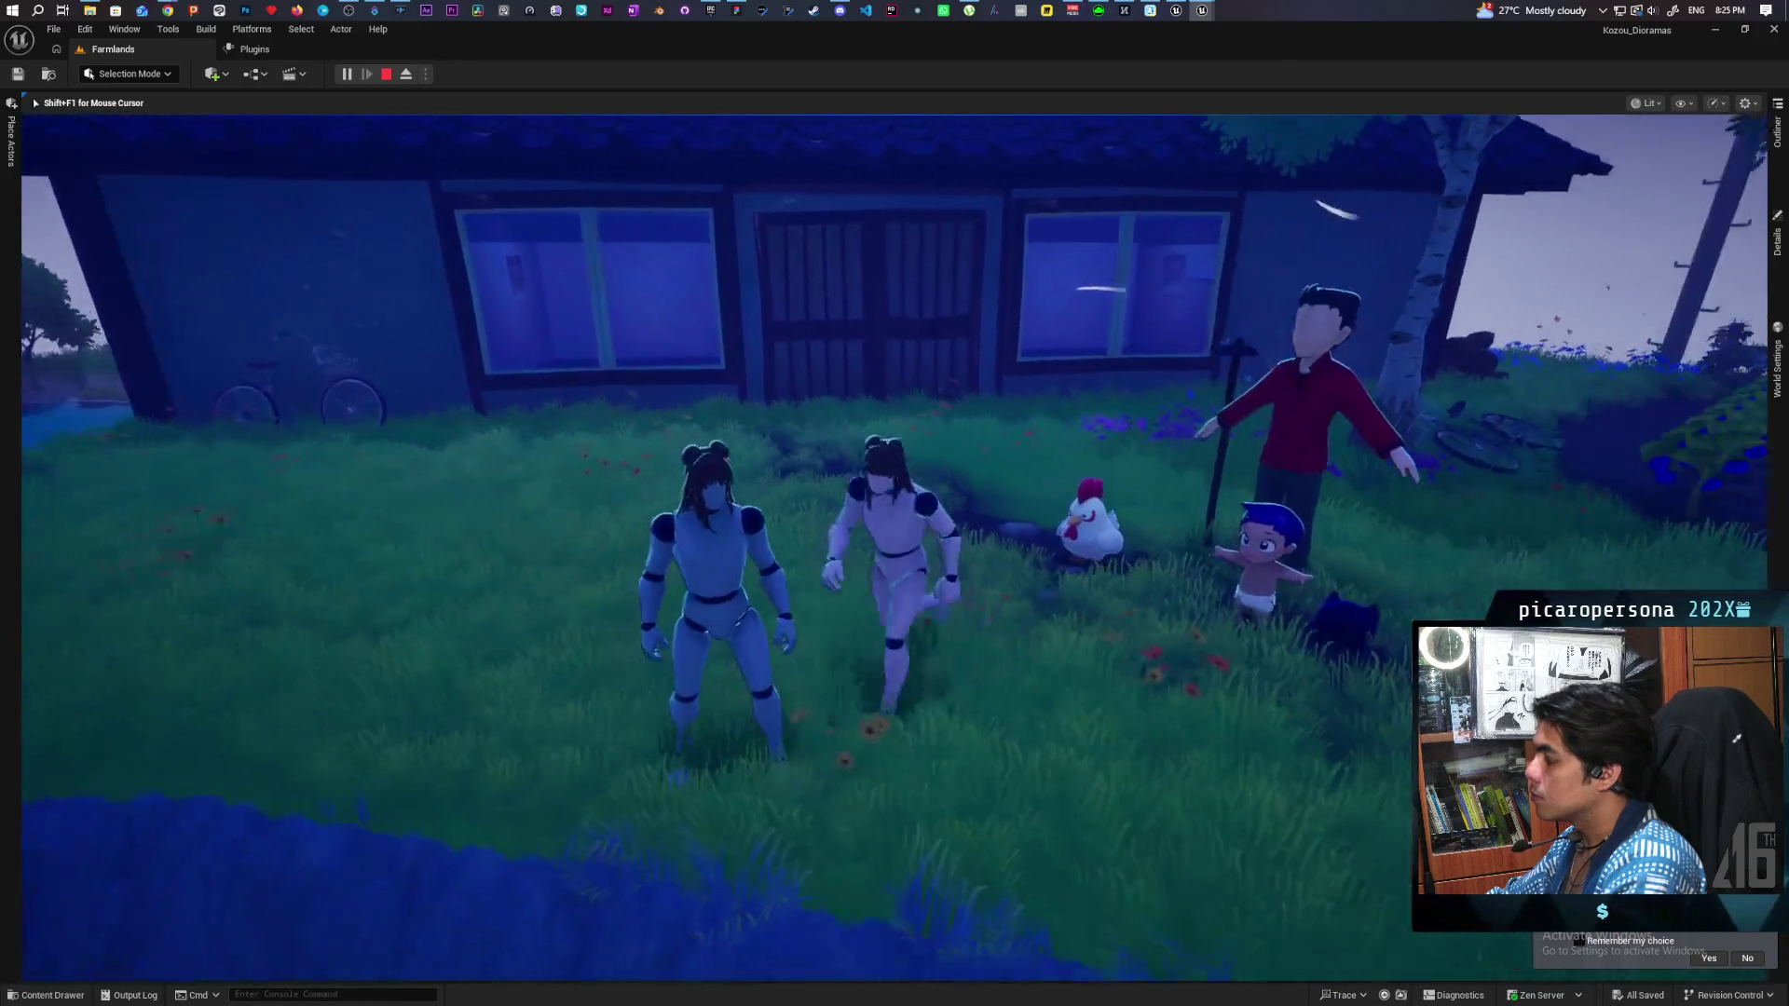
Stop the Play-in-Editor session with Esc to return to editing the Farmlands level.
{"action": "key", "text": "Escape"}
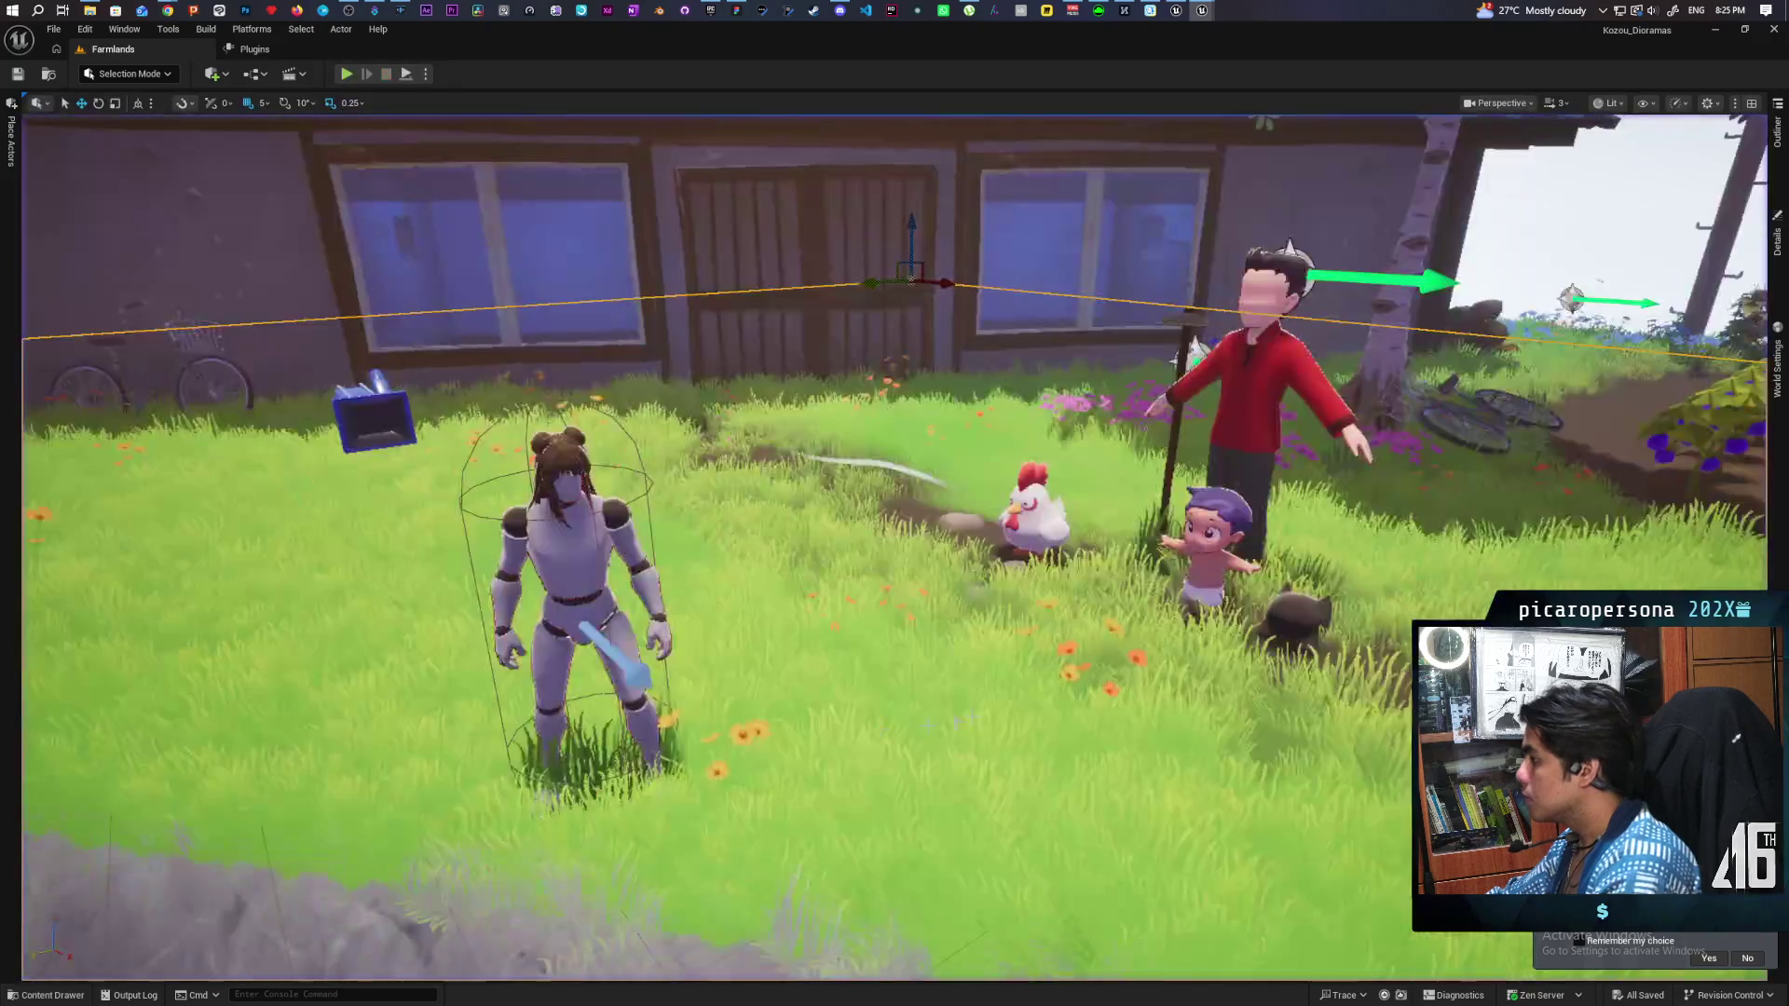
{"action": "left_click", "coordinate": [1777, 235]}
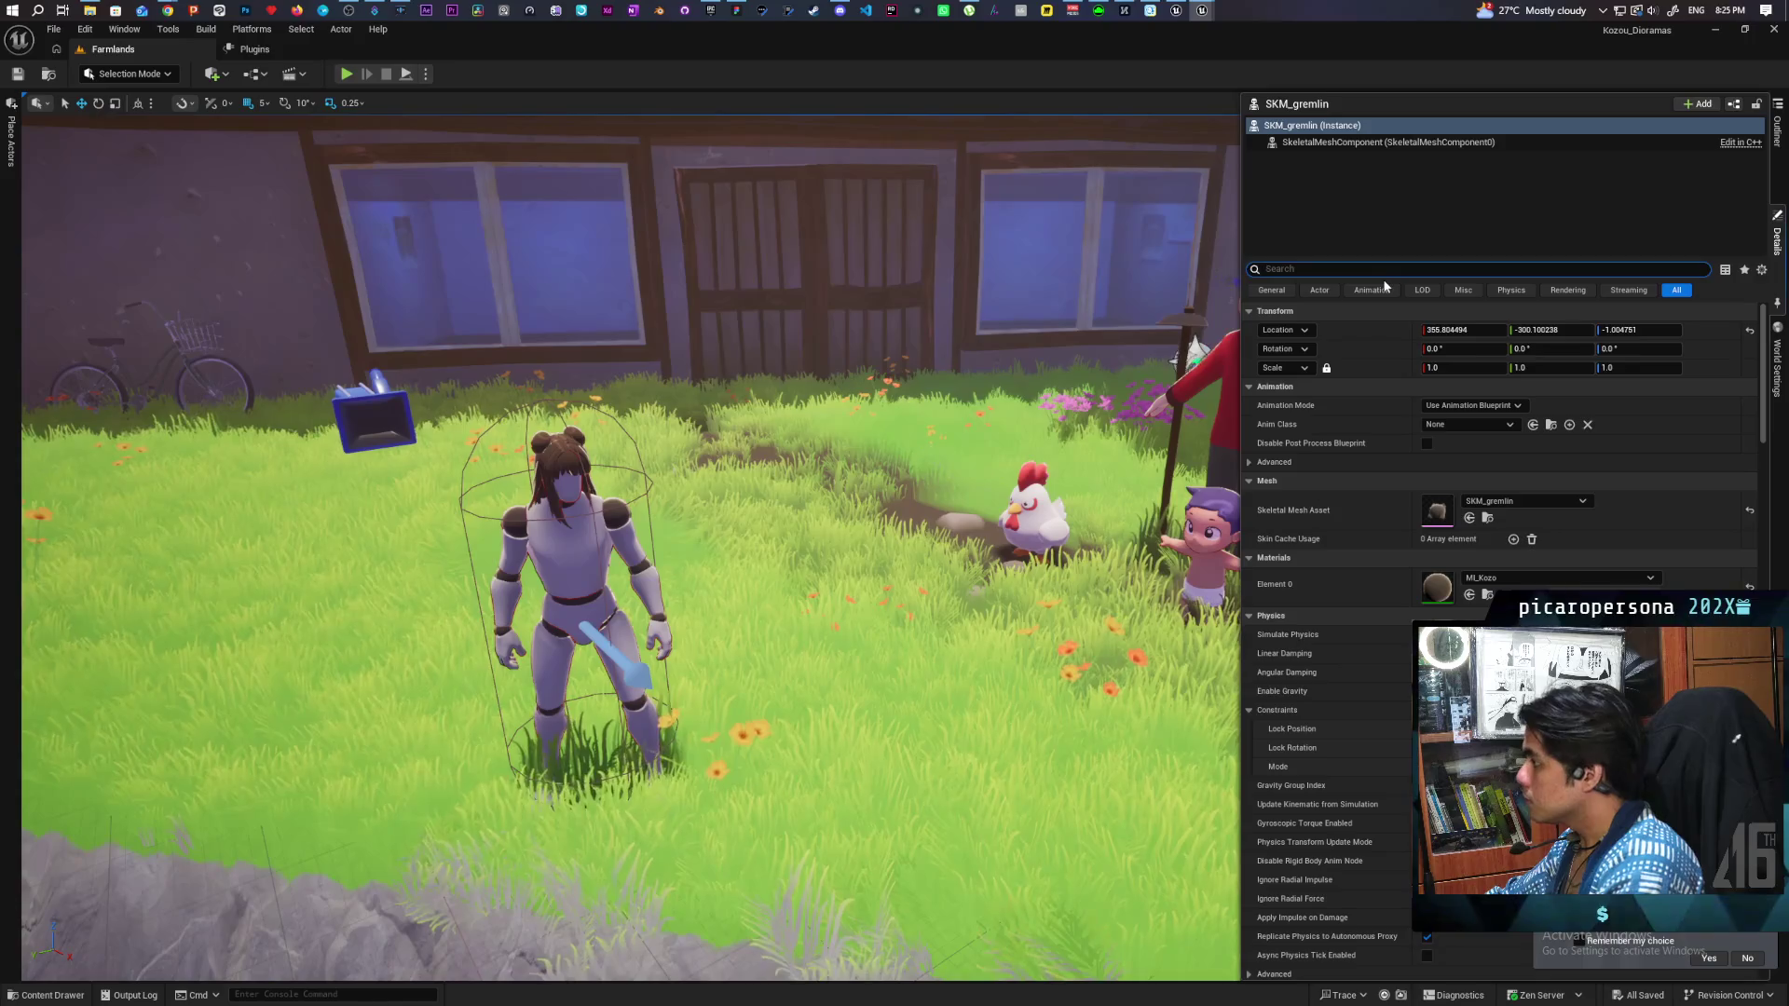
{"action": "type", "text": "overl"}
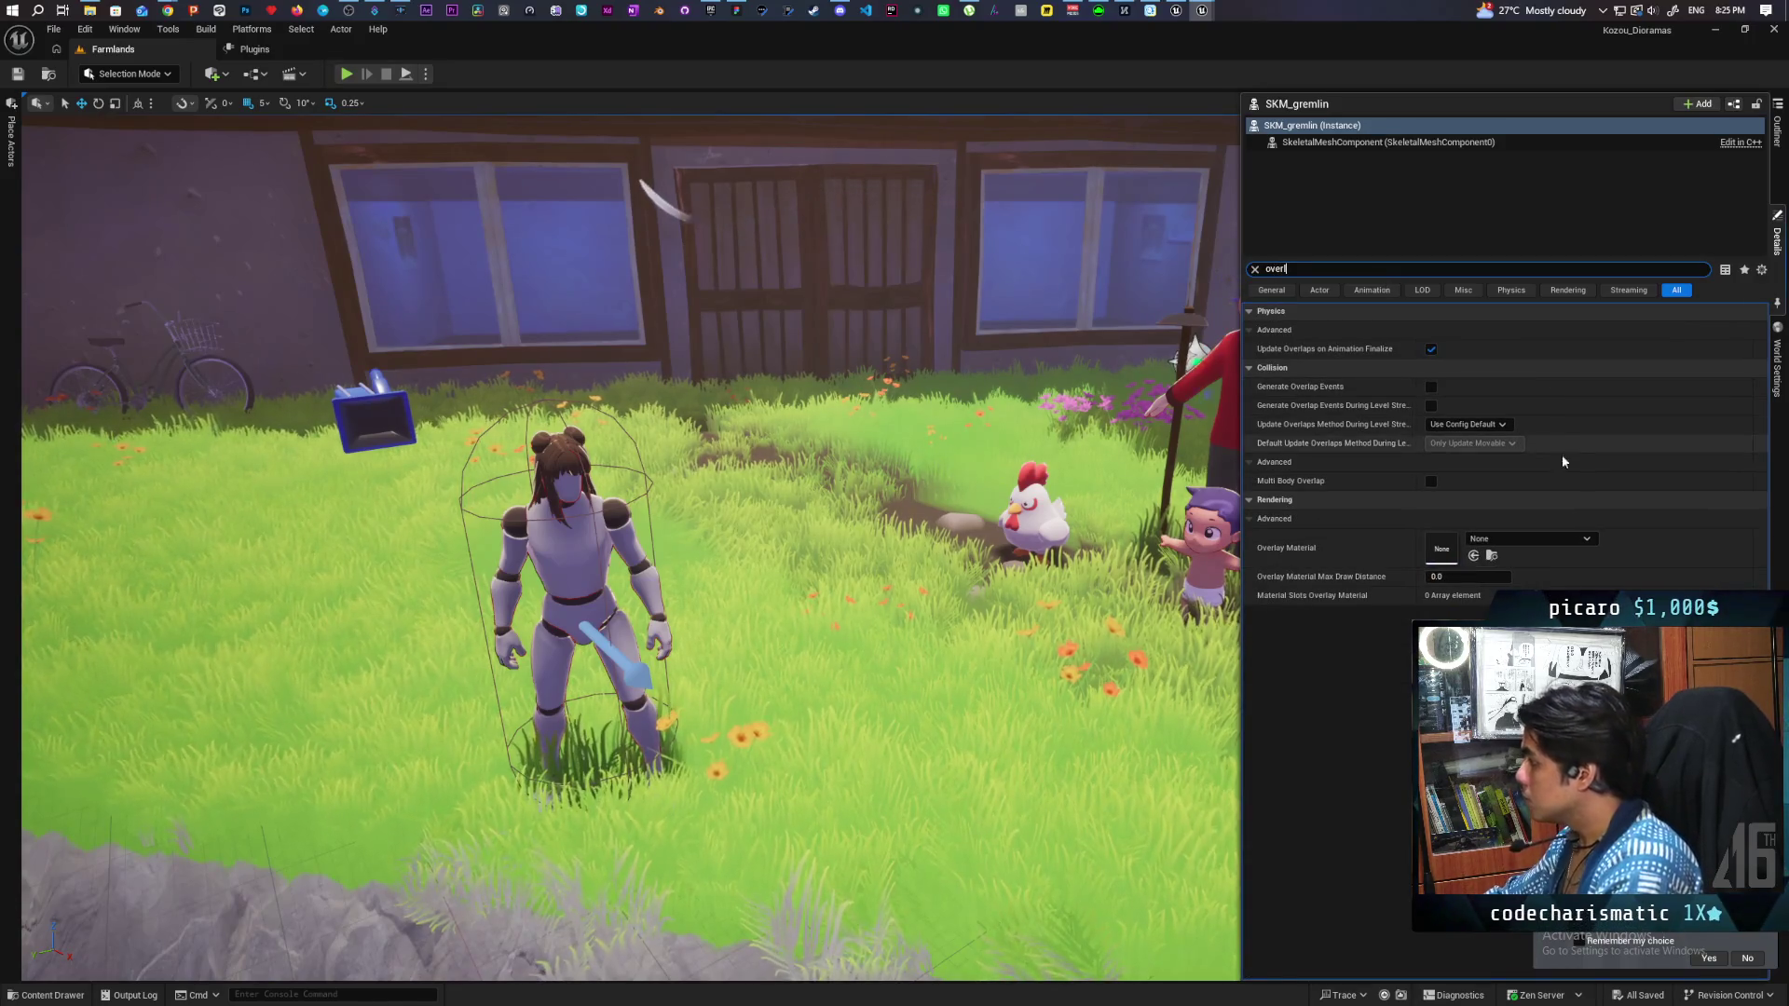
{"action": "left_click", "coordinate": [1484, 540]}
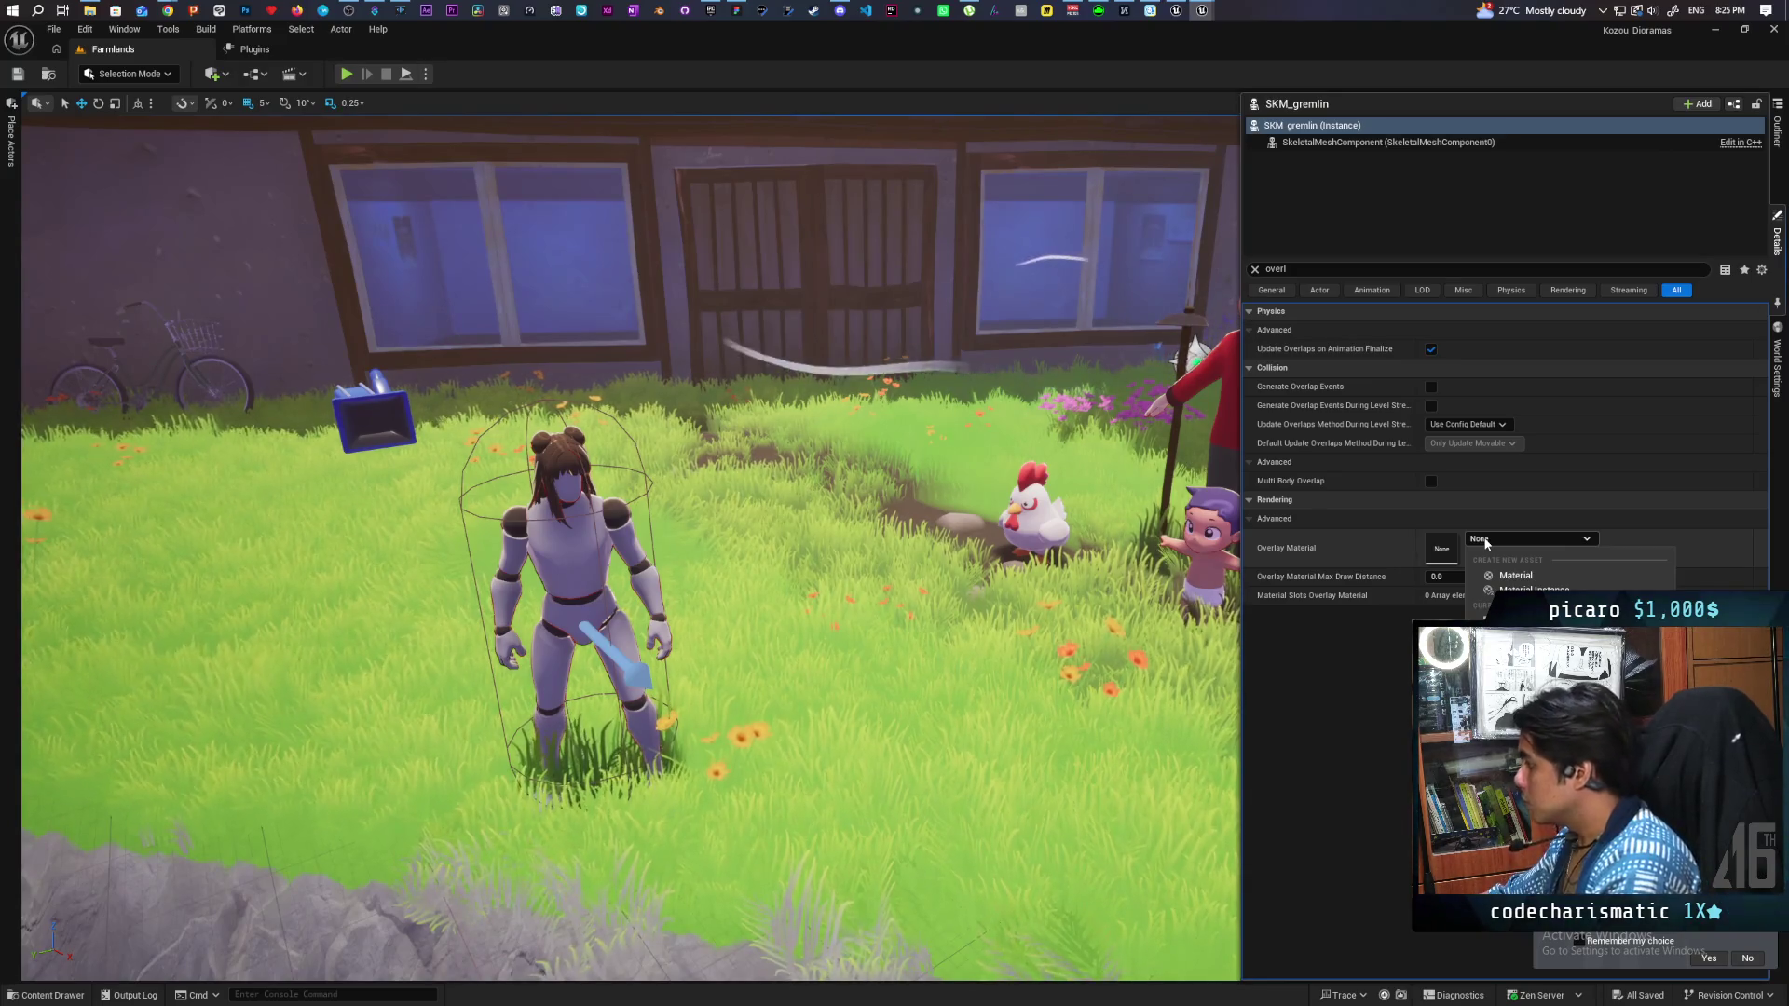
{"action": "left_click", "coordinate": [1216, 557]}
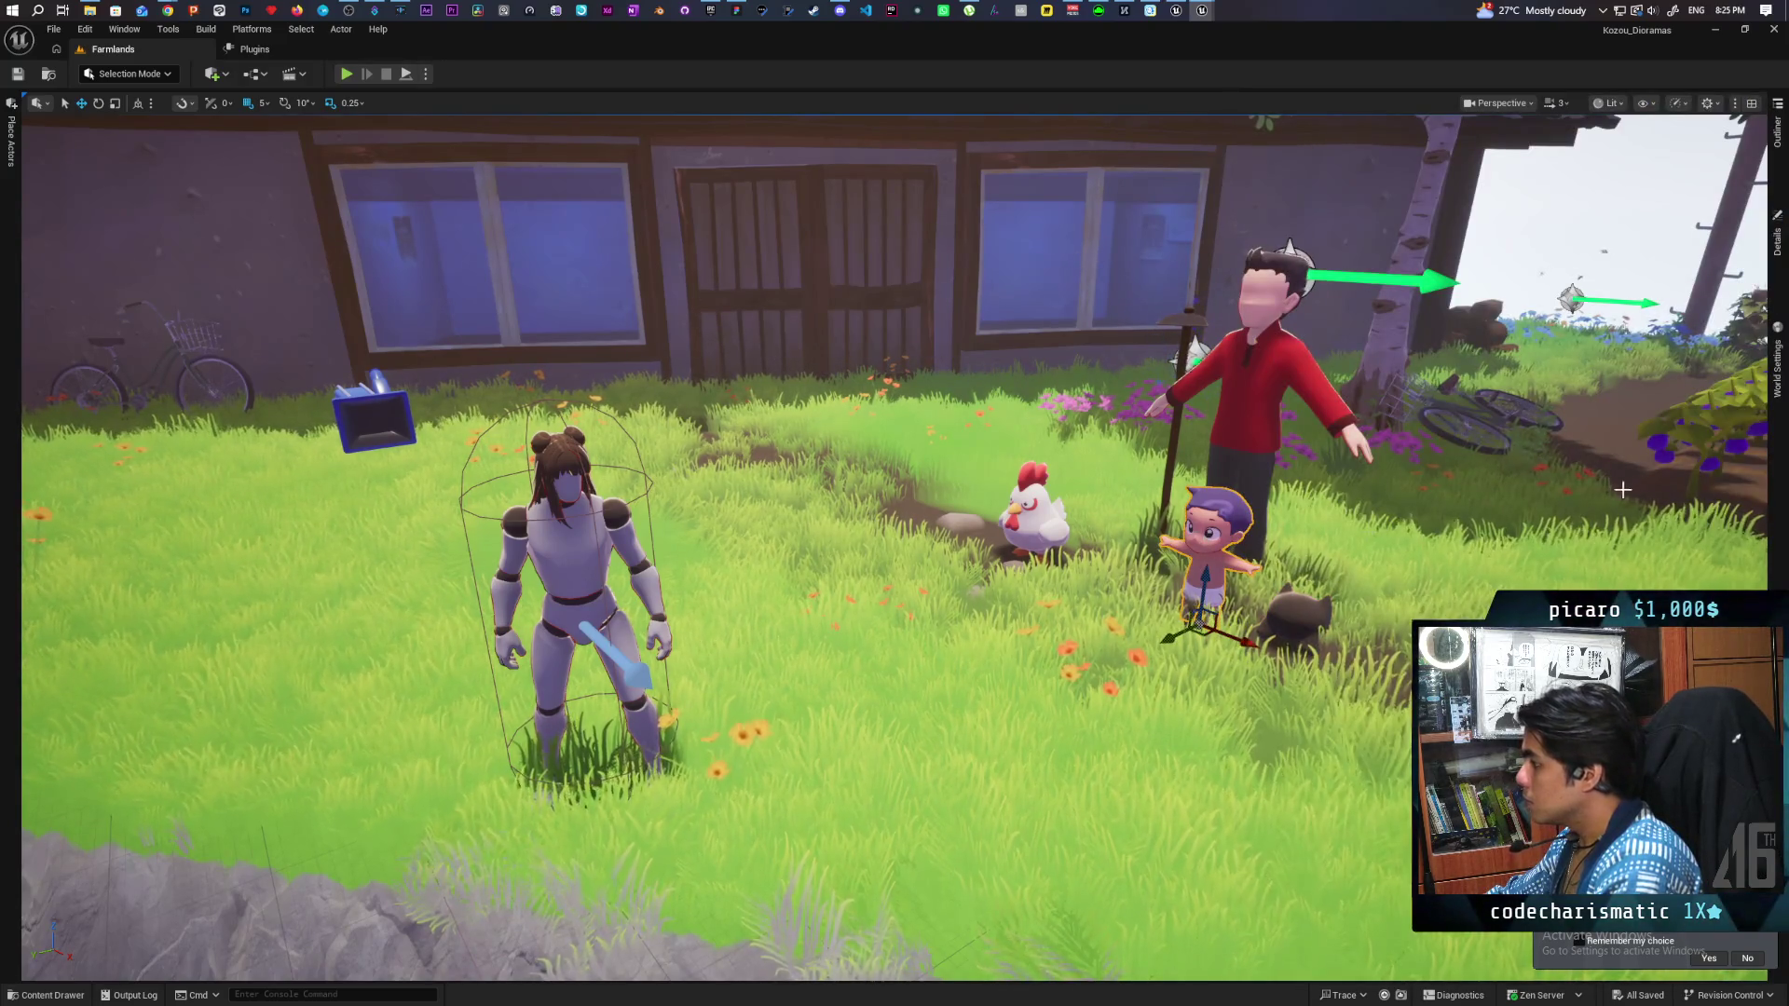
{"action": "left_click", "coordinate": [1776, 247]}
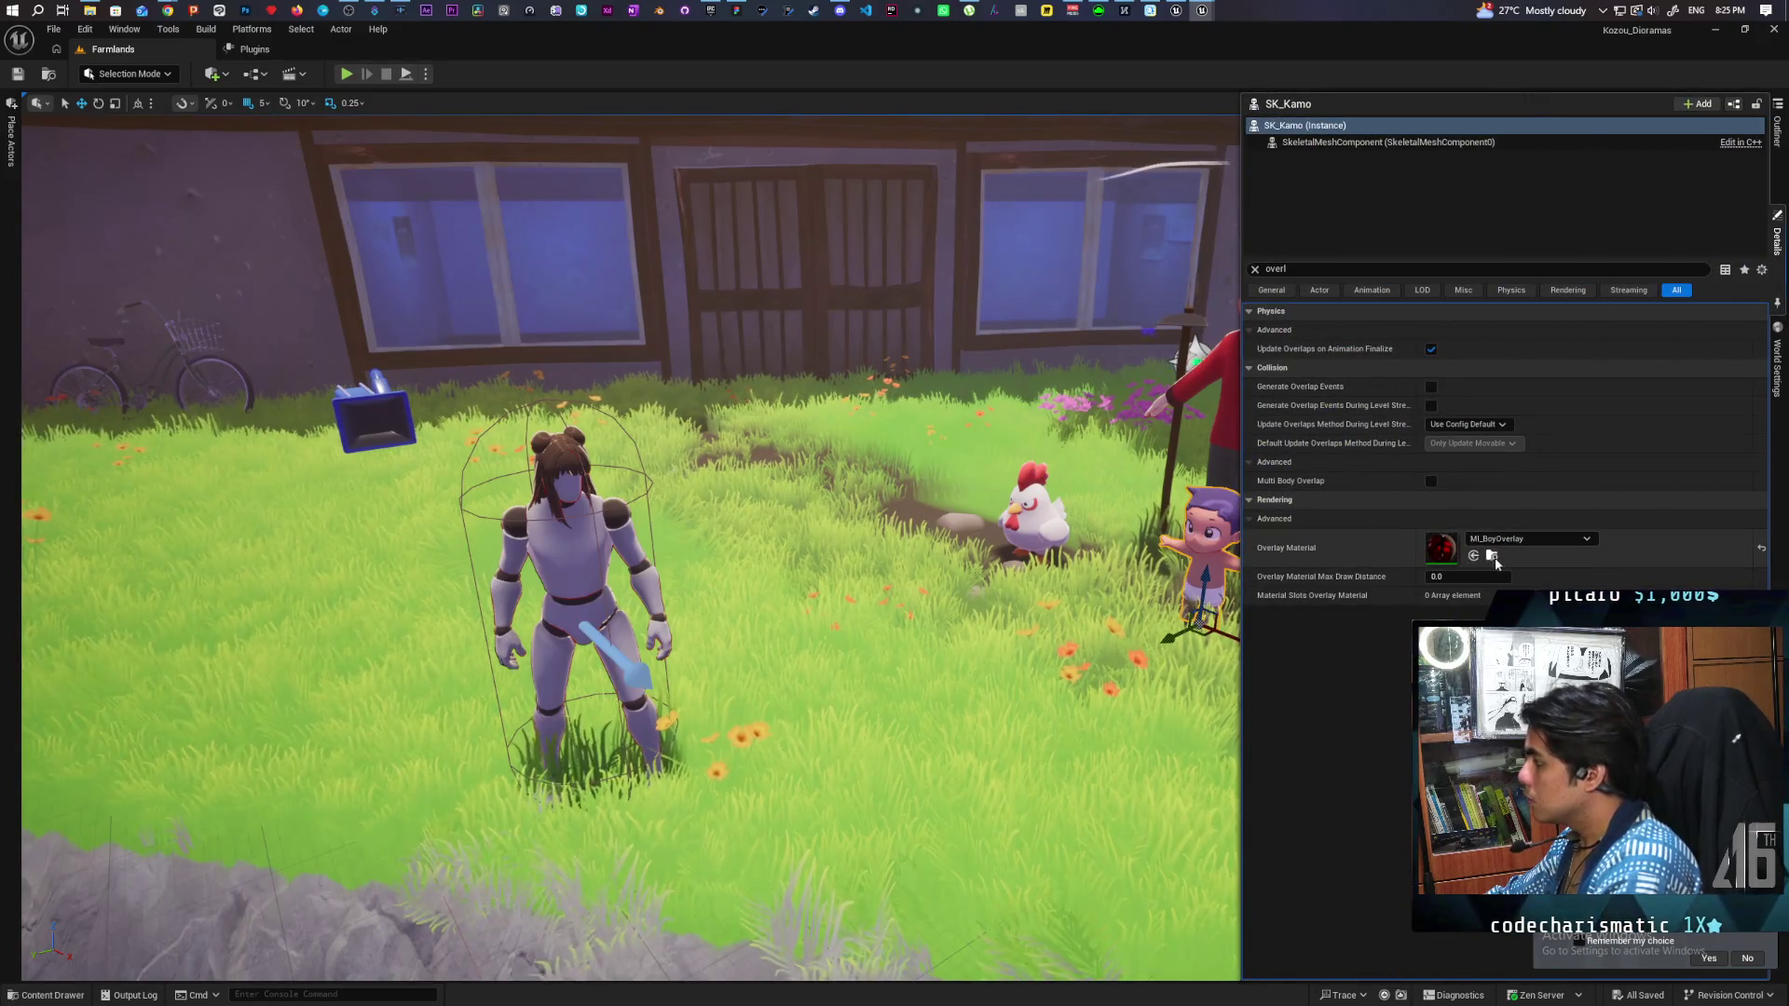
{"action": "left_click", "coordinate": [1491, 555]}
{"action": "double_click", "coordinate": [429, 736]}
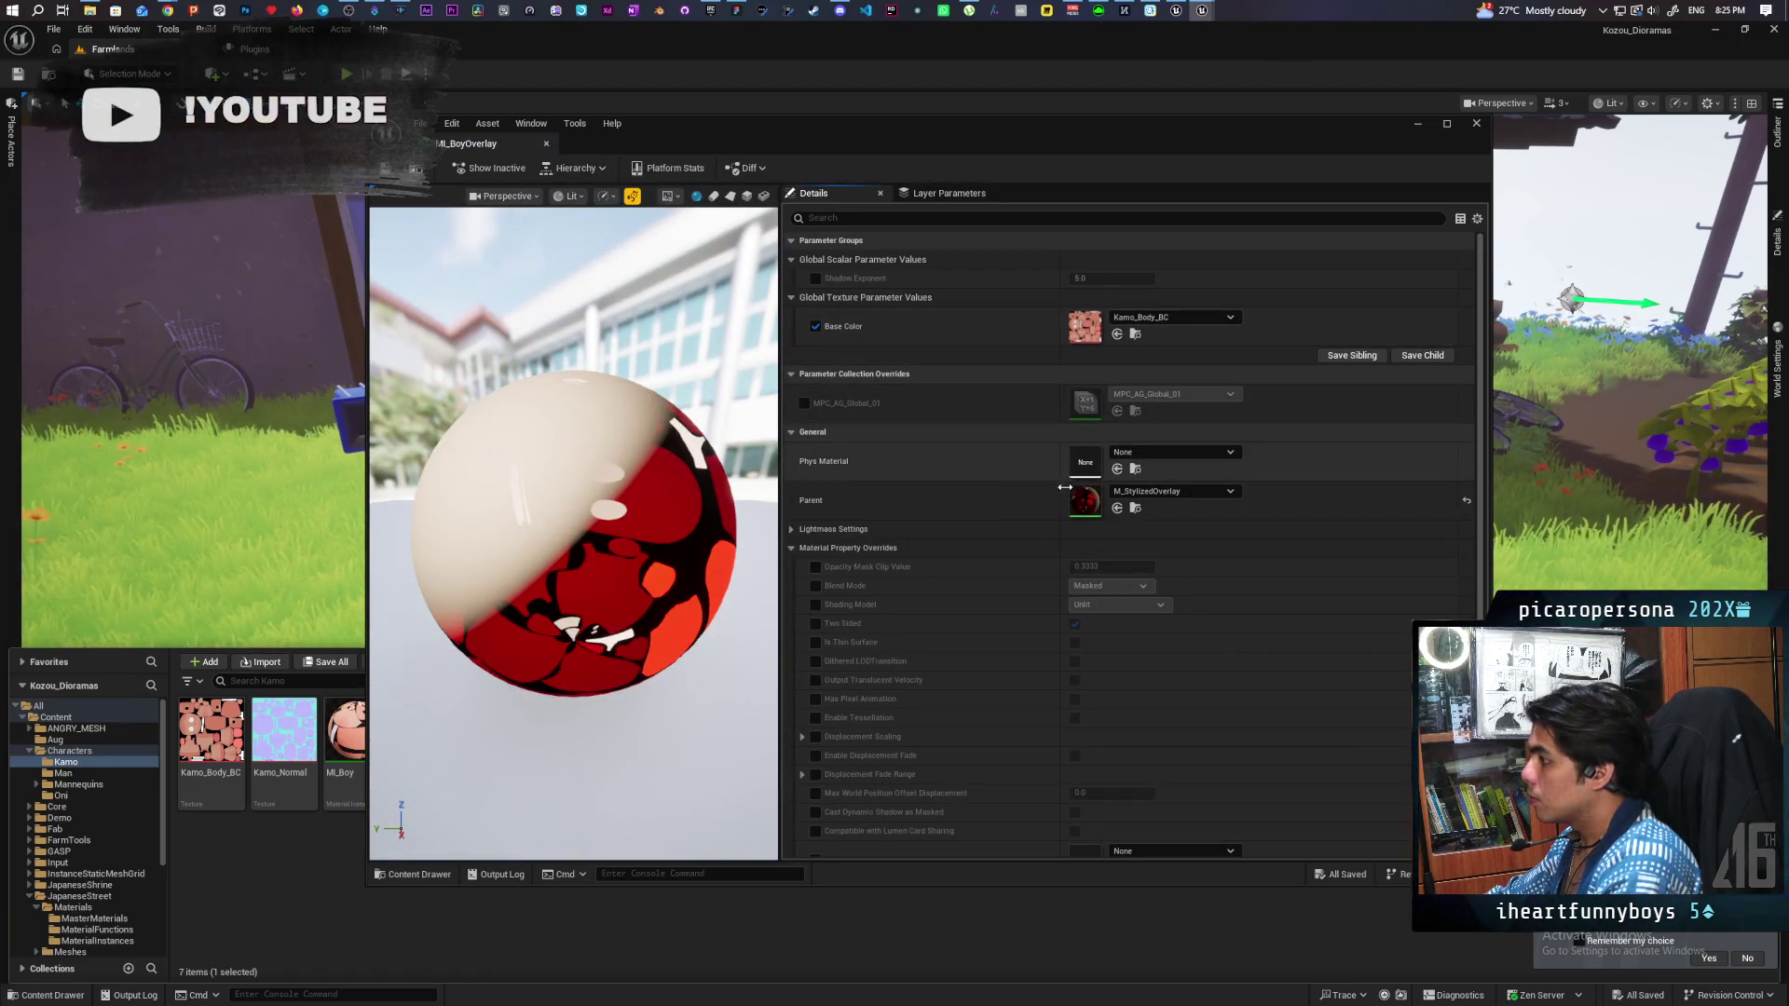
{"action": "left_click", "coordinate": [1136, 508]}
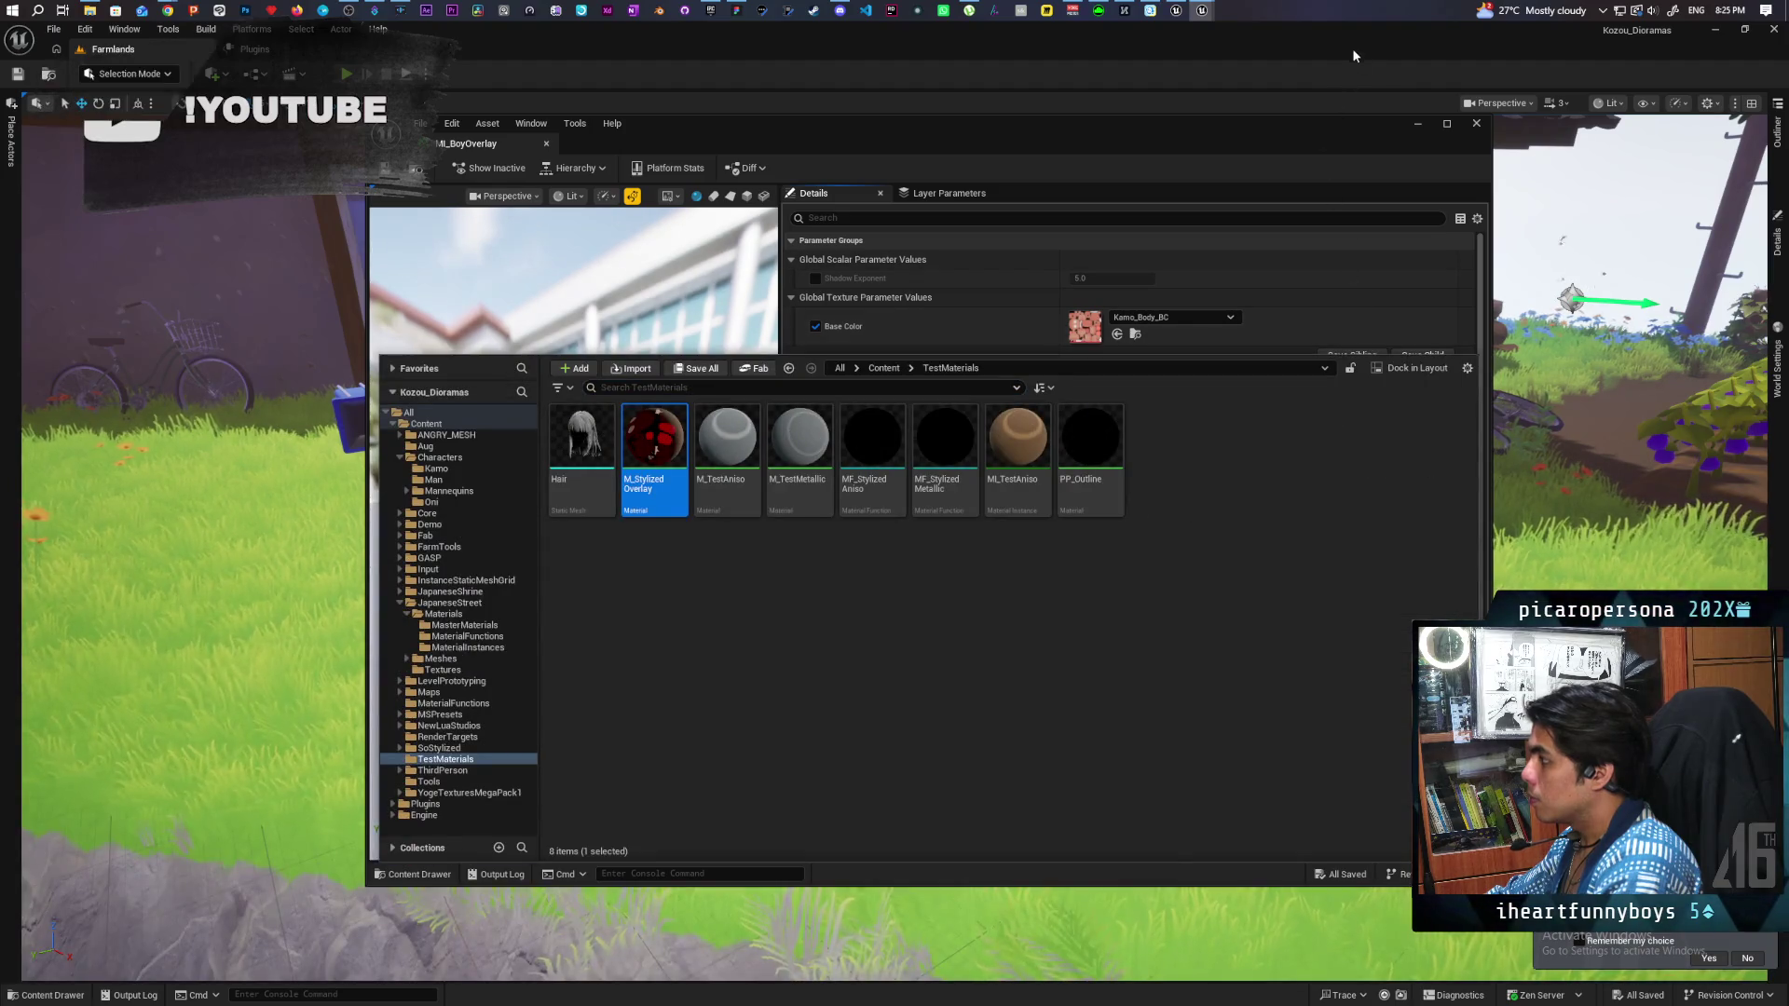
{"action": "left_click", "coordinate": [1475, 123]}
{"action": "left_click", "coordinate": [1777, 233]}
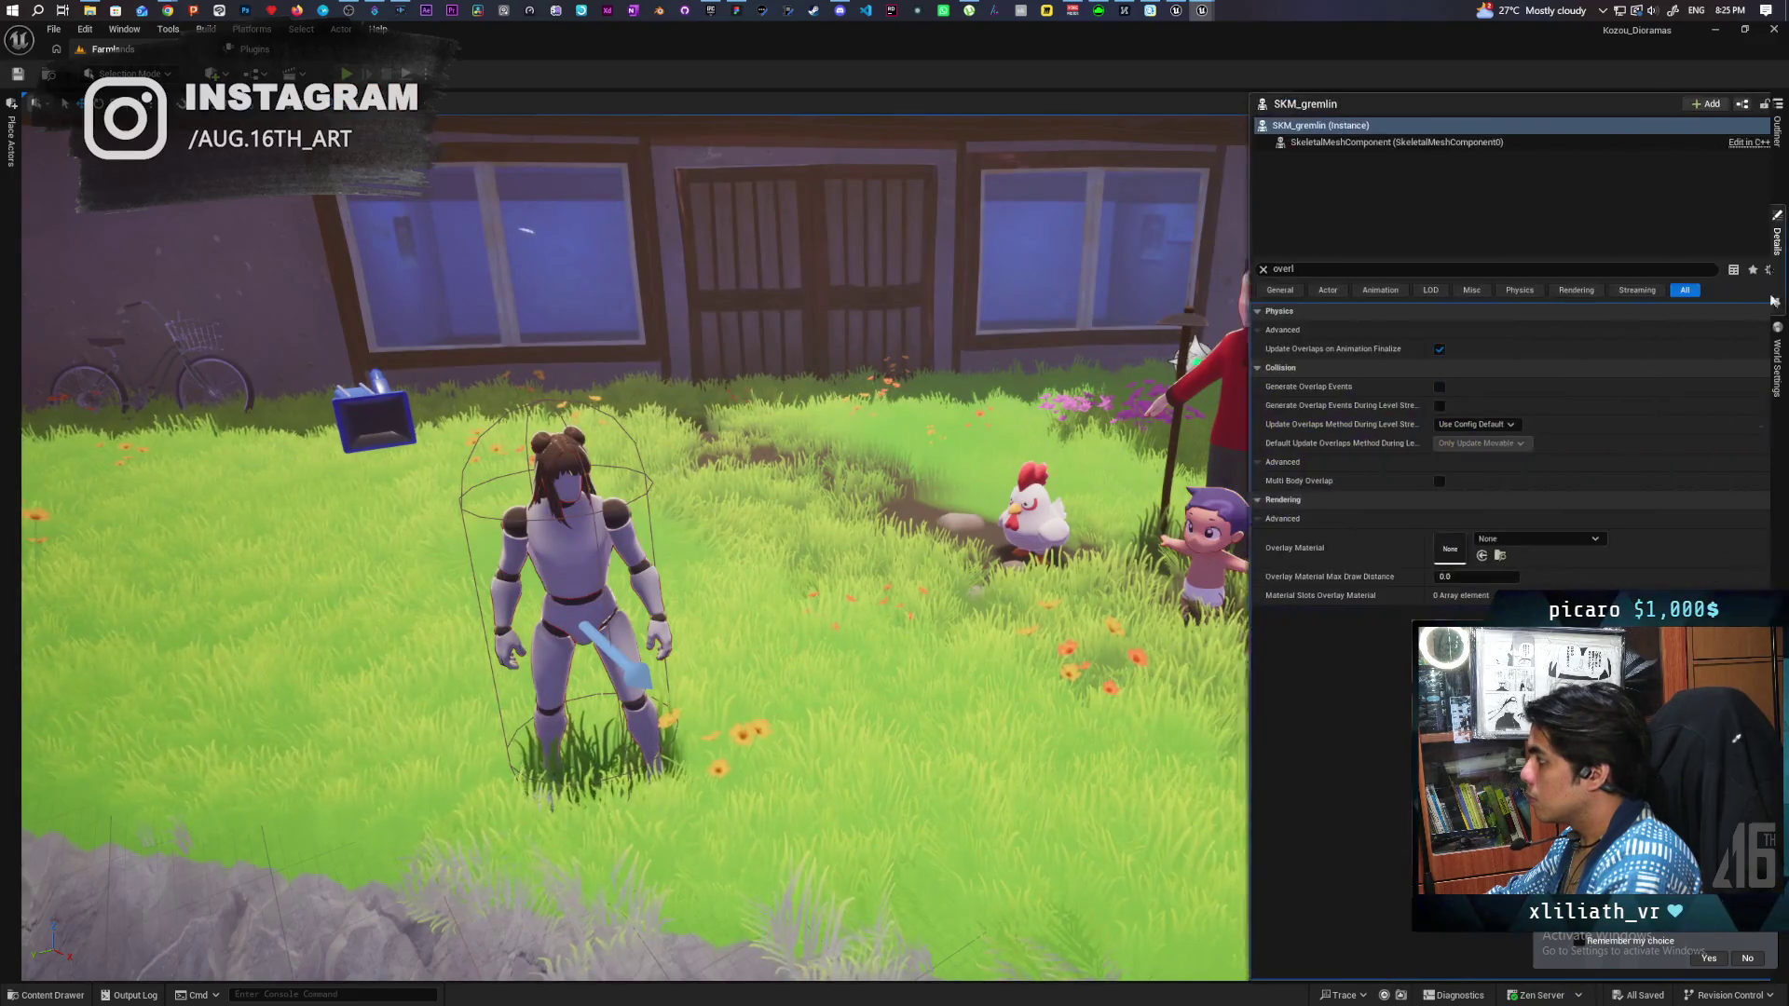
{"action": "key", "text": "f"}
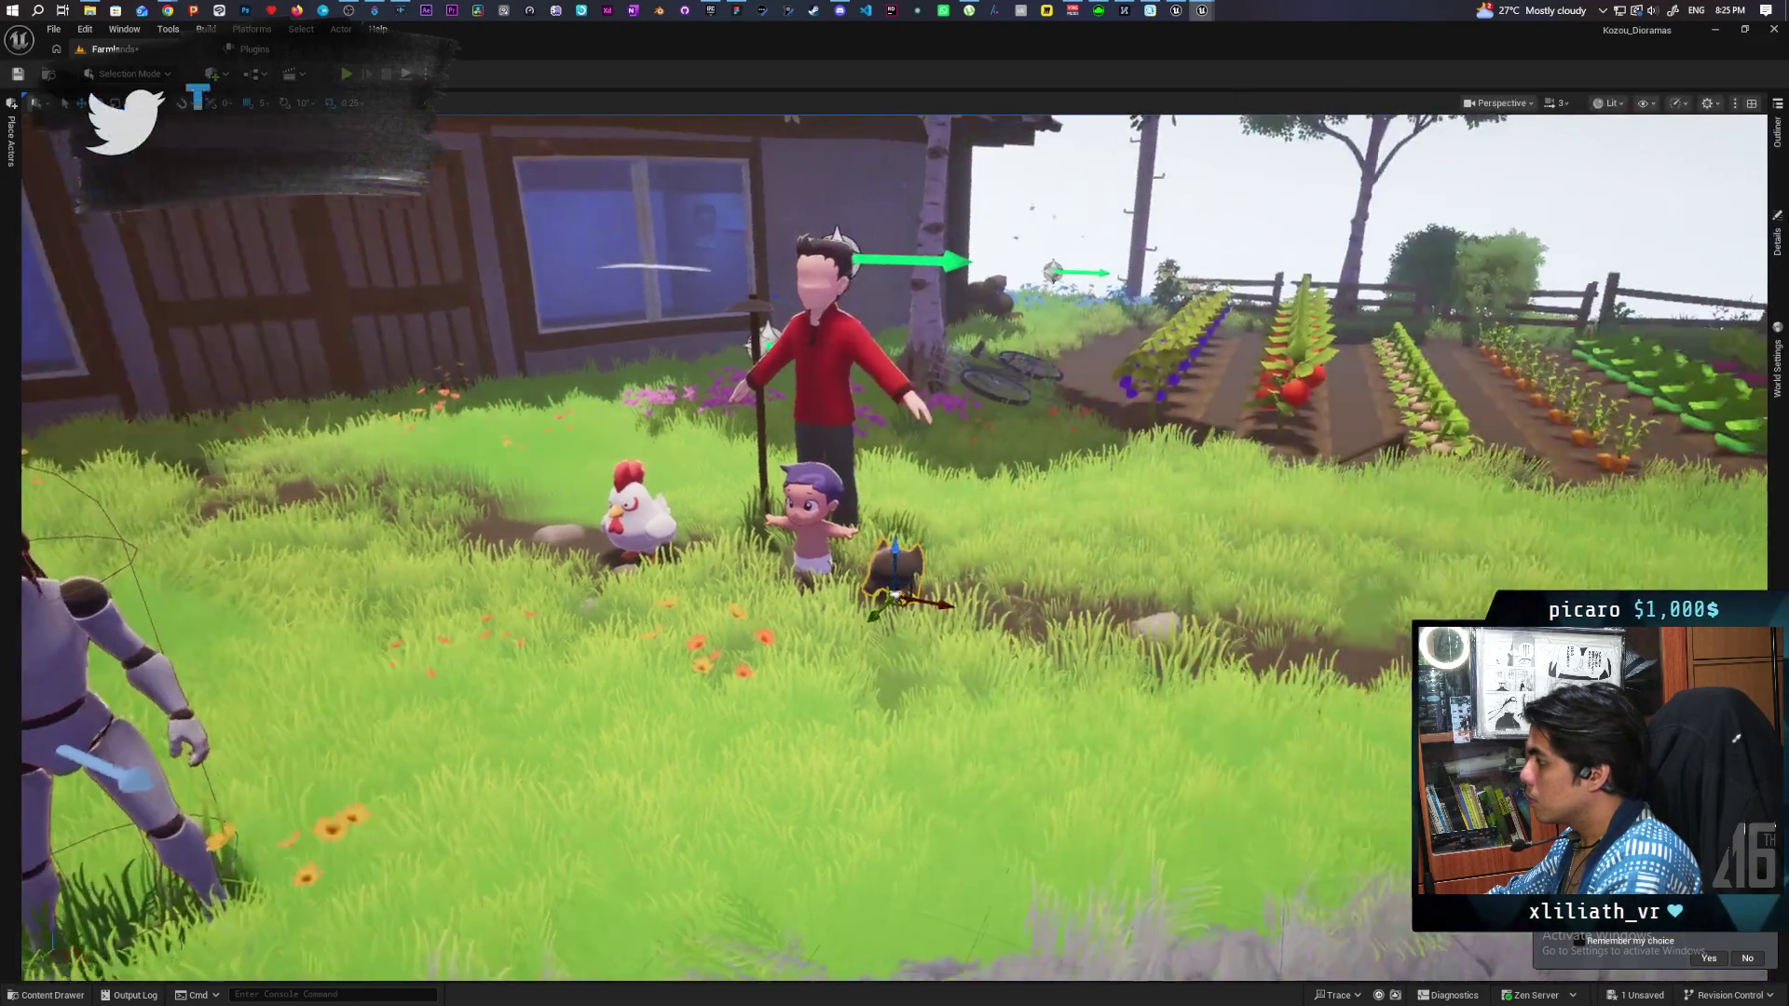
Deselect the gremlin, move the camera to the garden, and Play From Here beside the chicken.
{"action": "key", "text": "Escape"}
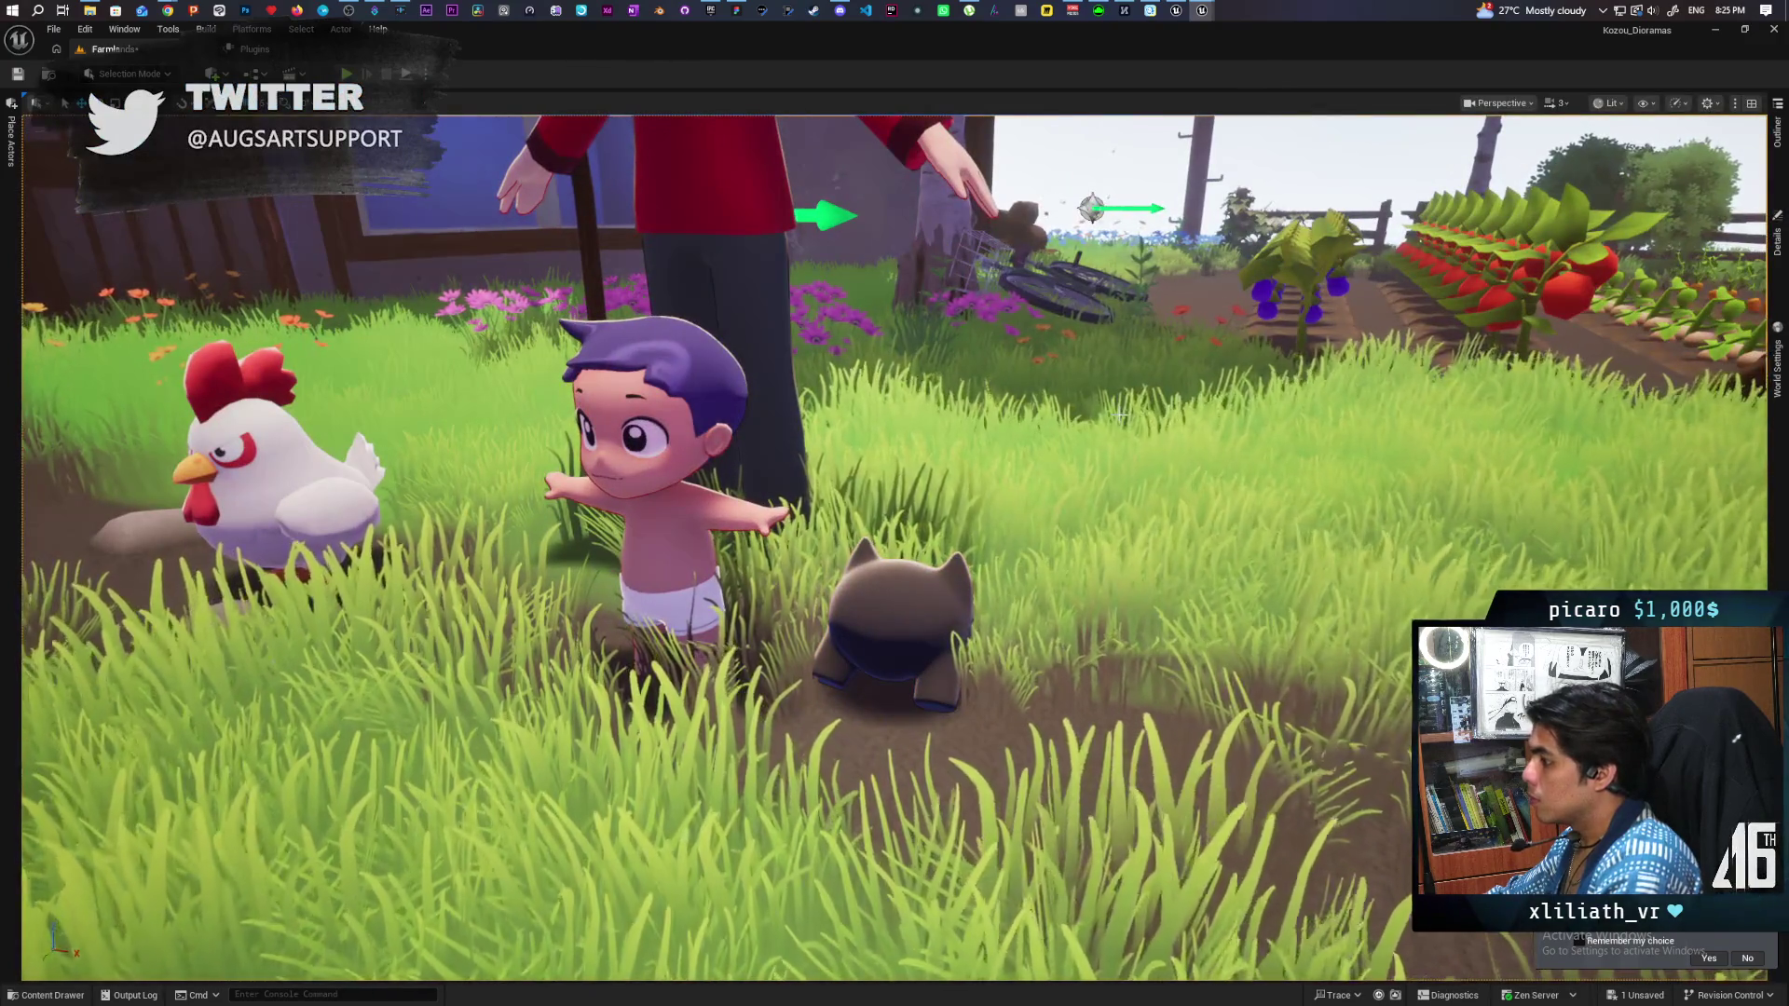
{"action": "scroll", "coordinate": [1143, 331], "scroll_direction": "up", "scroll_amount": 2}
{"action": "scroll", "coordinate": [894, 503], "scroll_direction": "up", "scroll_amount": 2}
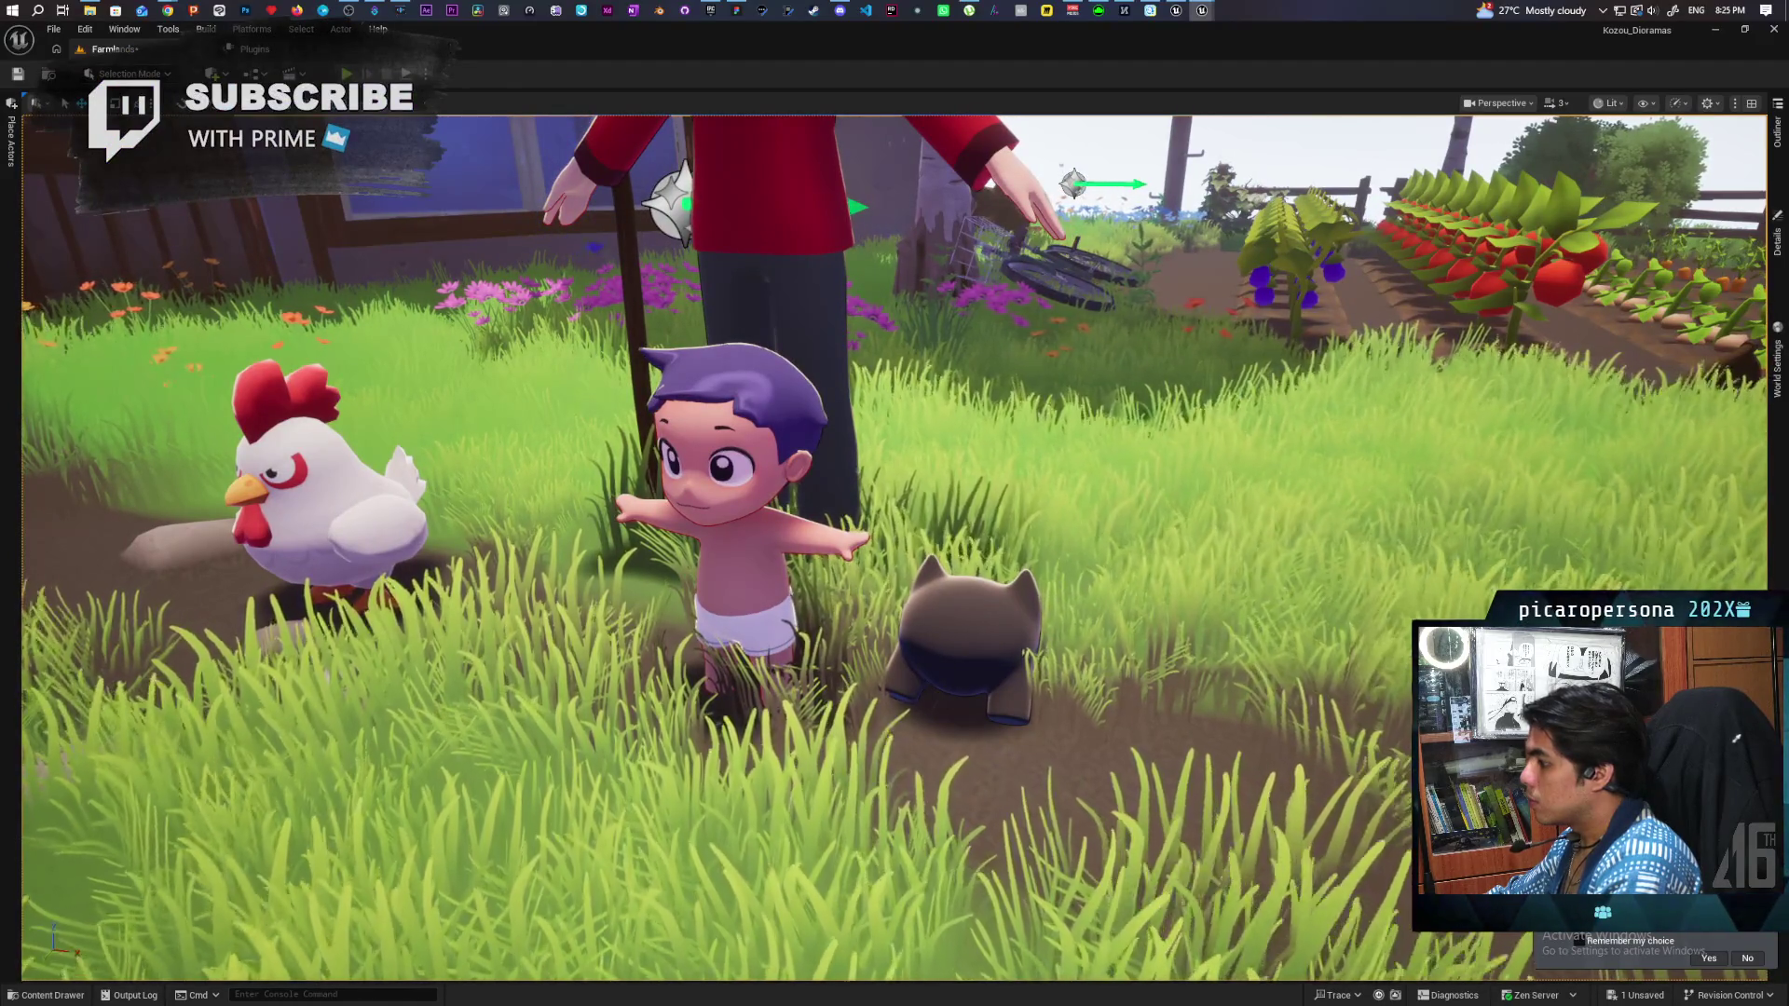
{"action": "scroll", "coordinate": [1096, 567], "scroll_direction": "up", "scroll_amount": 3}
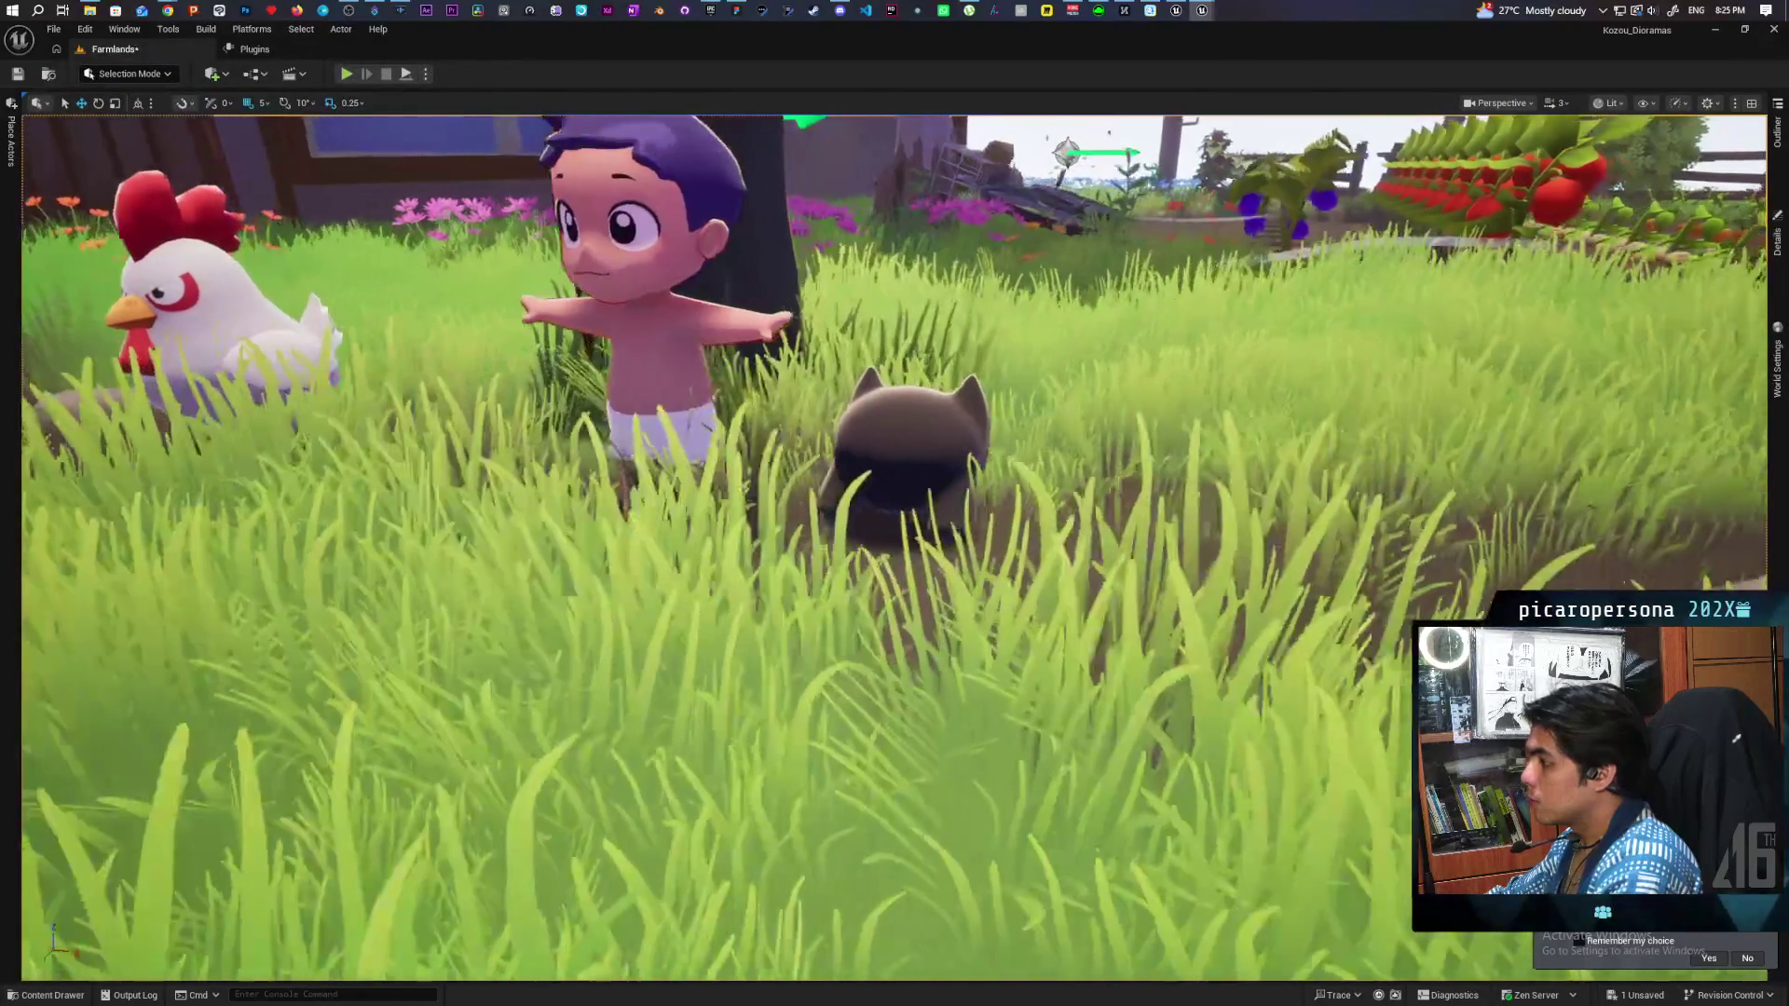
{"action": "scroll", "coordinate": [895, 550], "scroll_direction": "down", "scroll_amount": 3}
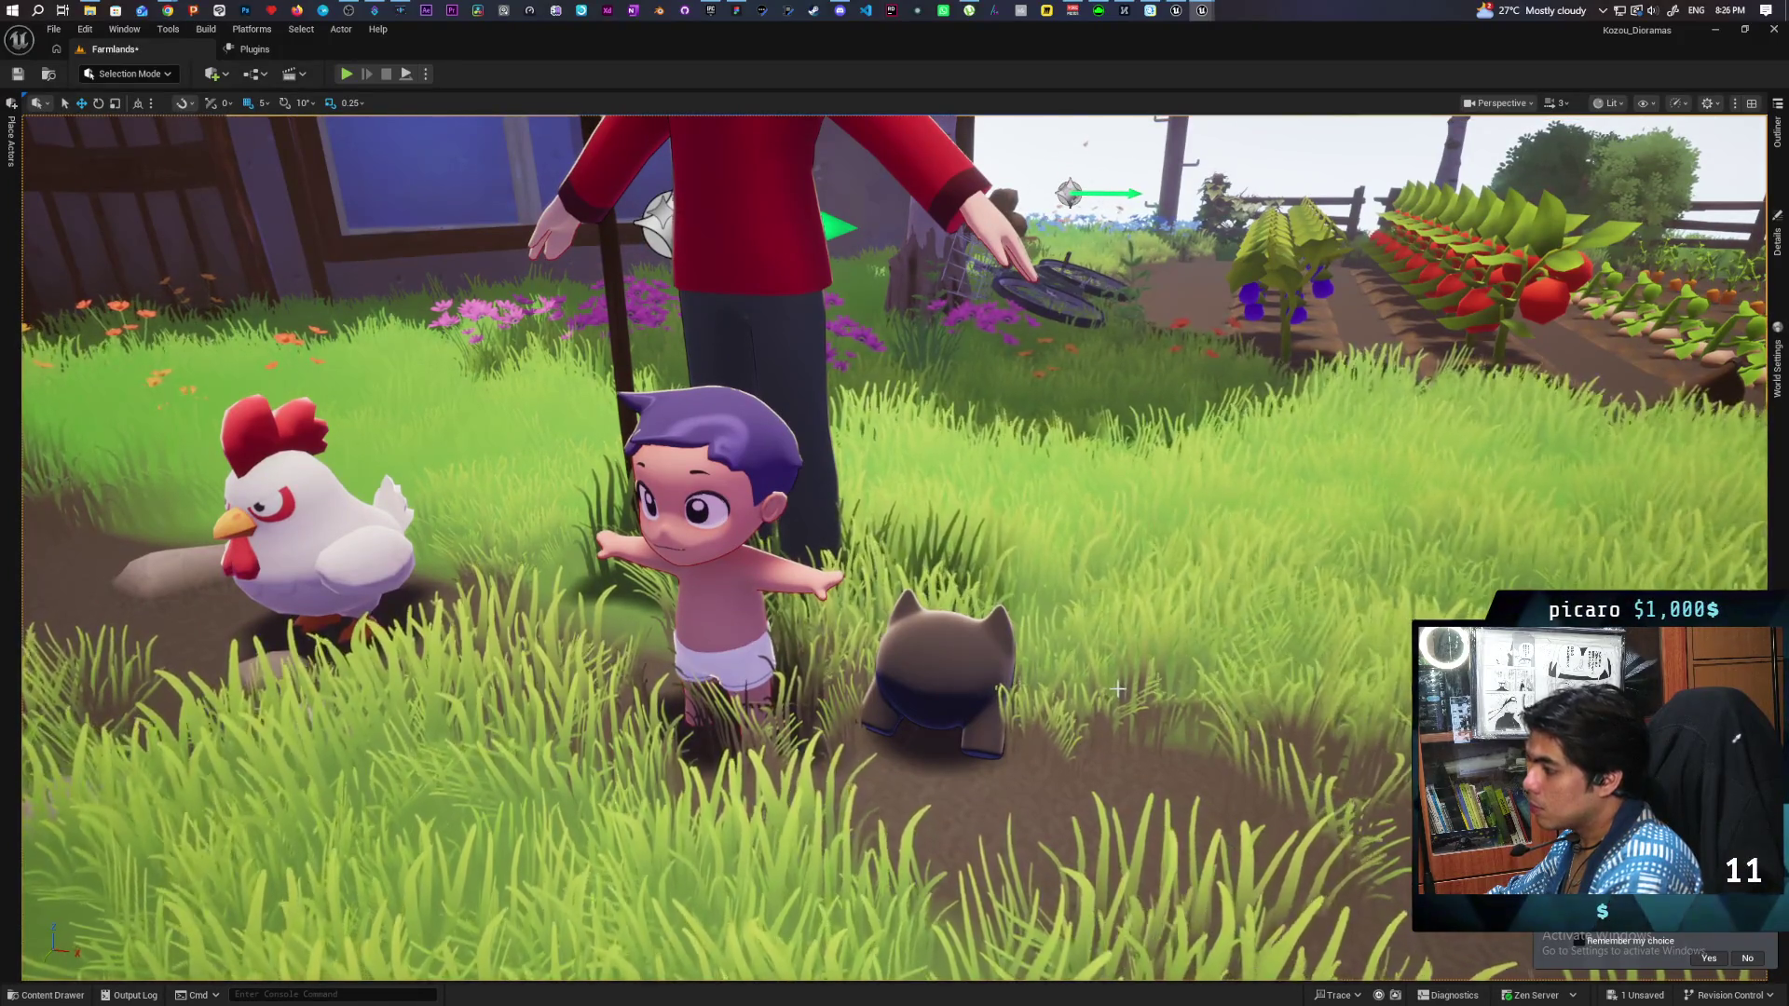
{"action": "right_click", "coordinate": [1140, 775]}
{"action": "left_click", "coordinate": [1176, 764]}
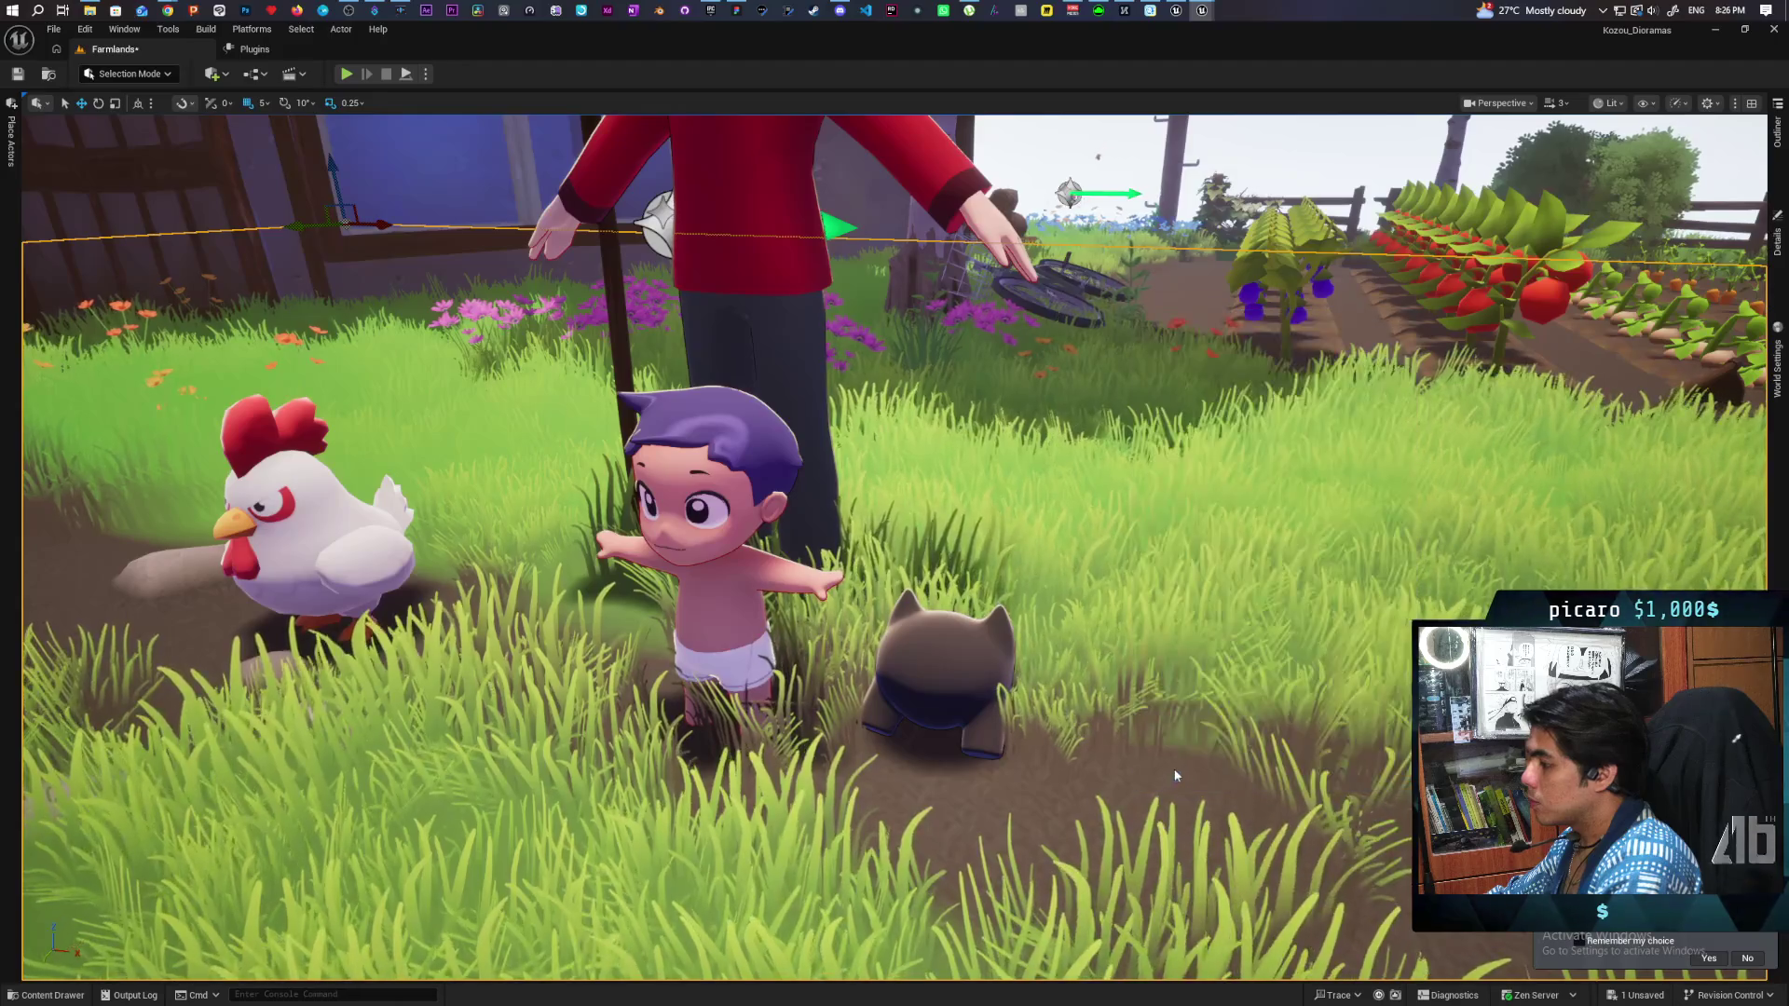
{"action": "left_click", "coordinate": [1176, 764]}
Walk the pink mannequin toward the house, face the camera, then past the chicken to the garden.
{"action": "key", "text": "w"}
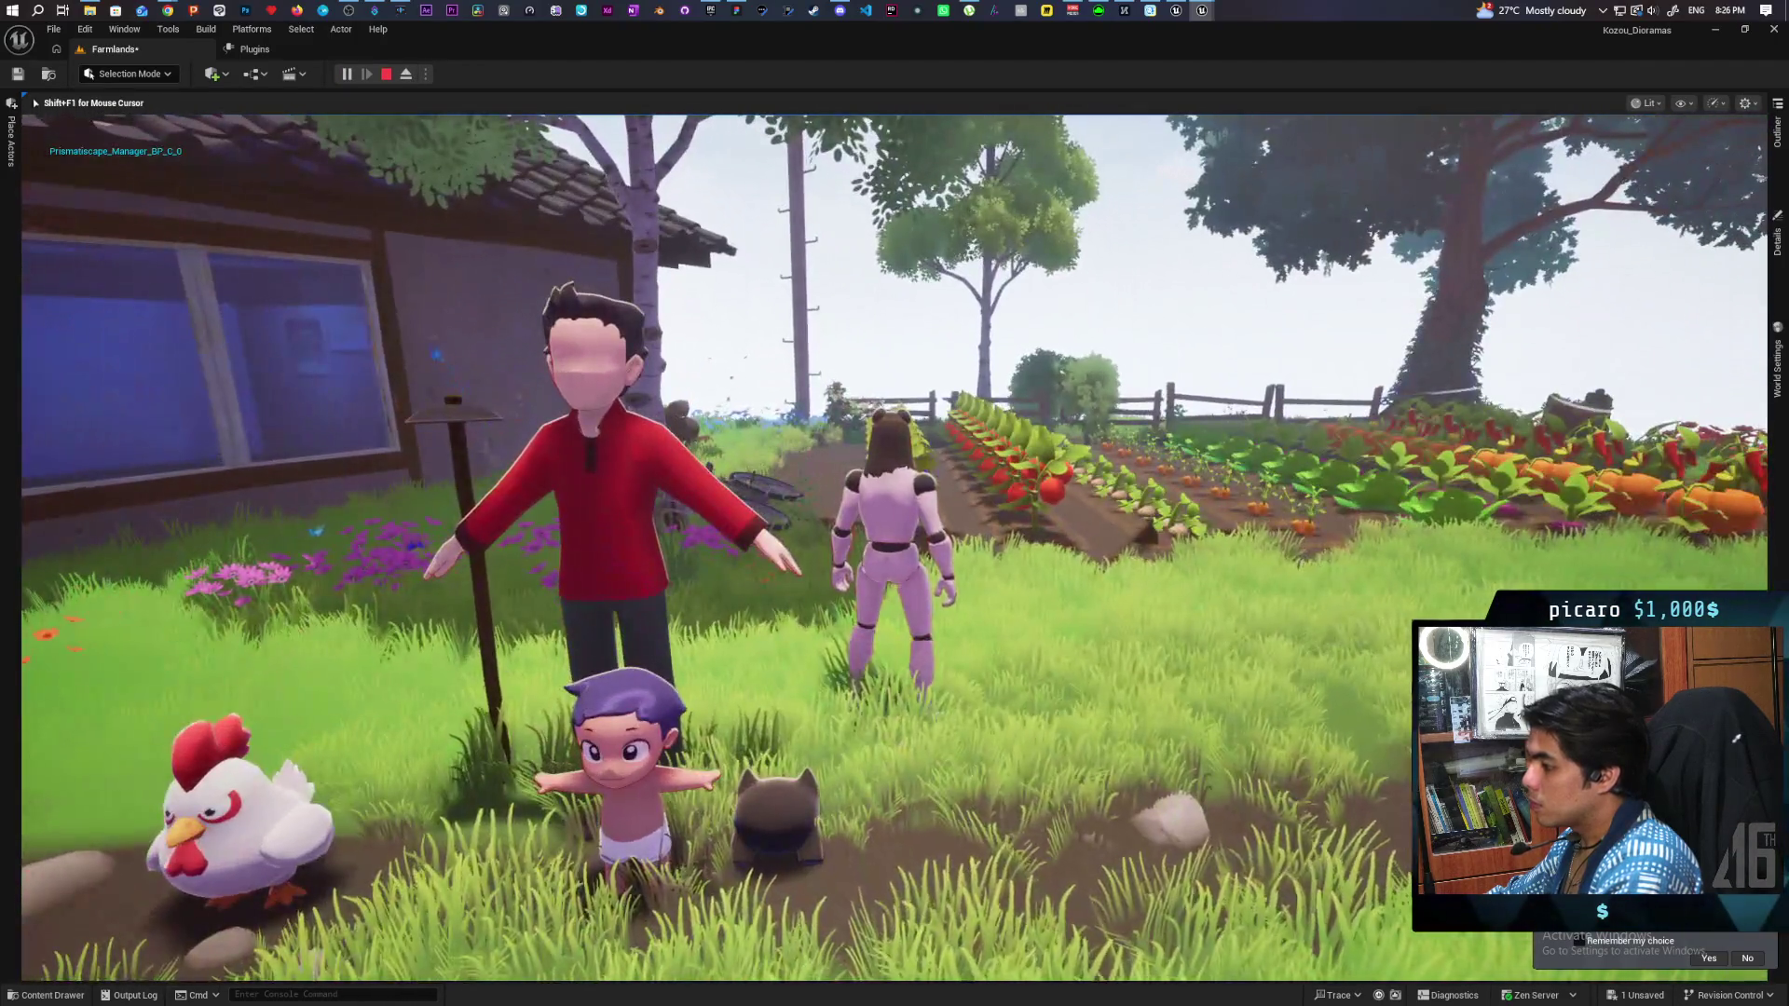
{"action": "mouse_move", "coordinate": [894, 503]}
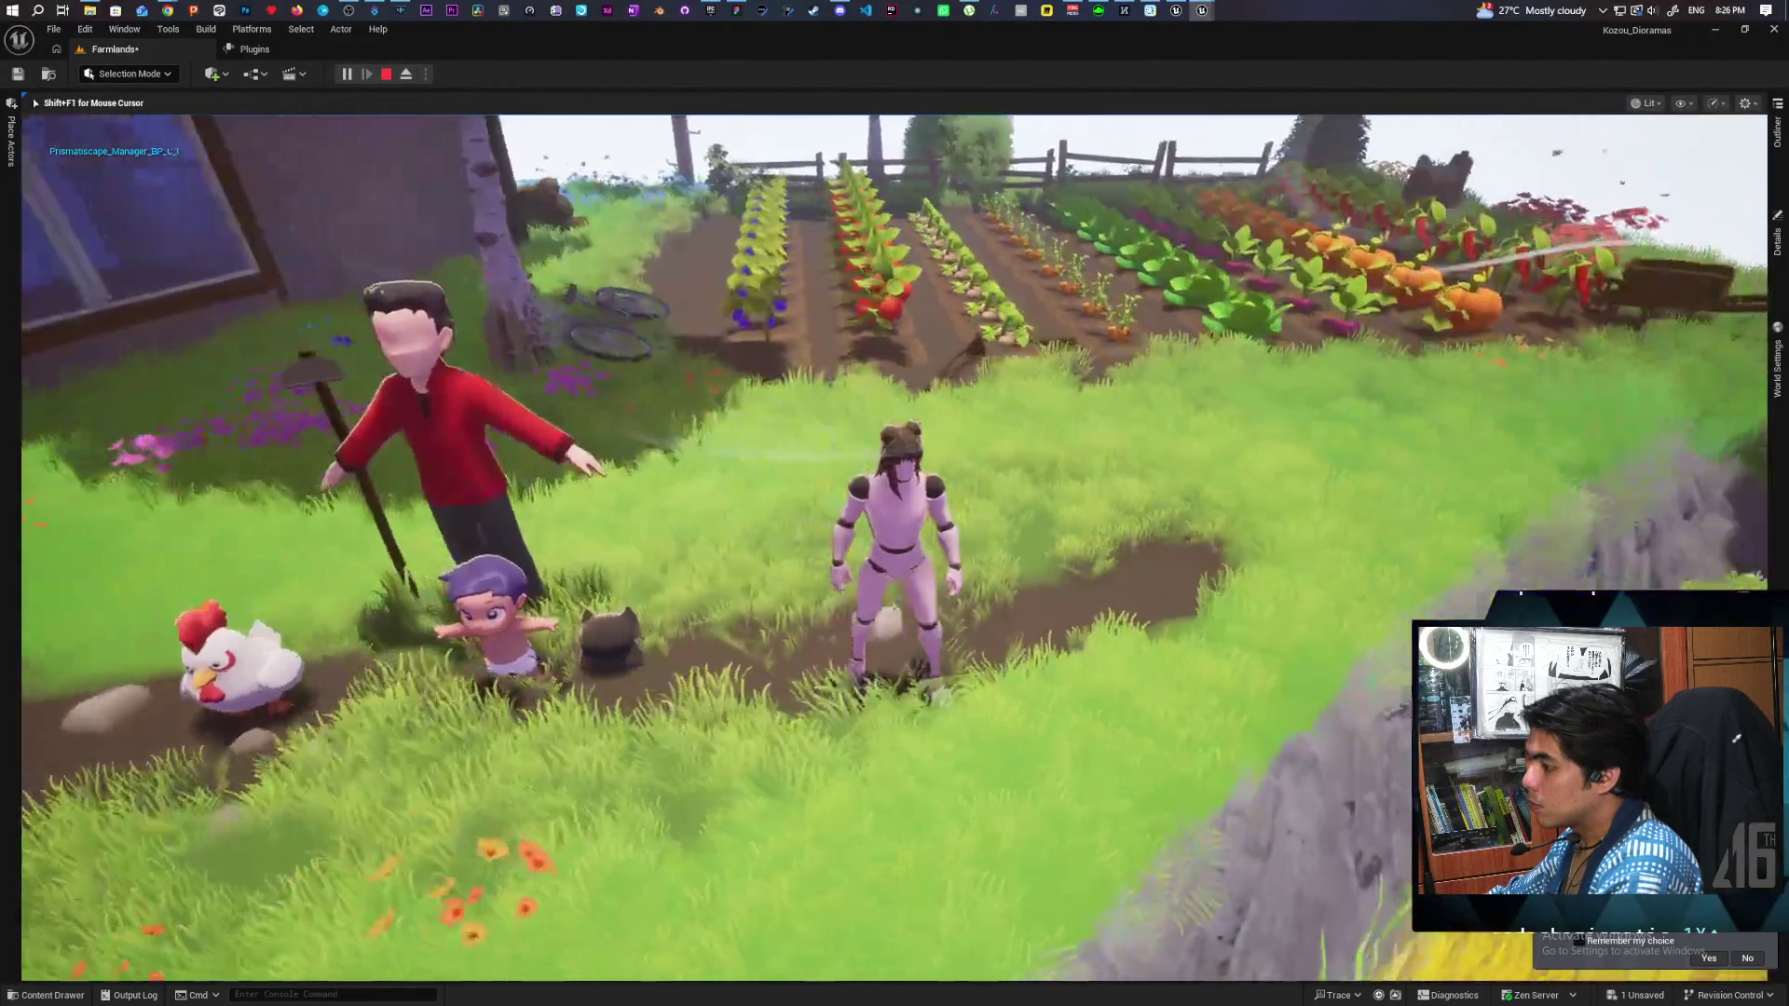
{"action": "key", "text": "w"}
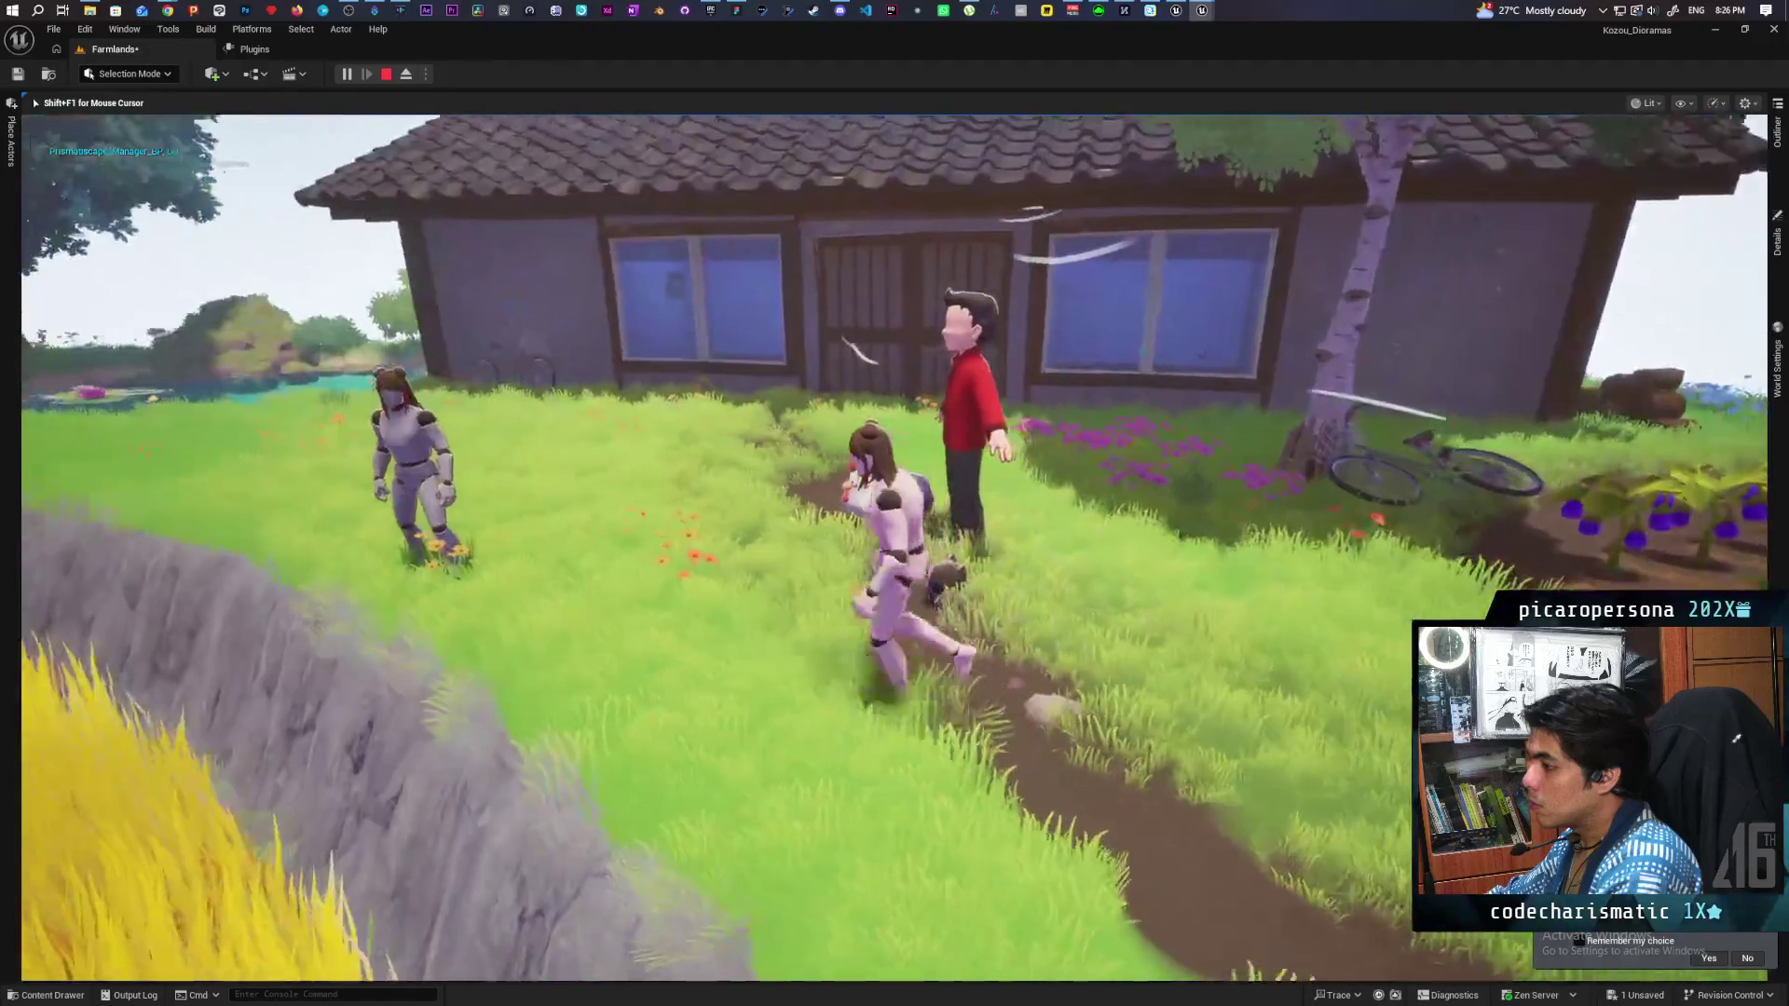
{"action": "key", "text": "s"}
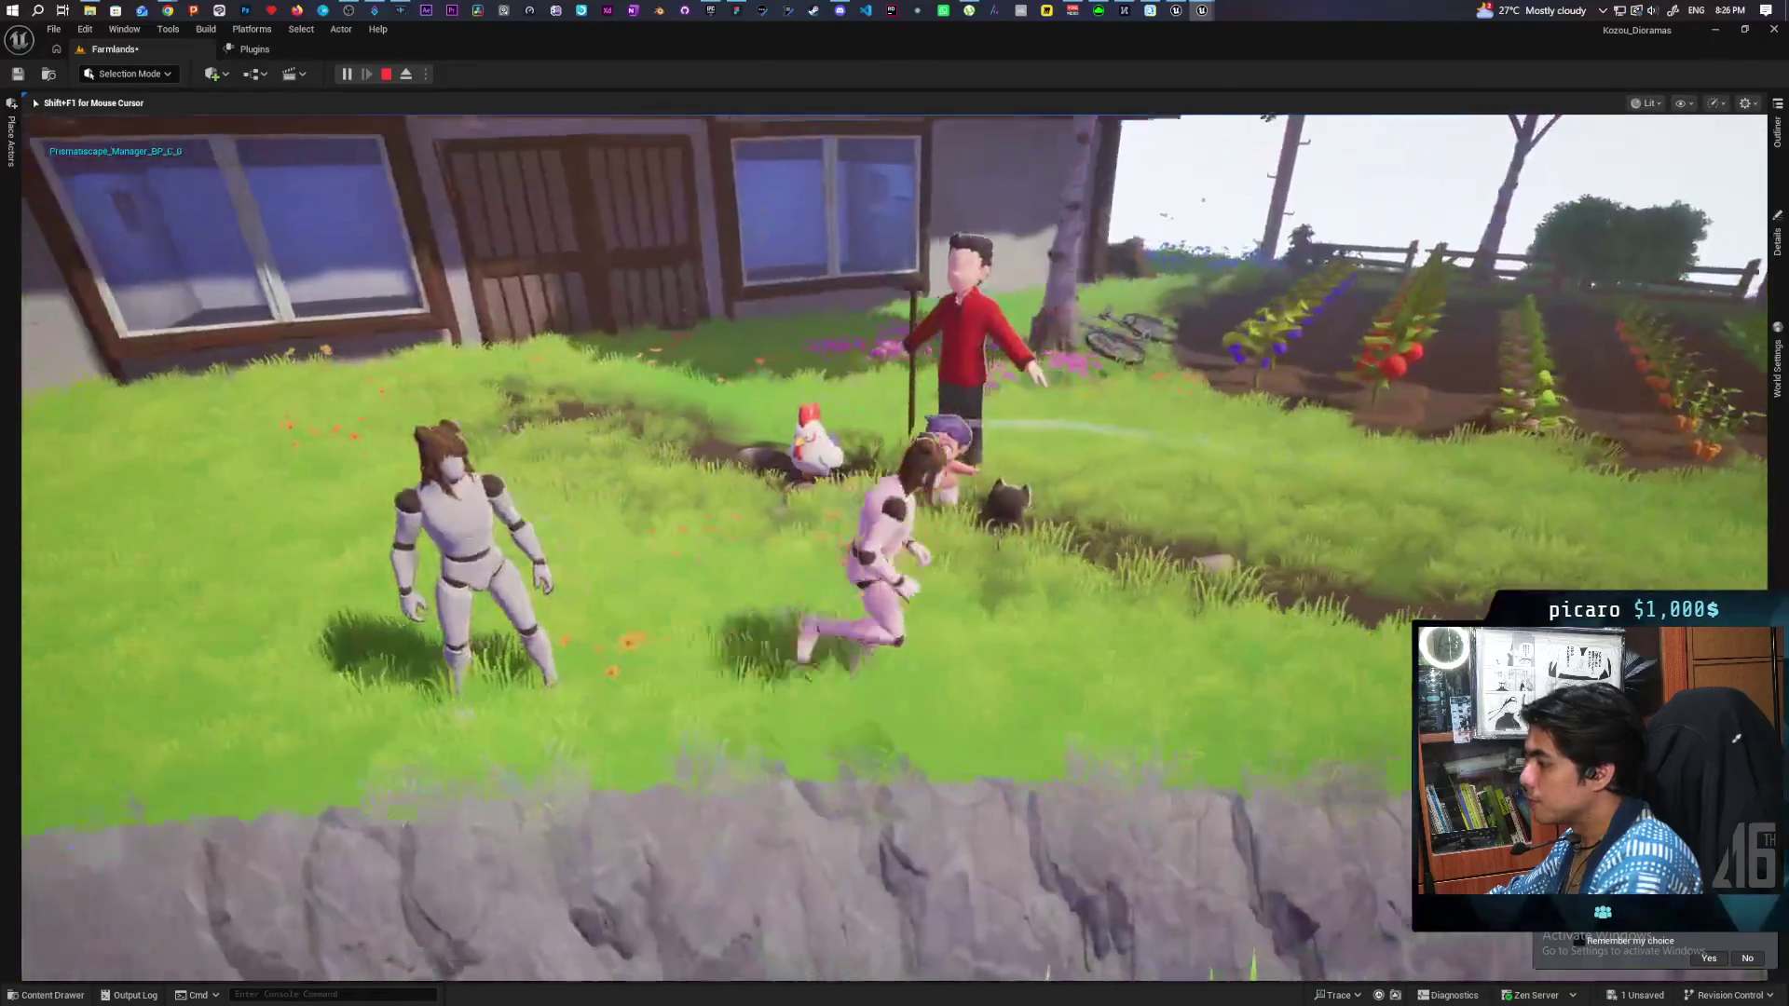
{"action": "key", "text": "w"}
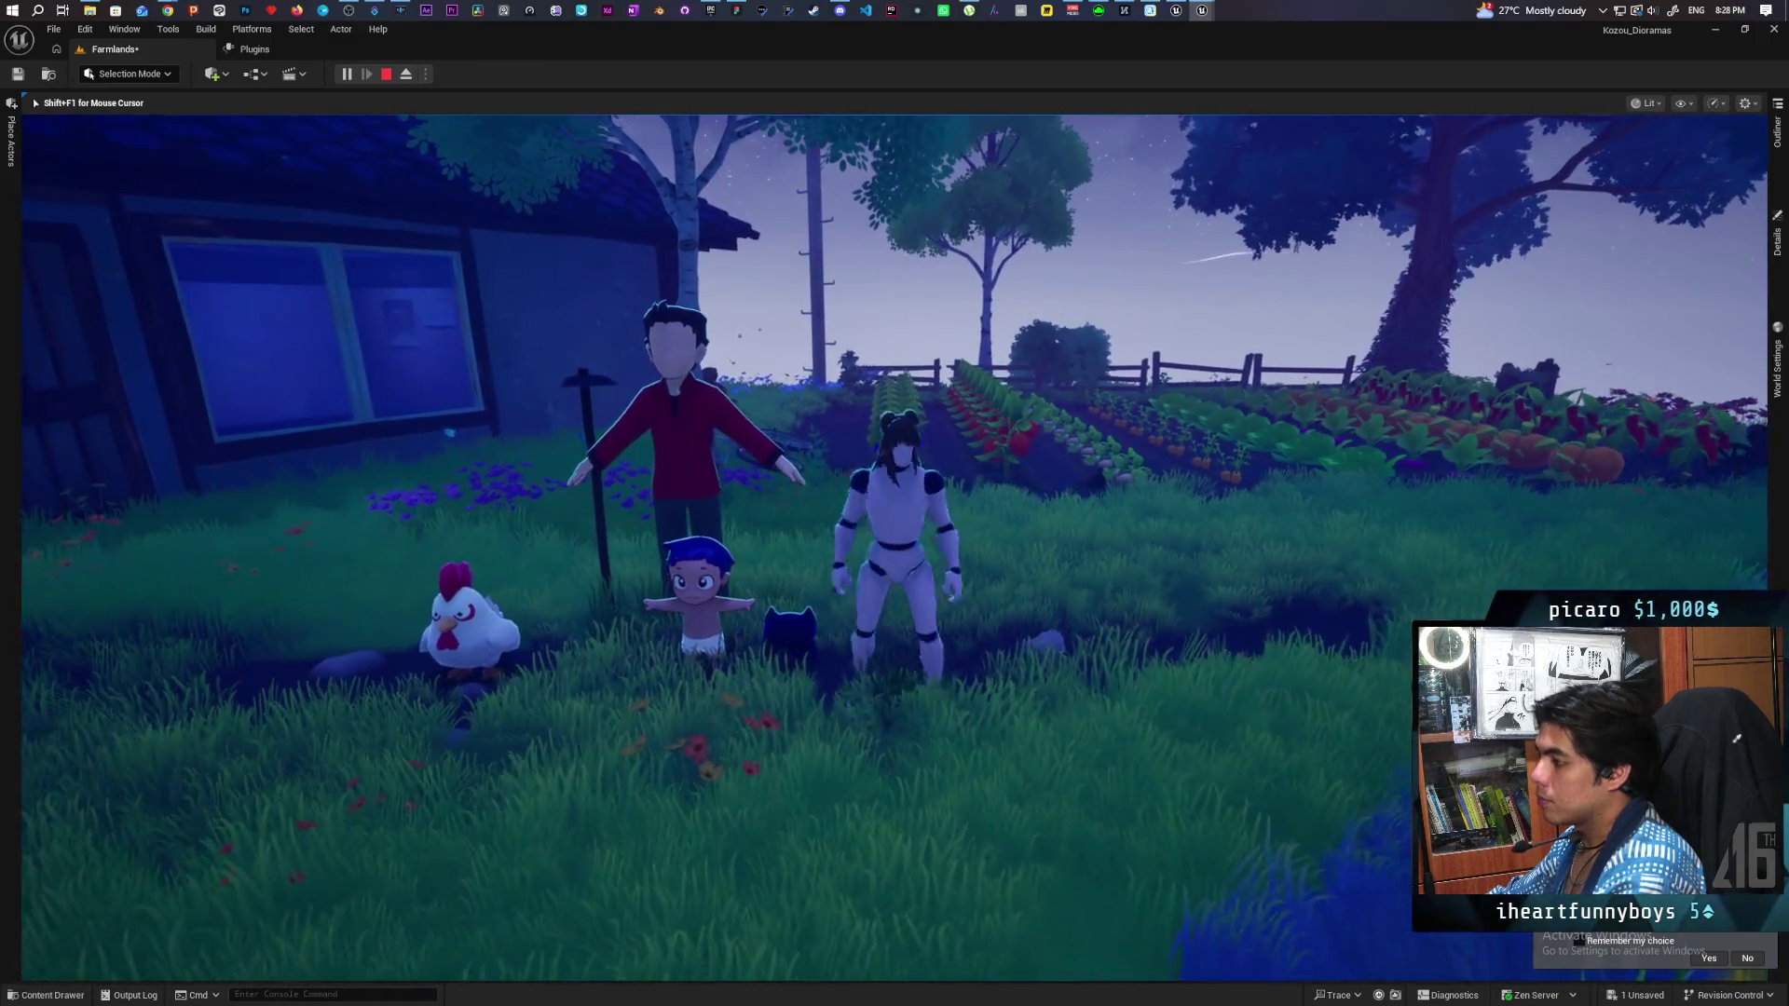
Turn the white mannequin back toward the camera beside the farmhouse wall.
{"action": "key", "text": "s"}
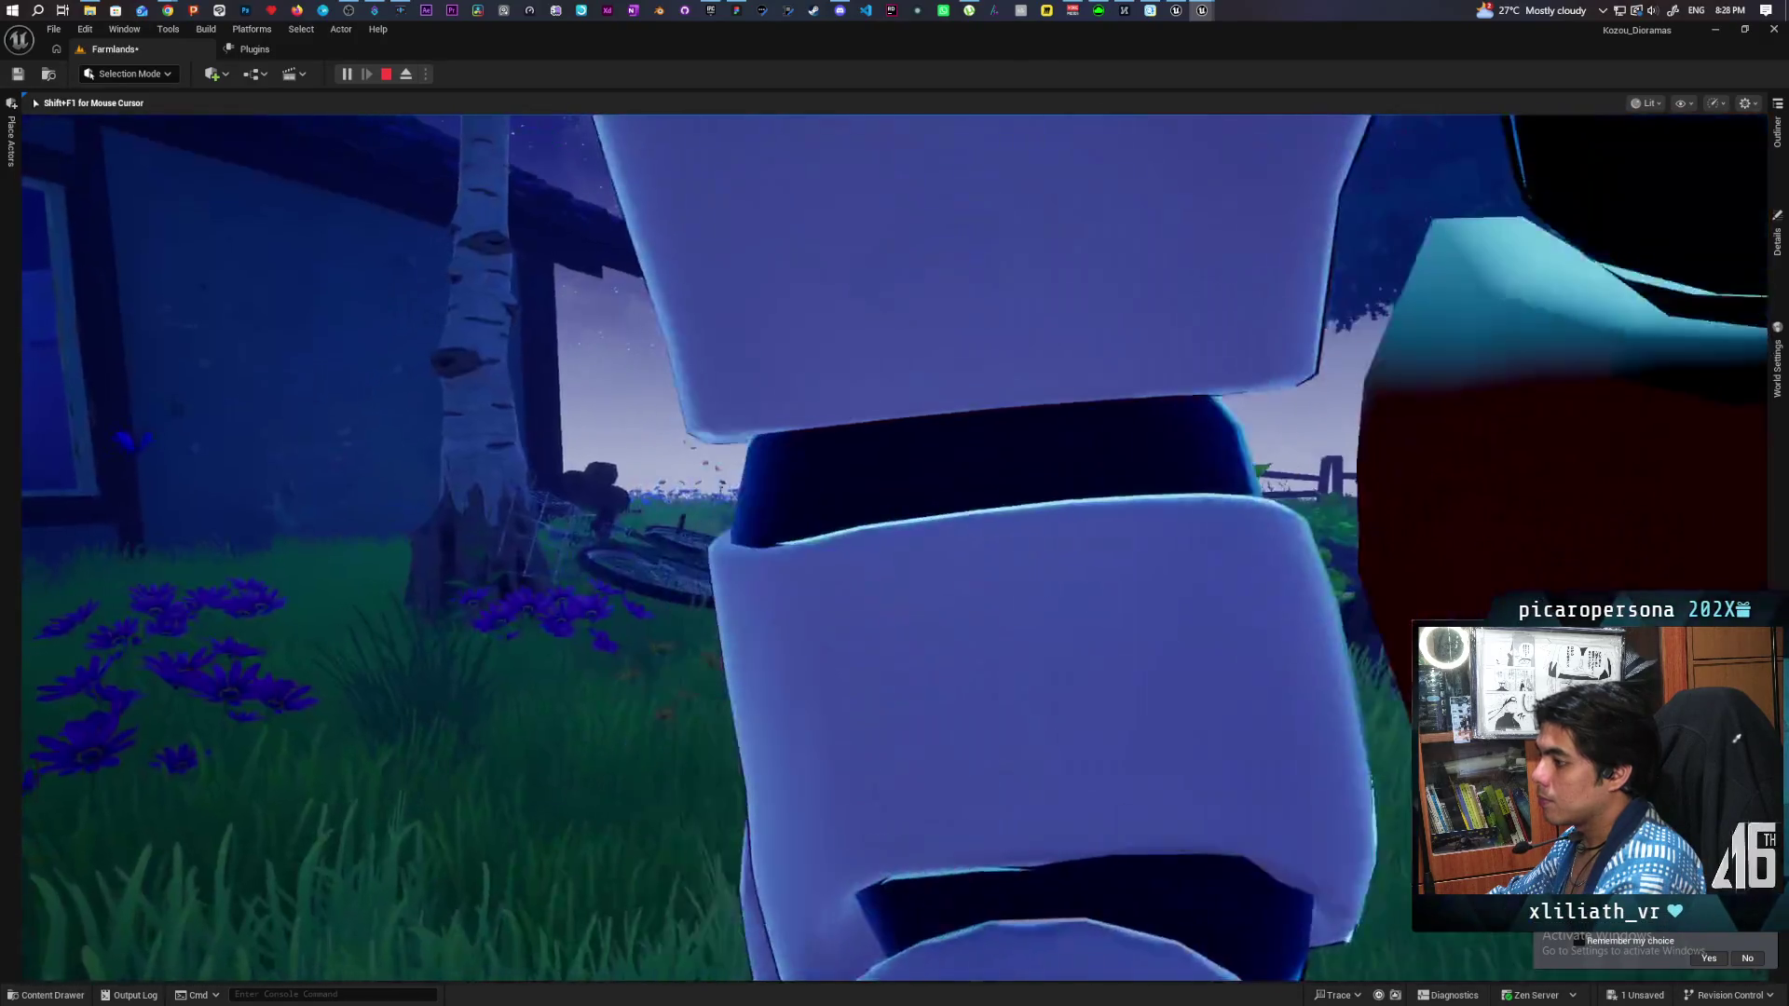
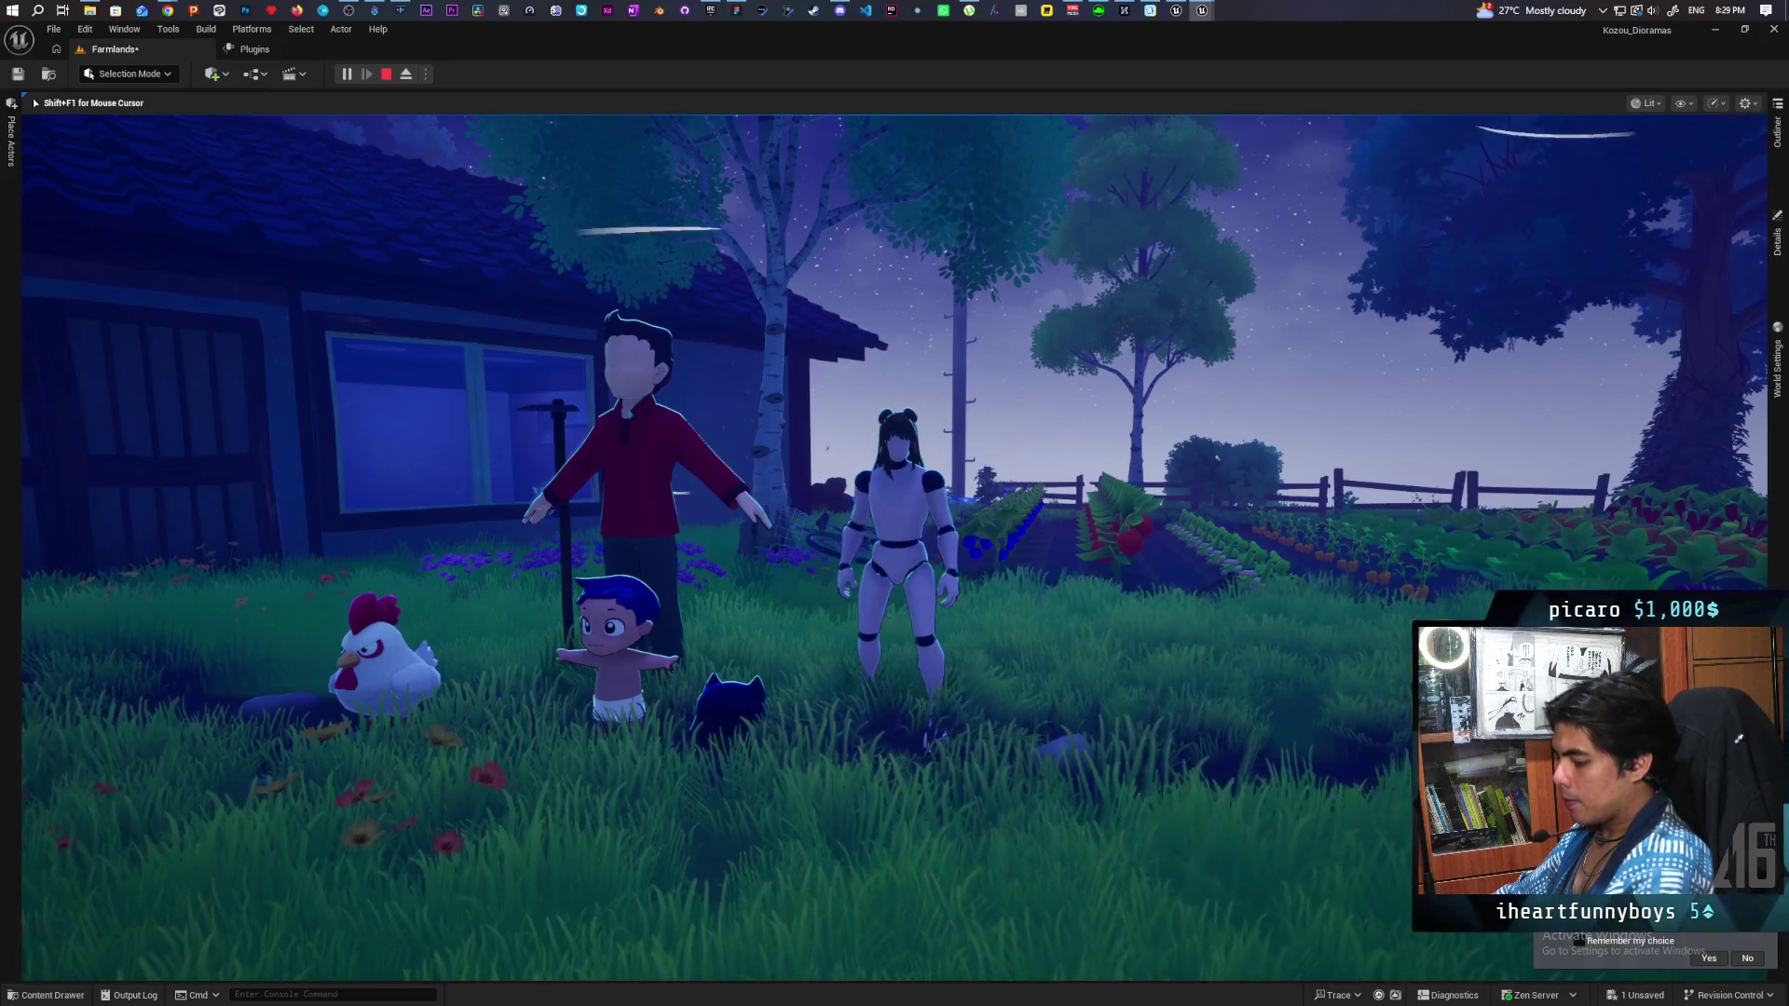
Snip the Unreal Engine farm scene viewport to the clipboard and switch to the Paparazi board.
{"action": "key", "text": "super+shift+s"}
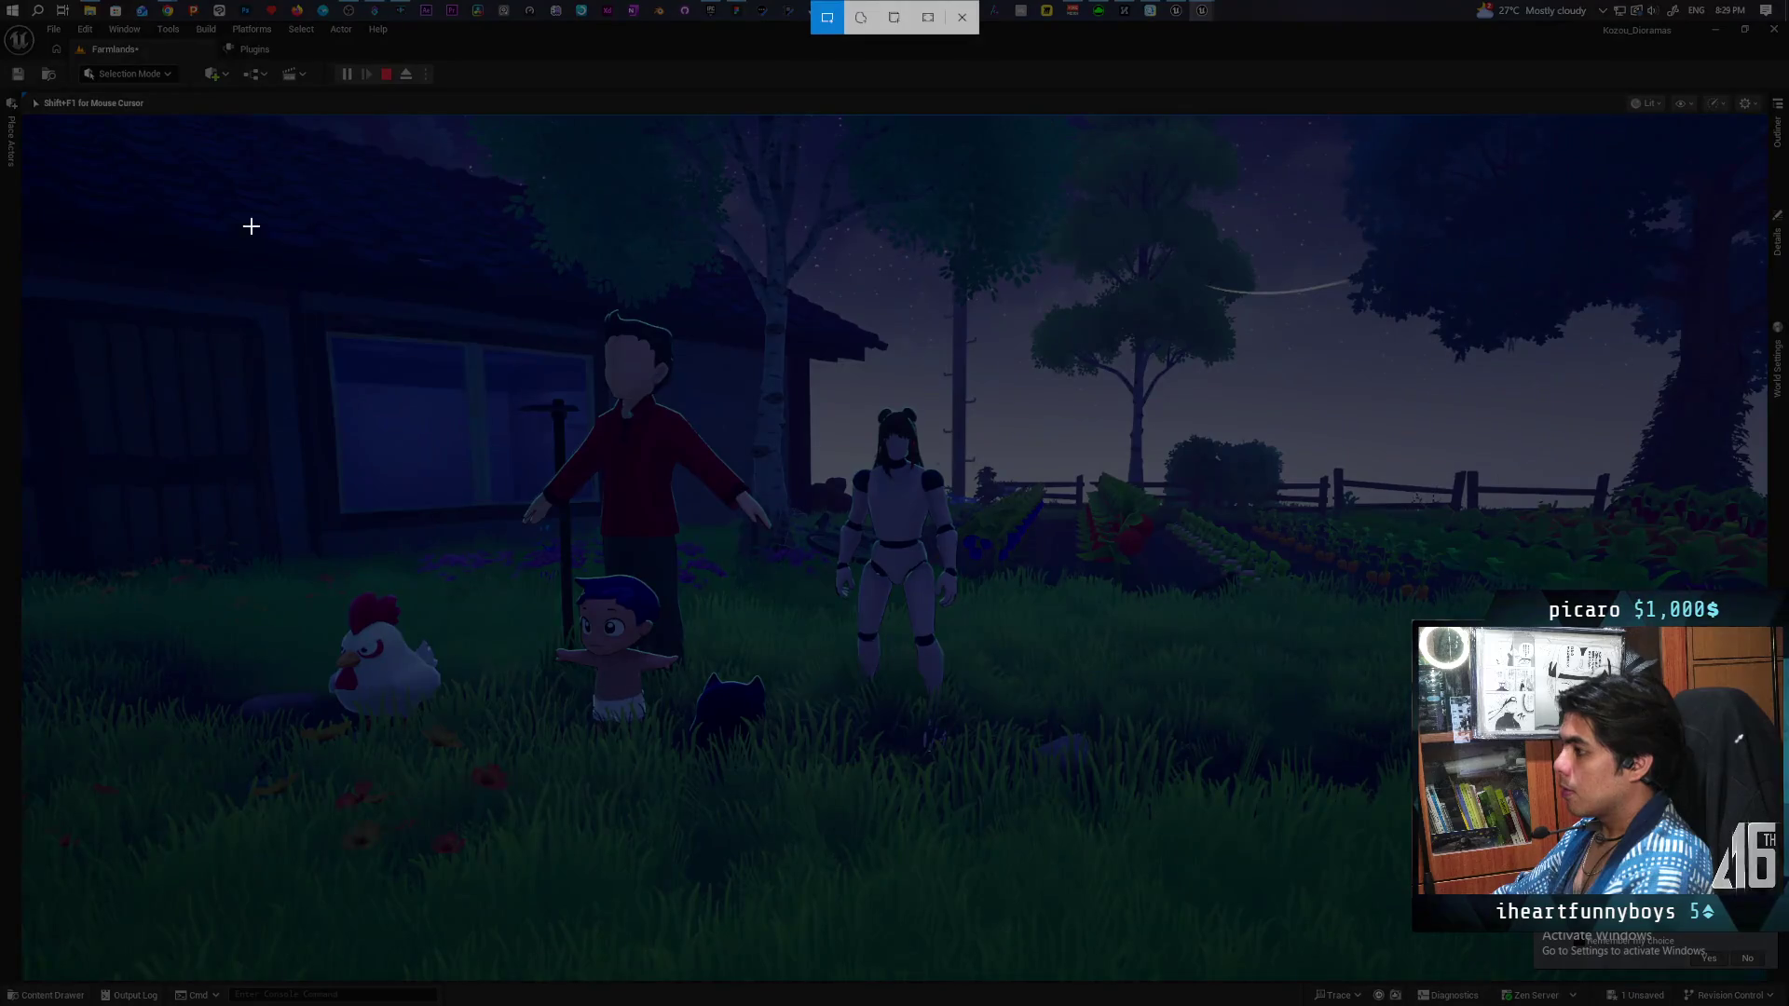
{"action": "mouse_move", "coordinate": [24, 118]}
{"action": "left_mouse_down"}
{"action": "mouse_move", "coordinate": [1770, 871]}
{"action": "mouse_move", "coordinate": [1770, 979]}
{"action": "mouse_move", "coordinate": [1761, 871]}
{"action": "left_mouse_up"}
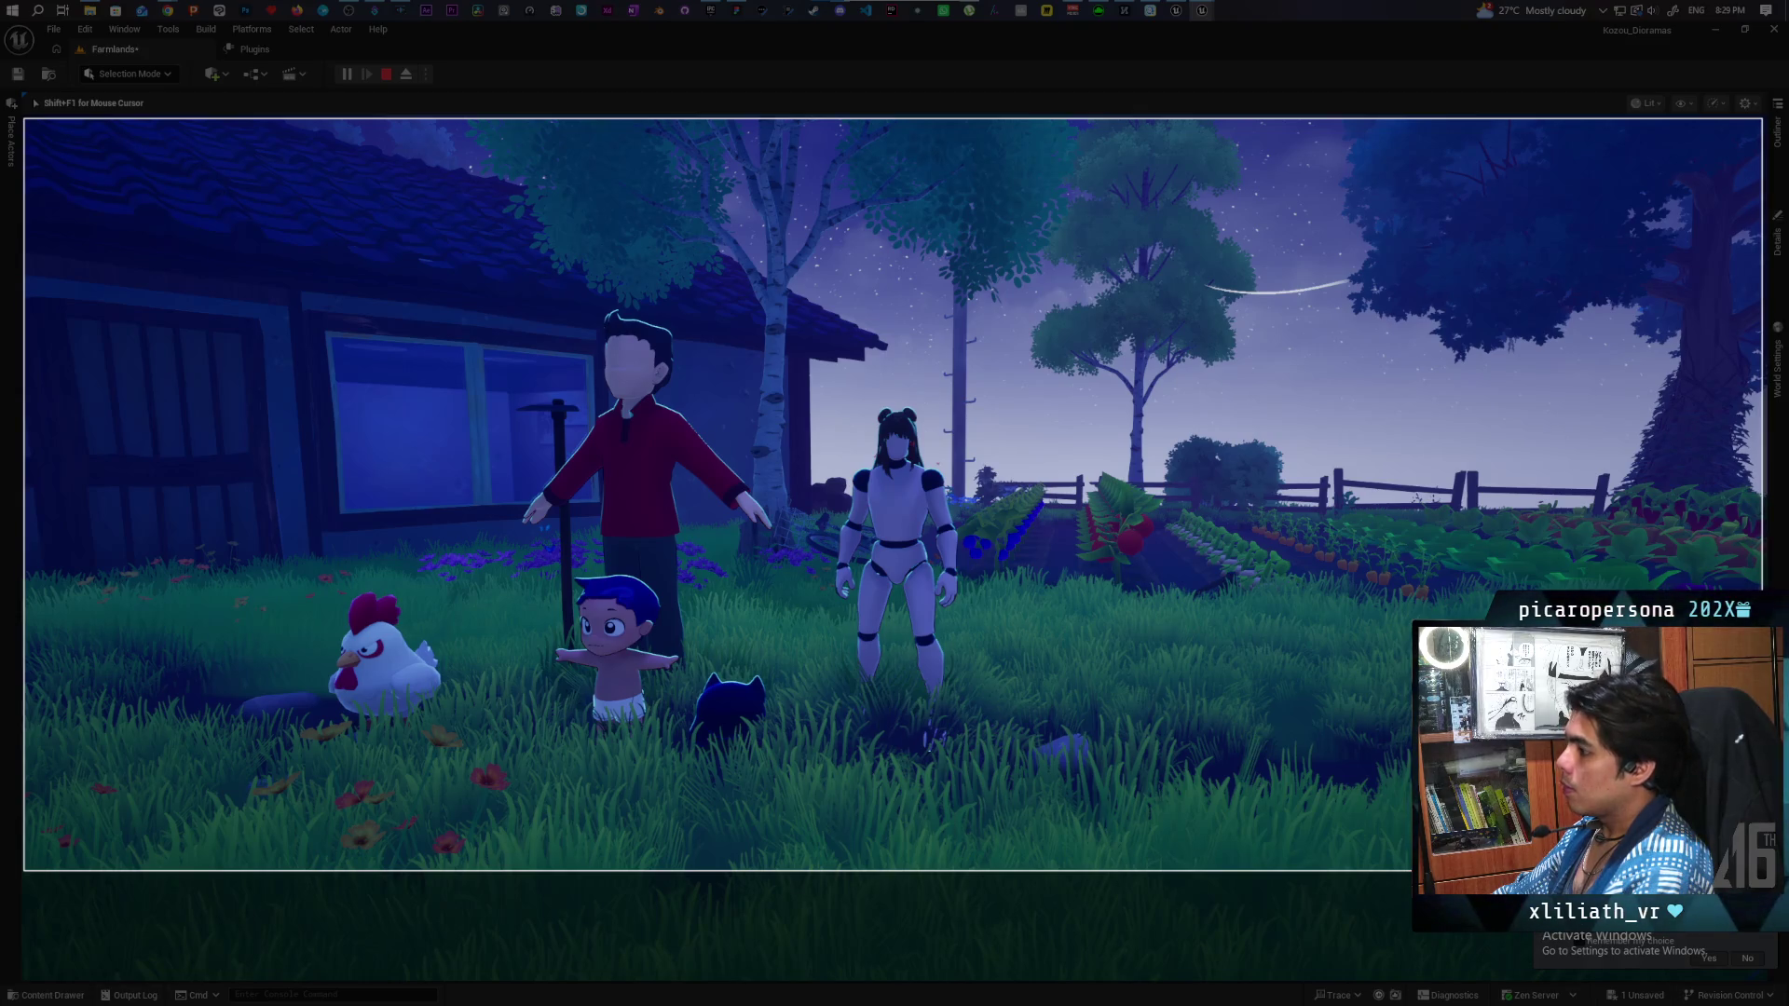
{"action": "left_click_drag", "start_coordinate": [1761, 871], "coordinate": [1760, 871]}
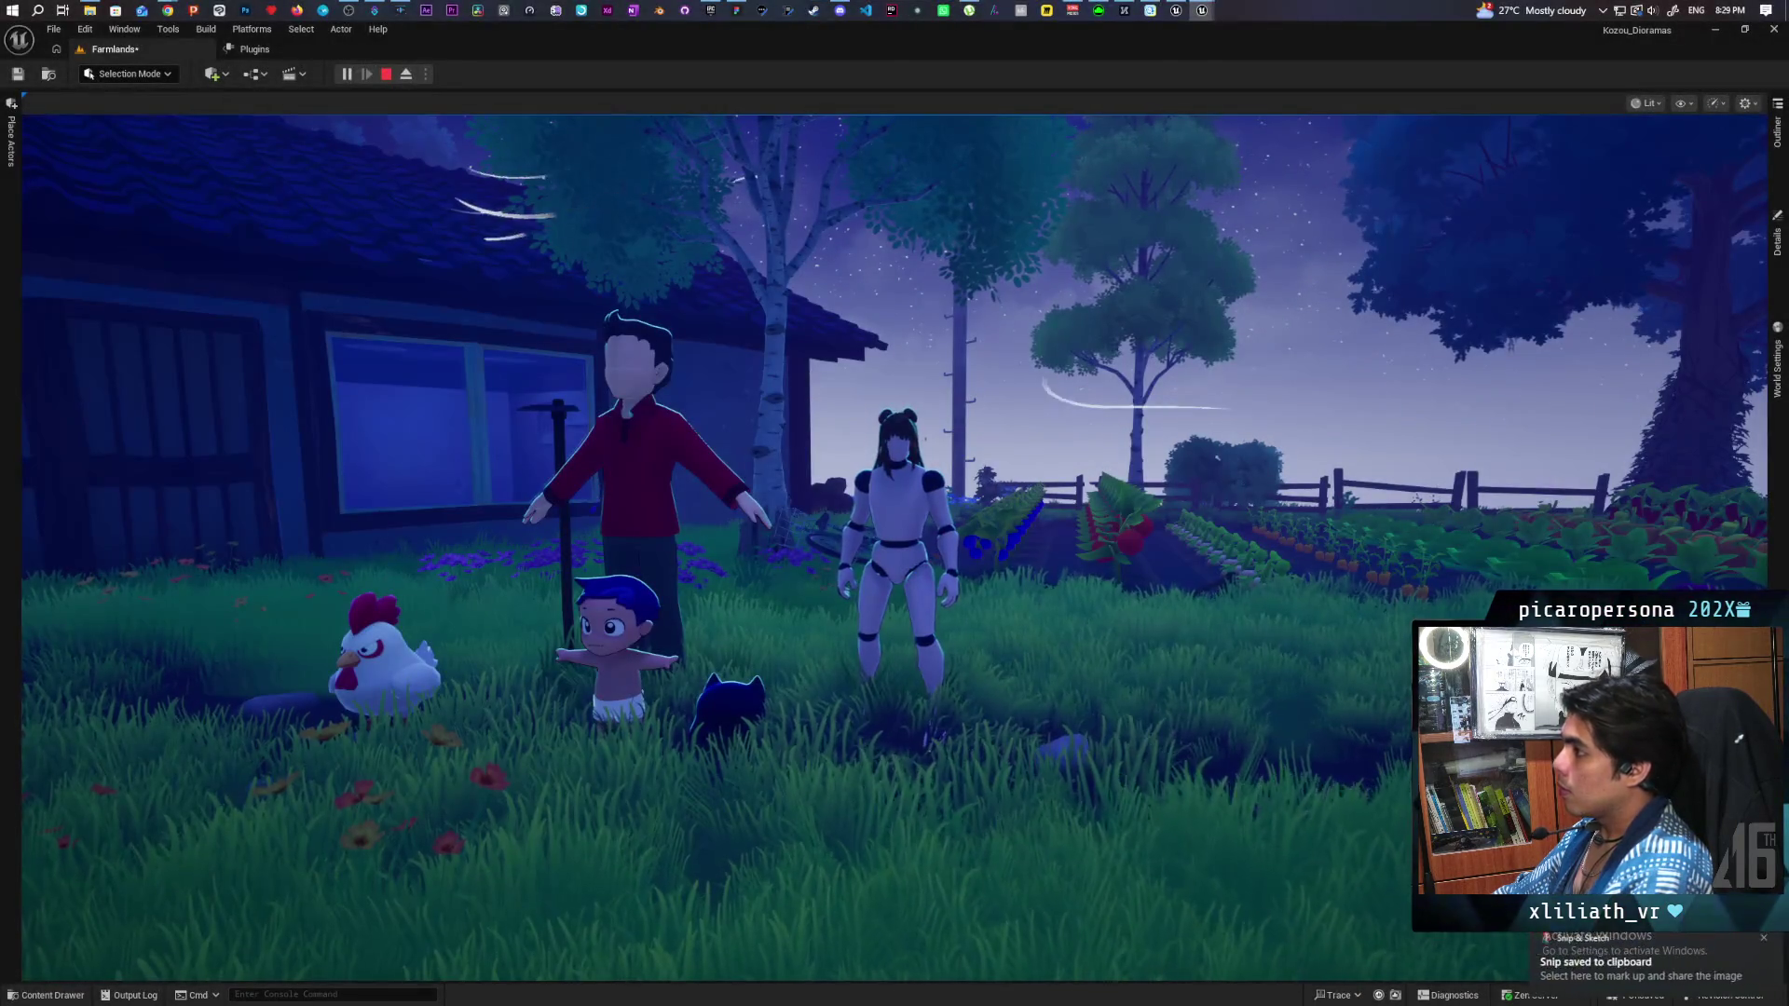
{"action": "left_click", "coordinate": [736, 10]}
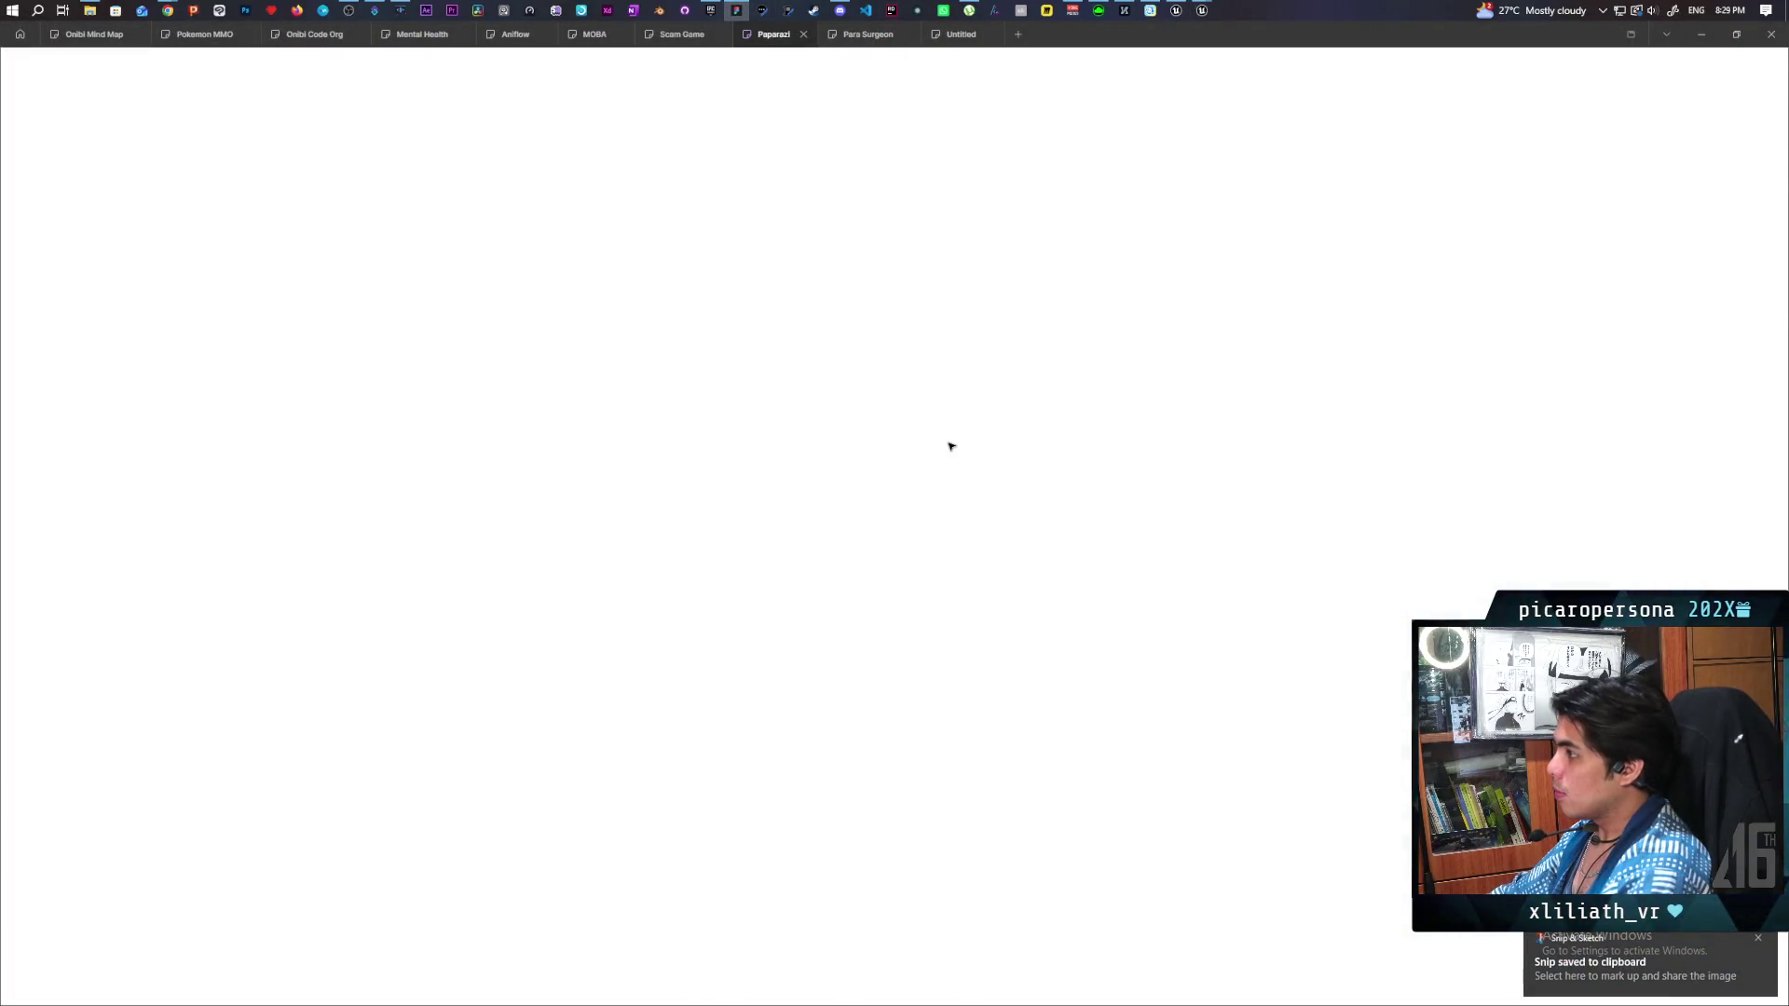
Paste the farm screenshot and position it beside the green plant photo.
{"action": "scroll", "coordinate": [1053, 597], "scroll_direction": "down", "scroll_amount": 10}
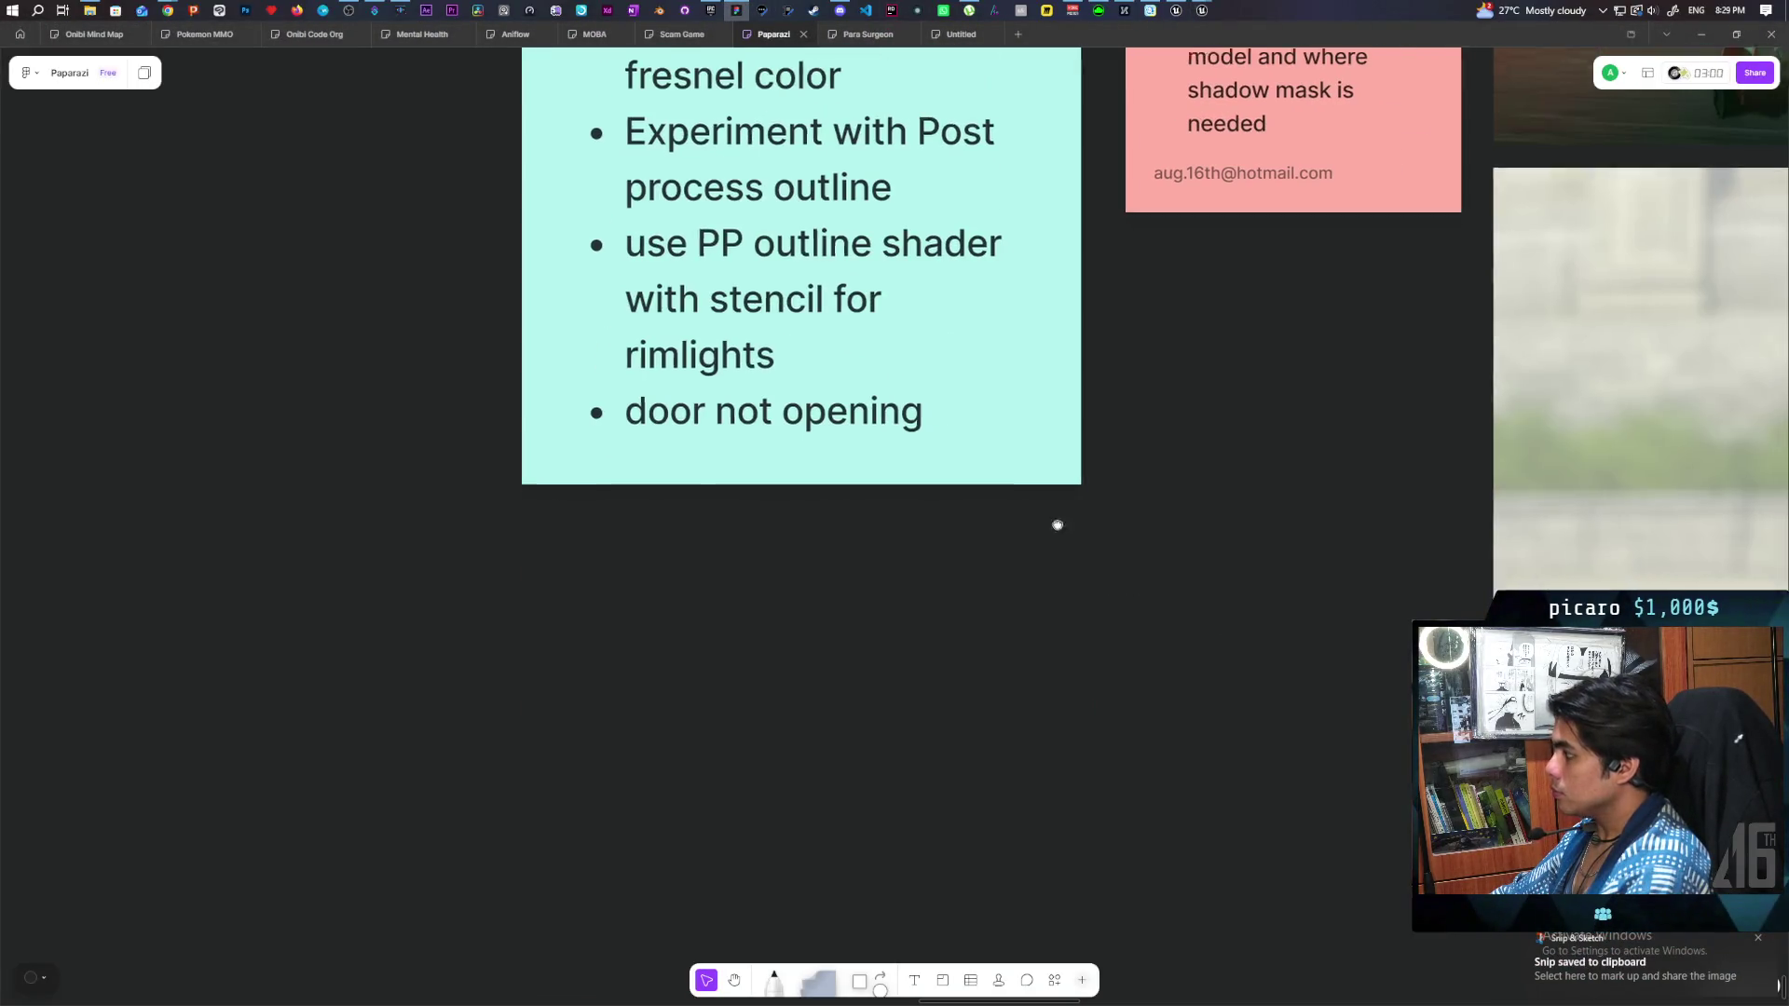
{"action": "scroll", "coordinate": [336, 423], "scroll_direction": "right", "scroll_amount": 5}
{"action": "scroll", "coordinate": [907, 409], "scroll_direction": "down", "scroll_amount": 3}
{"action": "scroll", "coordinate": [1050, 419], "scroll_direction": "up", "scroll_amount": 2}
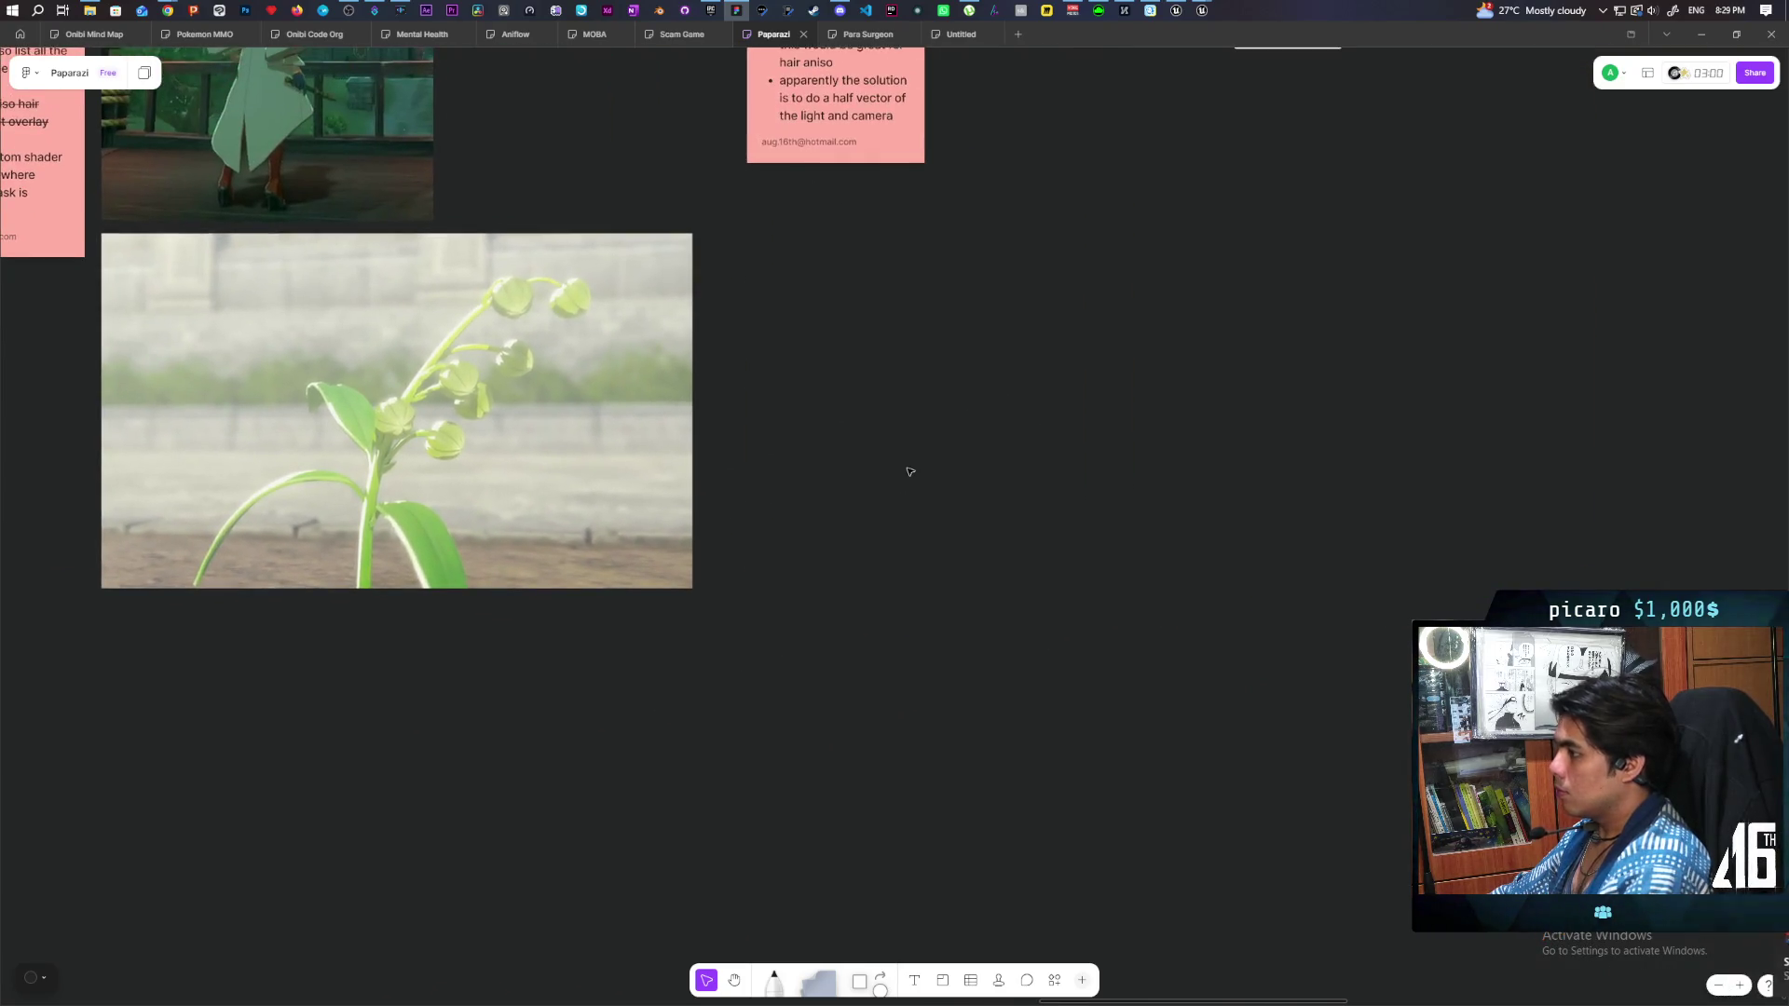
{"action": "key", "text": "ctrl+v"}
{"action": "mouse_move", "coordinate": [880, 443]}
{"action": "left_mouse_down"}
{"action": "mouse_move", "coordinate": [1069, 373]}
{"action": "mouse_move", "coordinate": [1130, 406]}
{"action": "mouse_move", "coordinate": [1117, 419]}
{"action": "left_mouse_up"}
{"action": "left_click", "coordinate": [996, 626]}
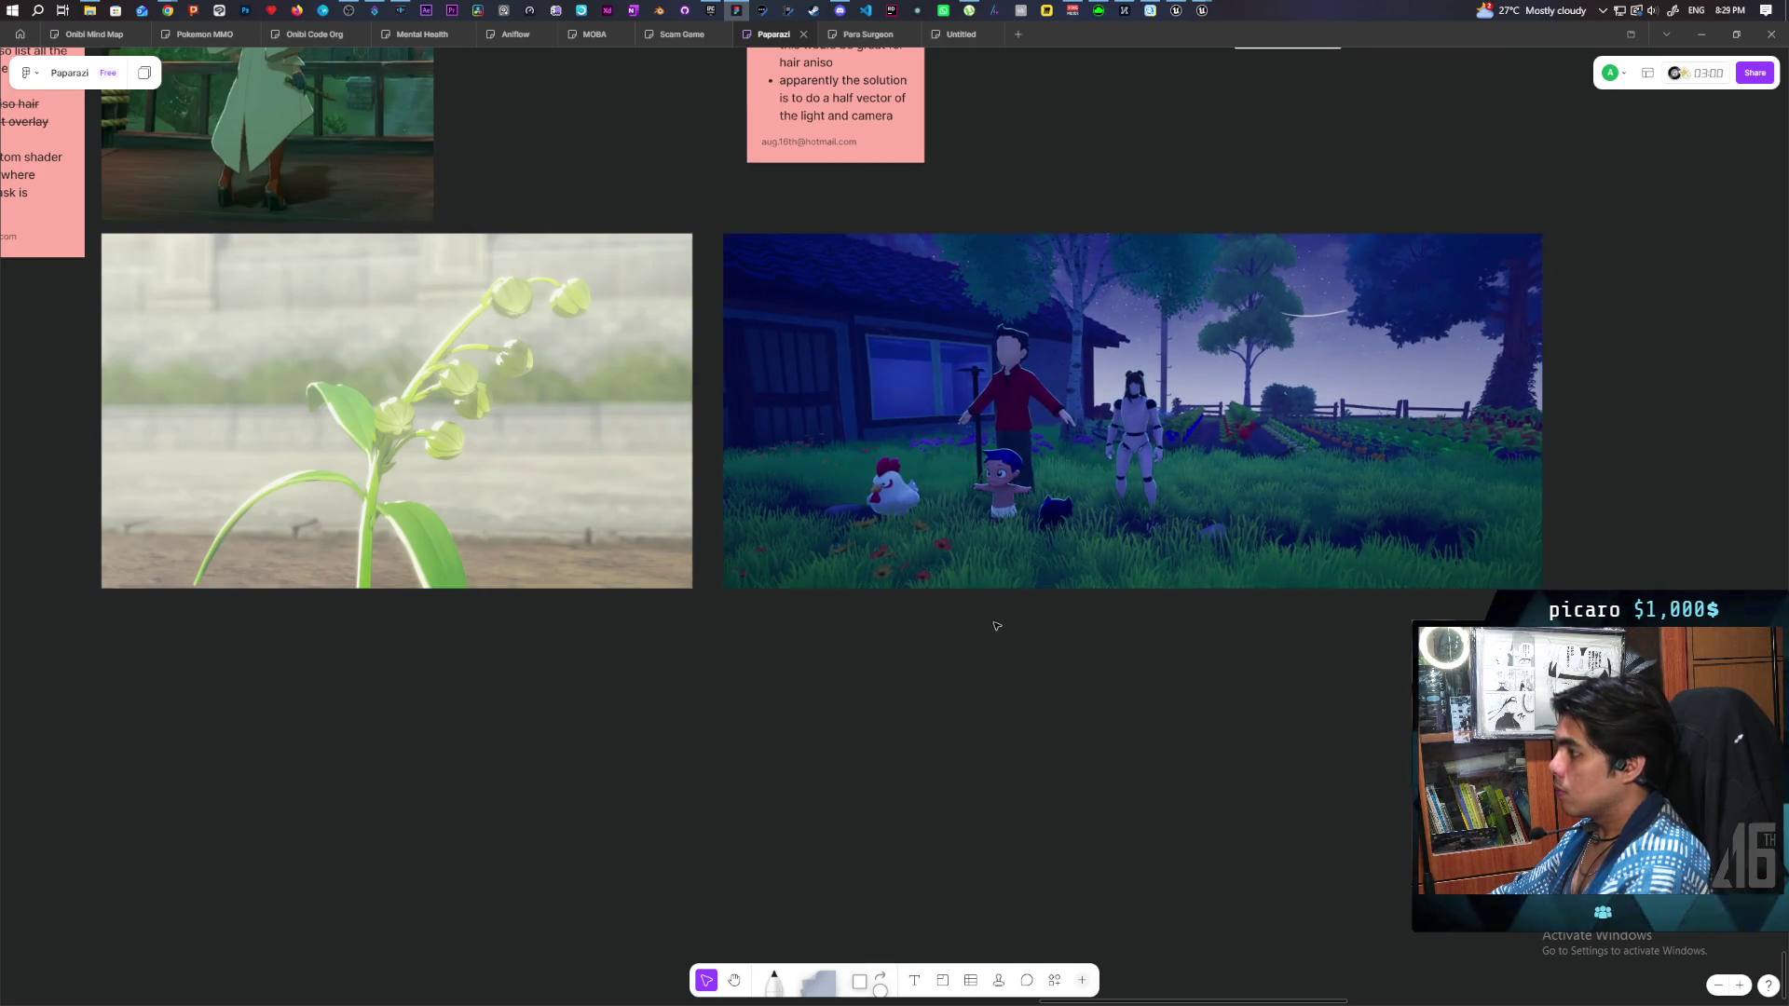
{"action": "left_click_drag", "start_coordinate": [897, 670], "coordinate": [947, 663]}
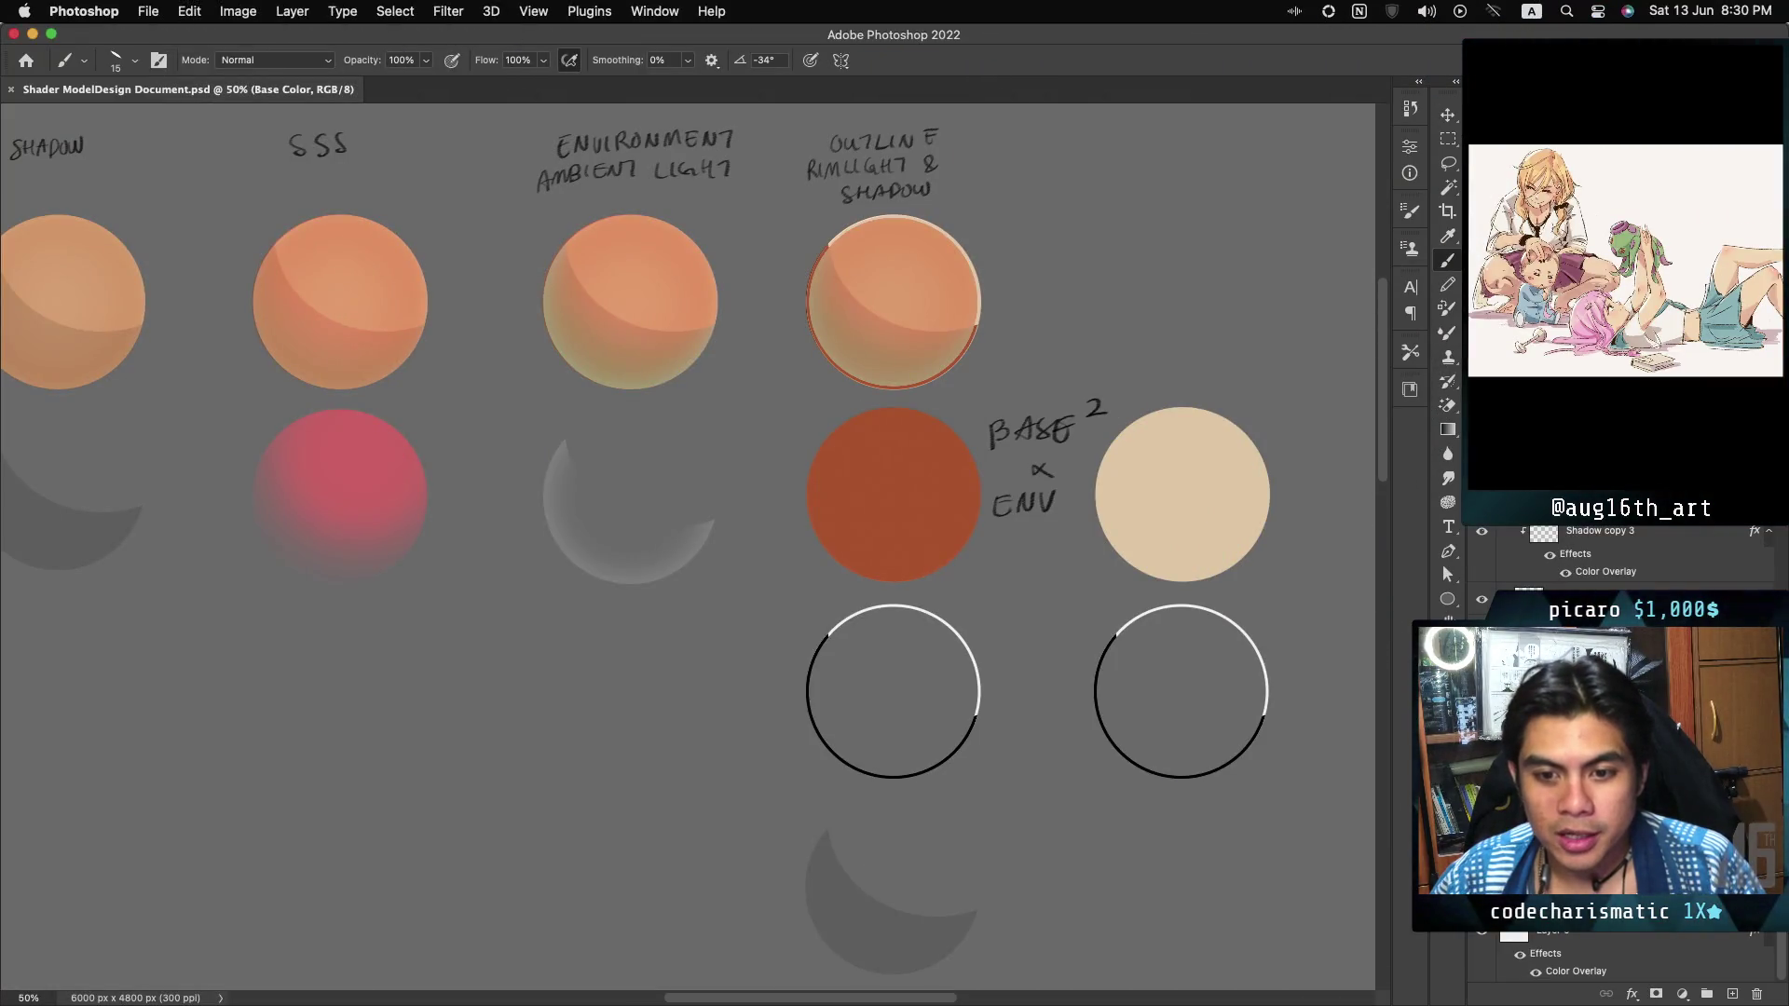
Bring the Figma desktop app forward and begin logging in through the browser.
{"action": "key", "text": "super+Tab"}
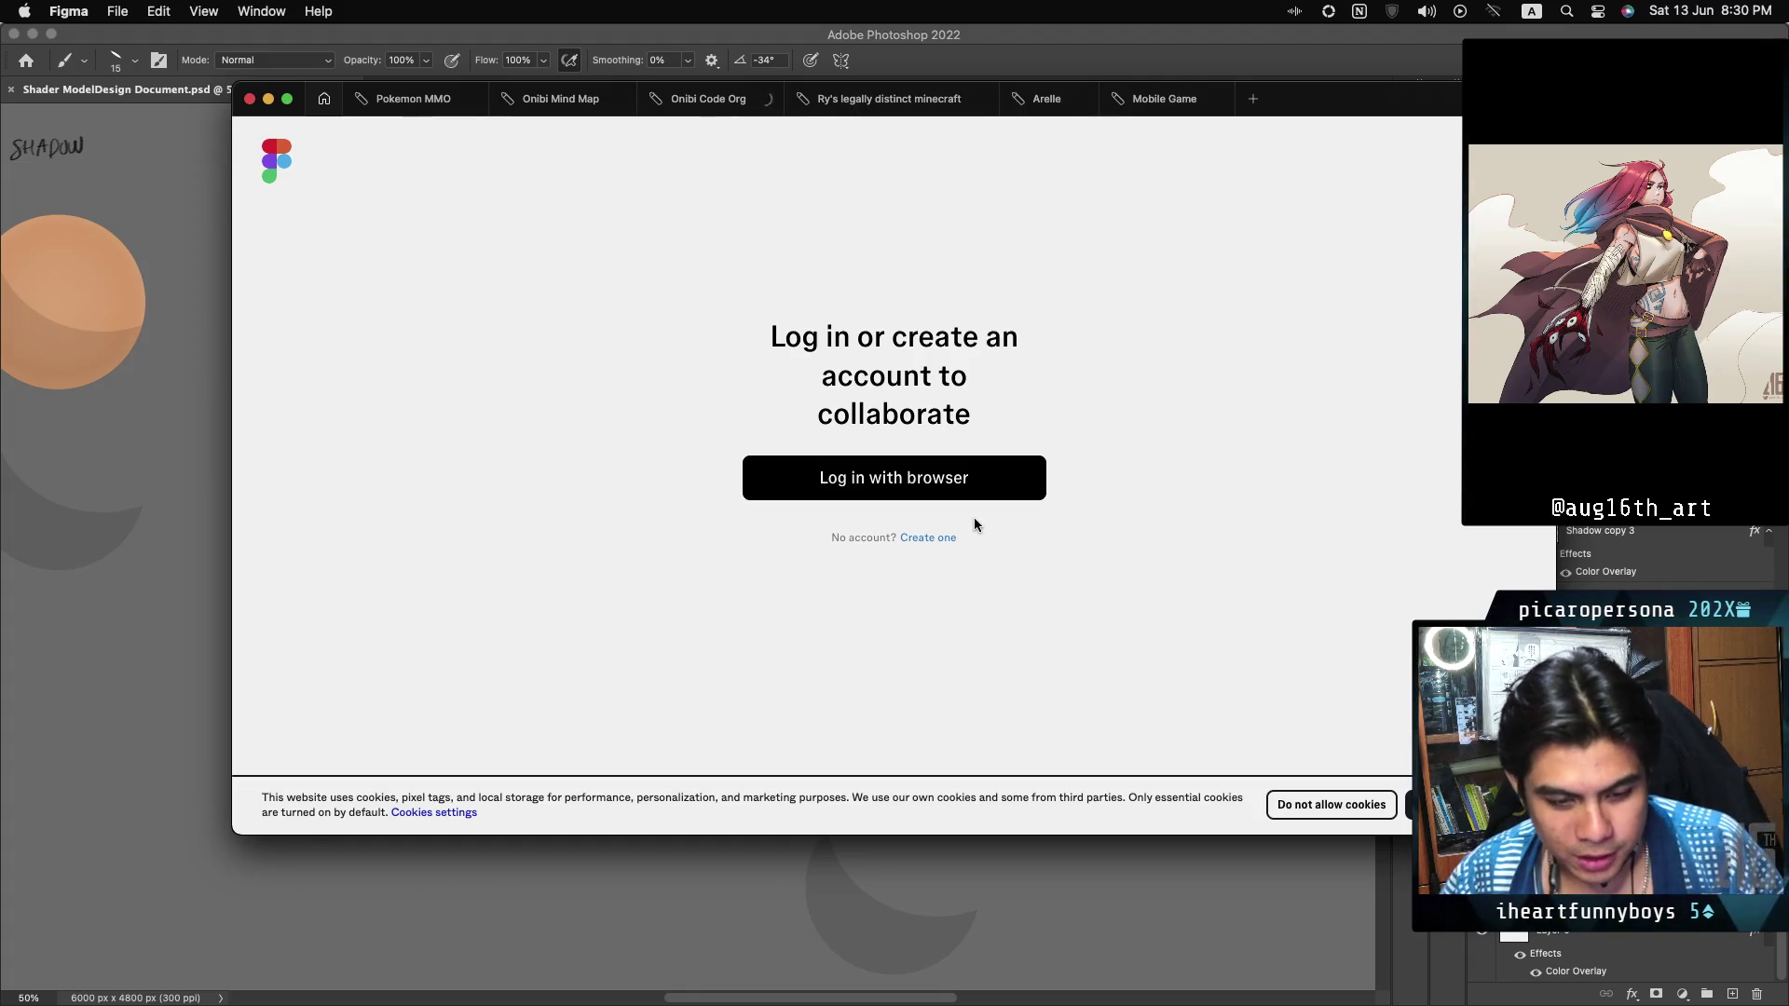
{"action": "left_click", "coordinate": [925, 489]}
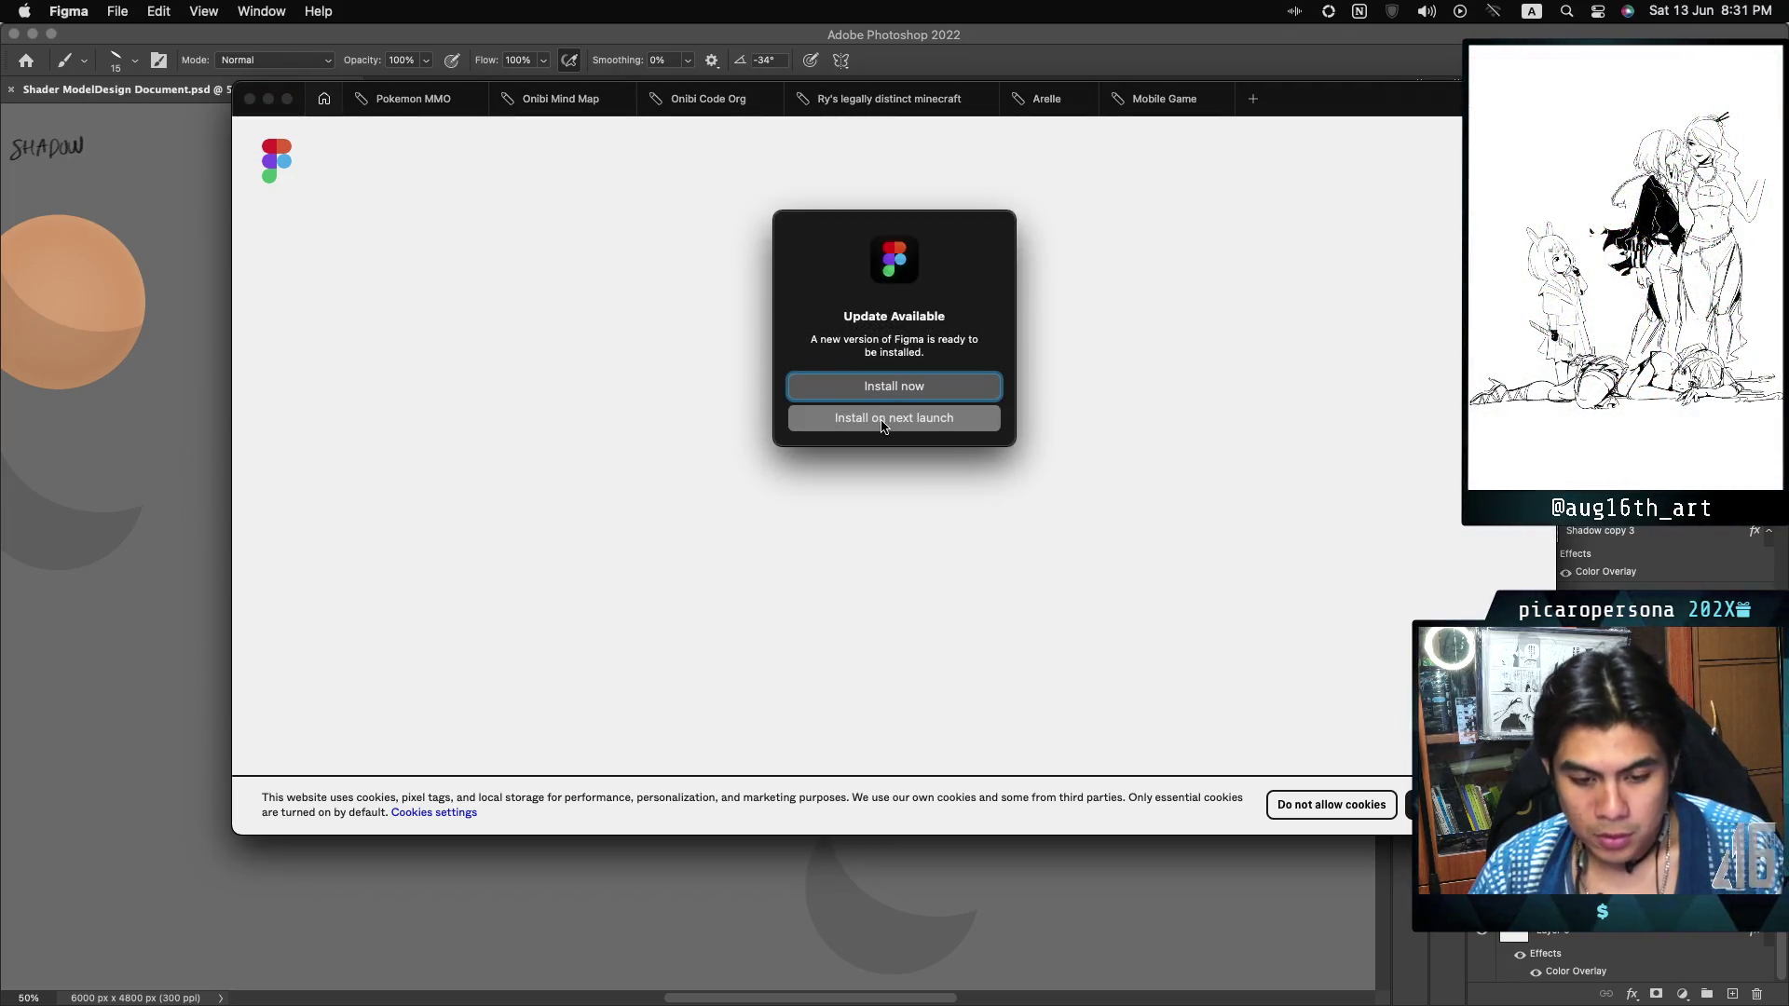
Install the Figma update and complete browser login to reach the Recents list.
{"action": "left_click", "coordinate": [858, 397]}
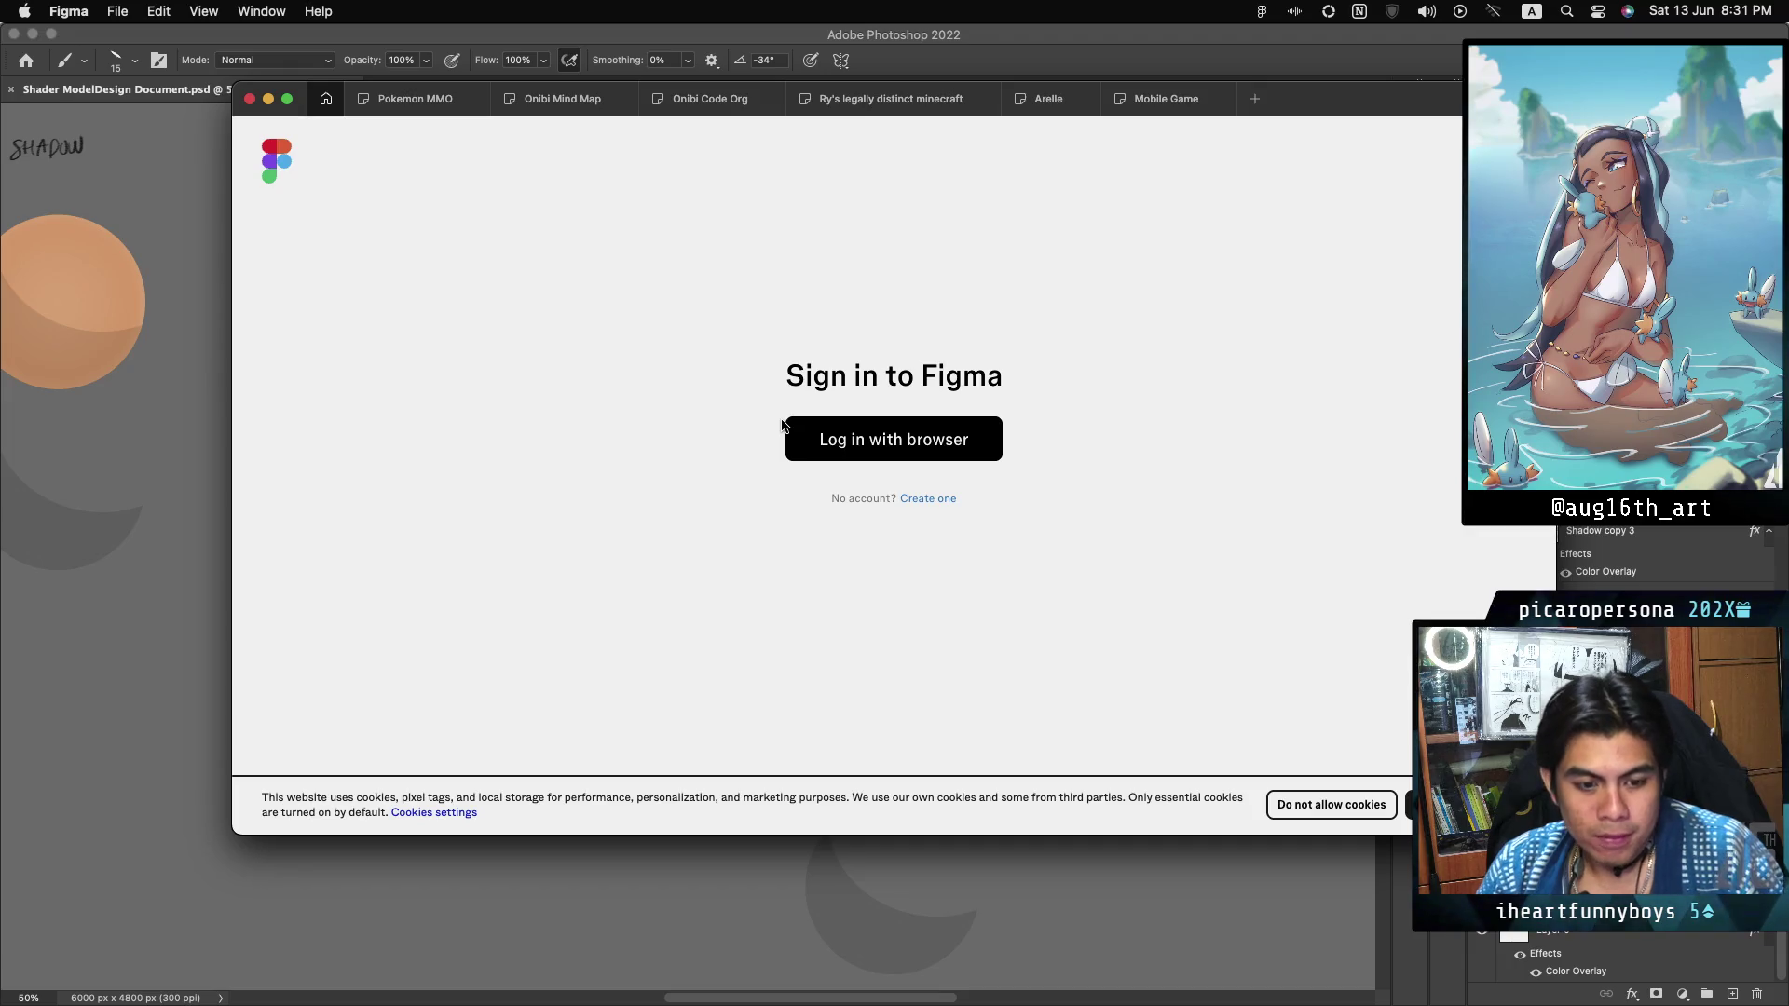
{"action": "left_click", "coordinate": [1179, 99]}
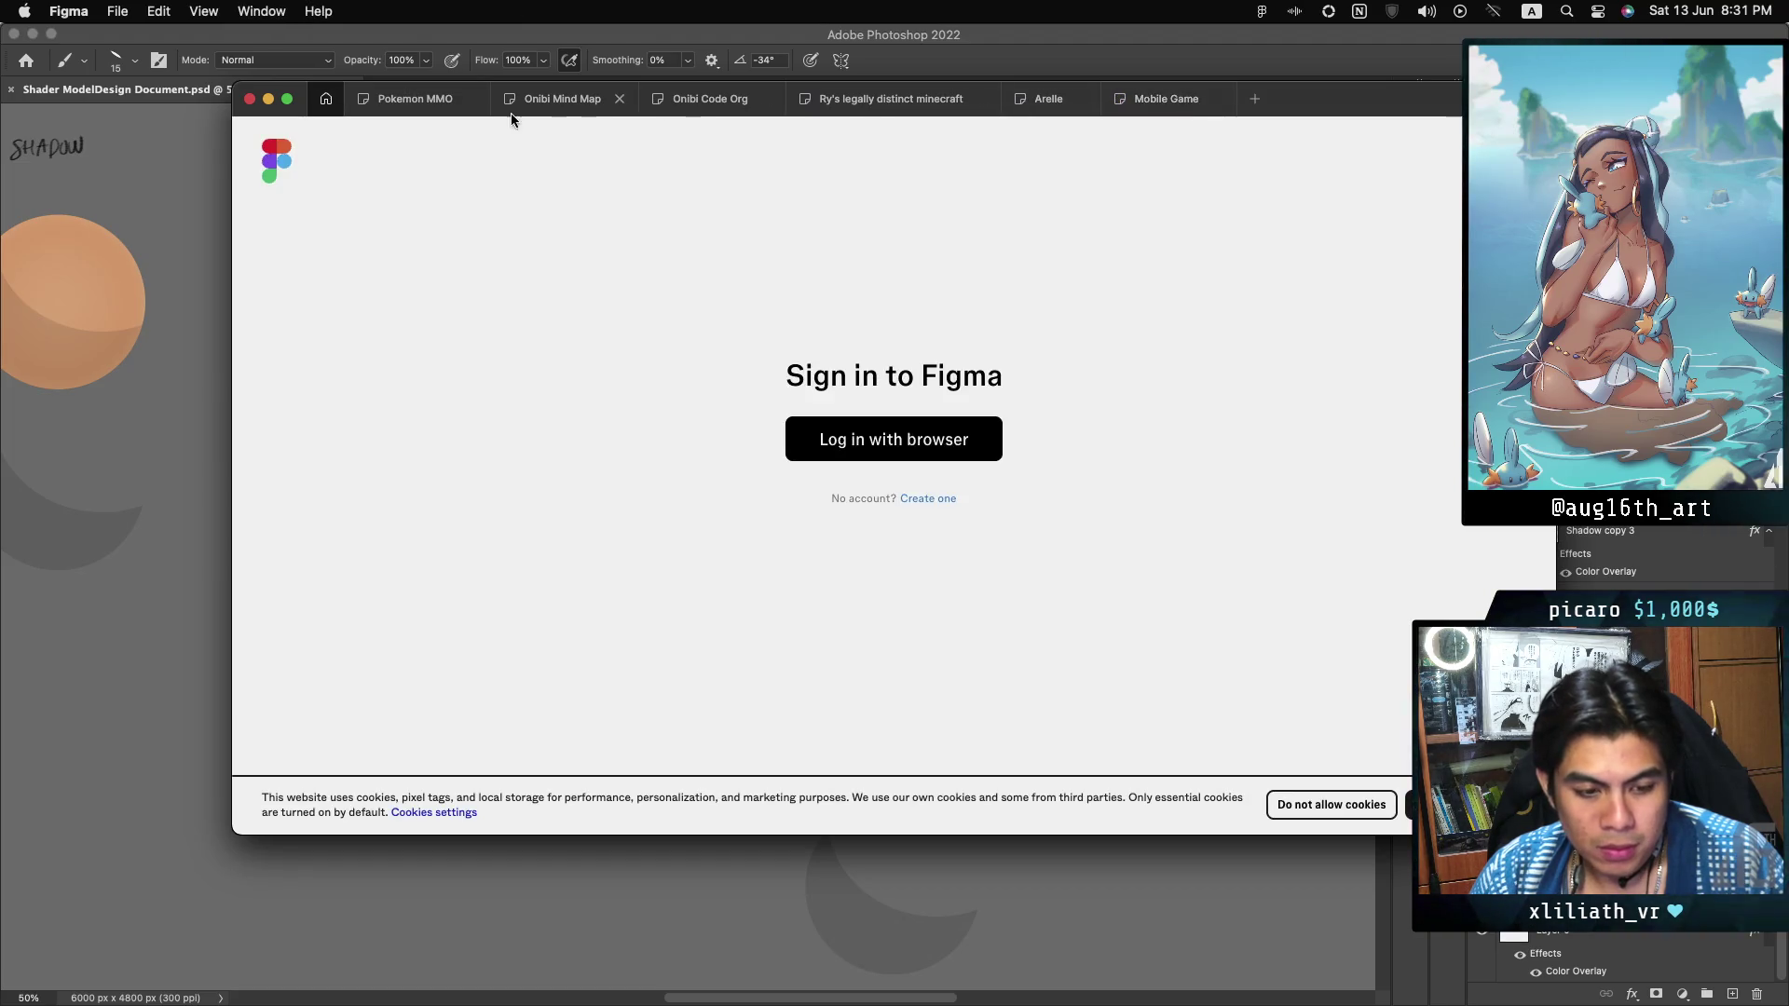
{"action": "left_click", "coordinate": [896, 440]}
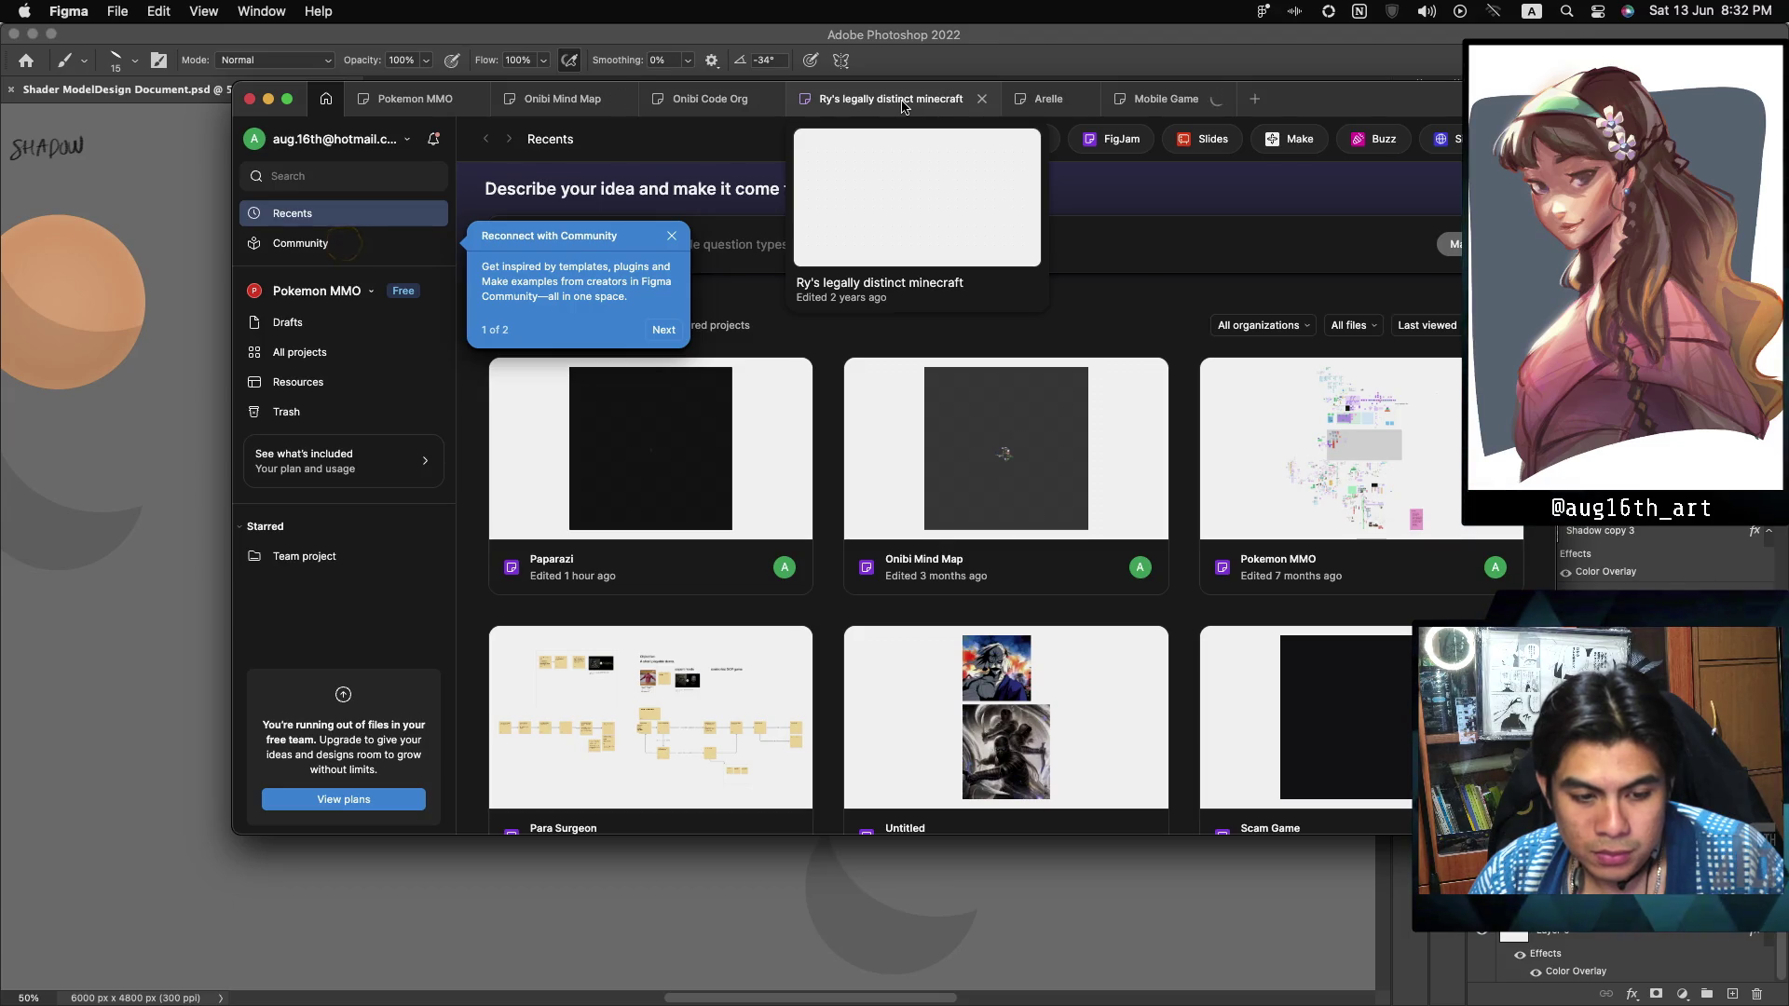
Open the Paparazi file and scroll to the night-time game screenshot.
{"action": "left_click", "coordinate": [678, 404]}
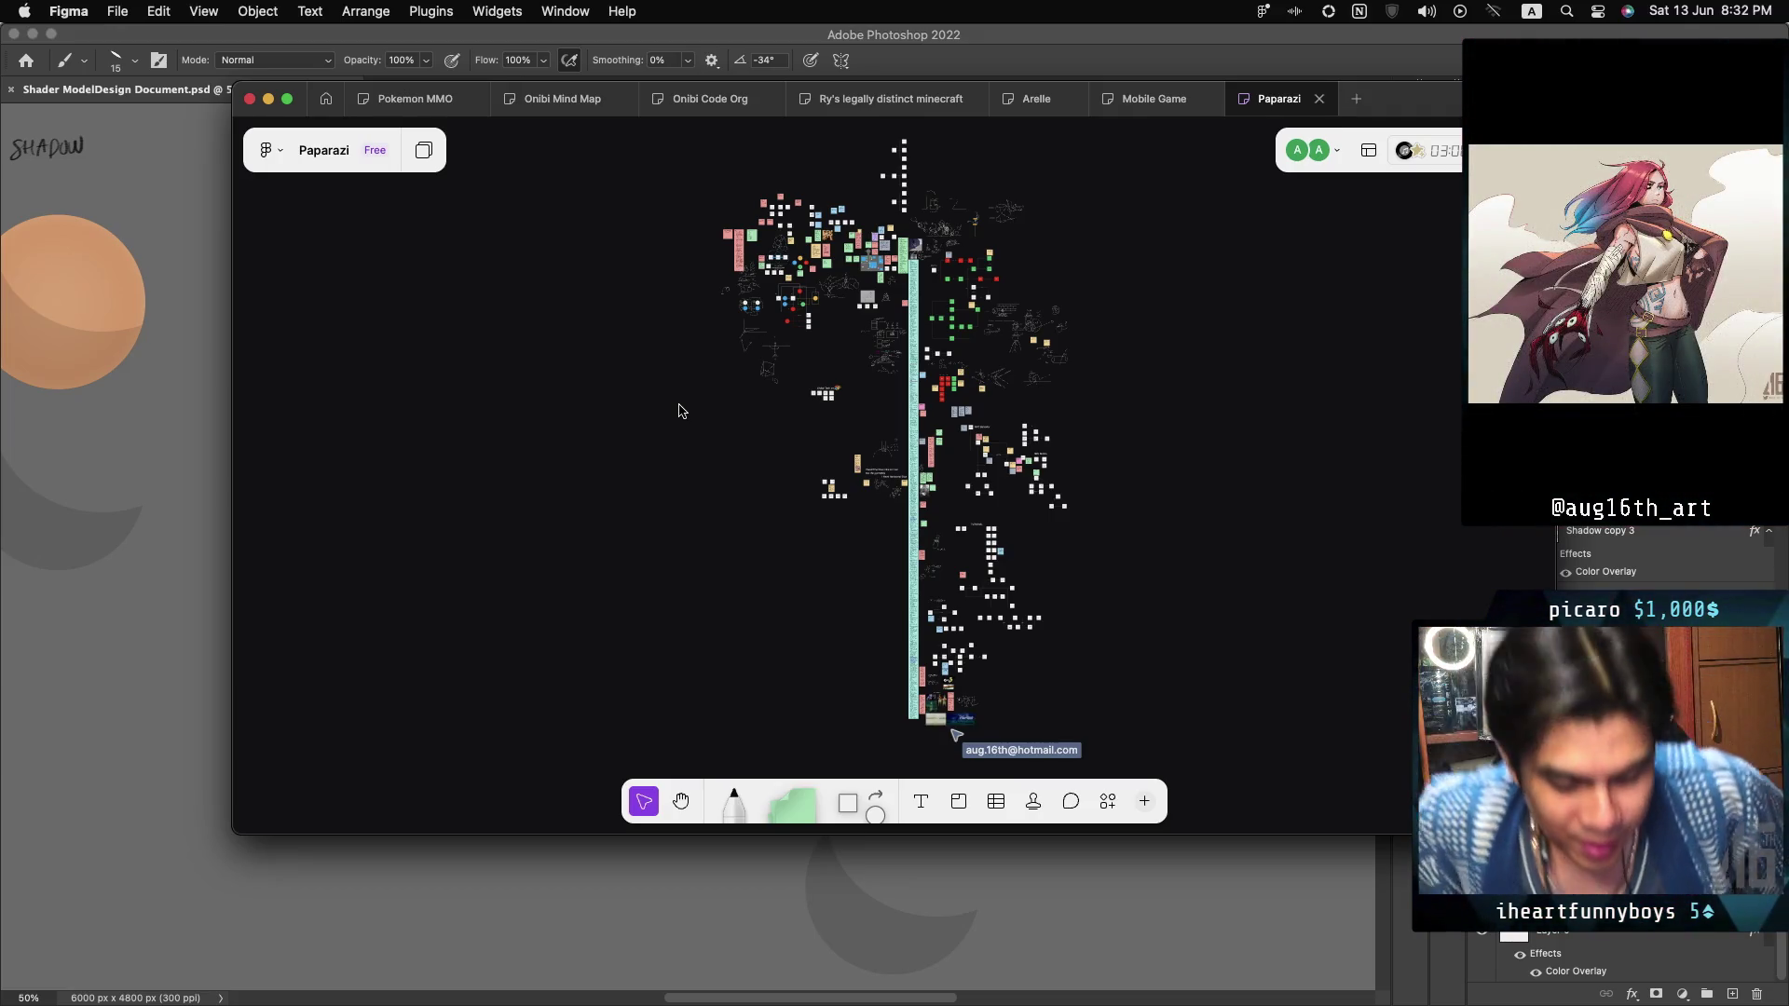
{"action": "scroll", "coordinate": [683, 405], "scroll_direction": "down", "scroll_amount": 5}
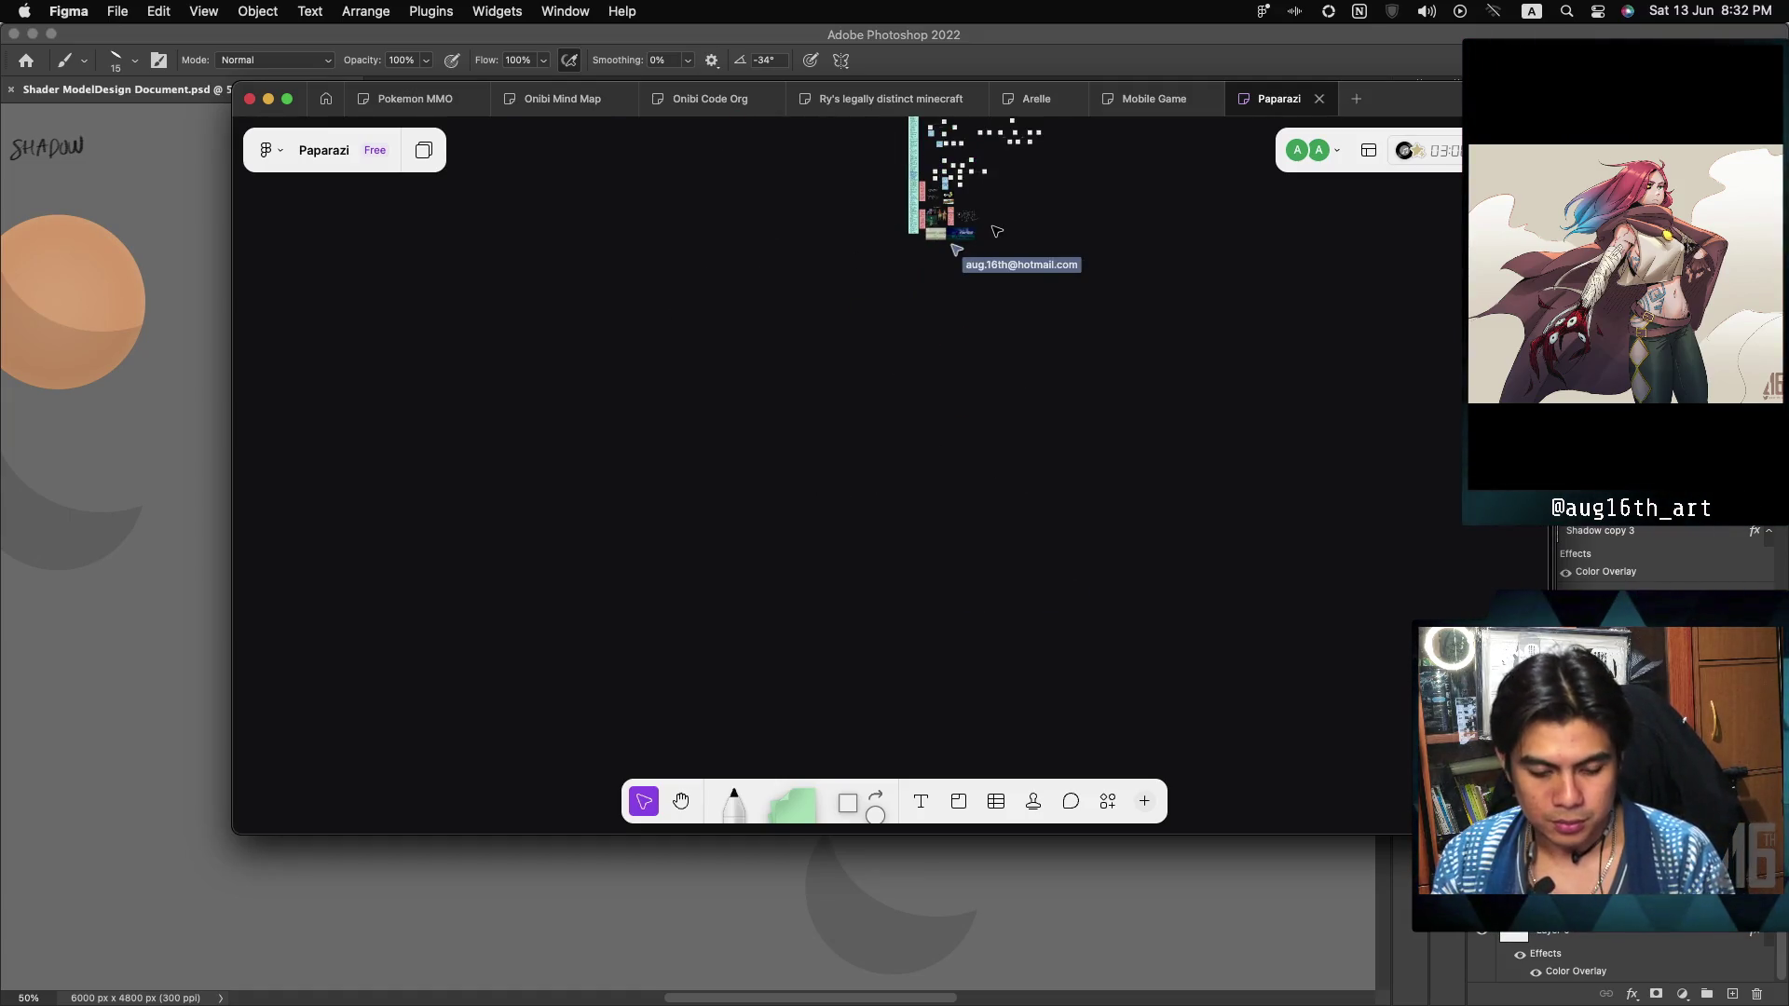
{"action": "scroll", "coordinate": [997, 231], "scroll_direction": "down", "scroll_amount": 2}
{"action": "scroll", "coordinate": [997, 231], "scroll_direction": "up", "scroll_amount": 4}
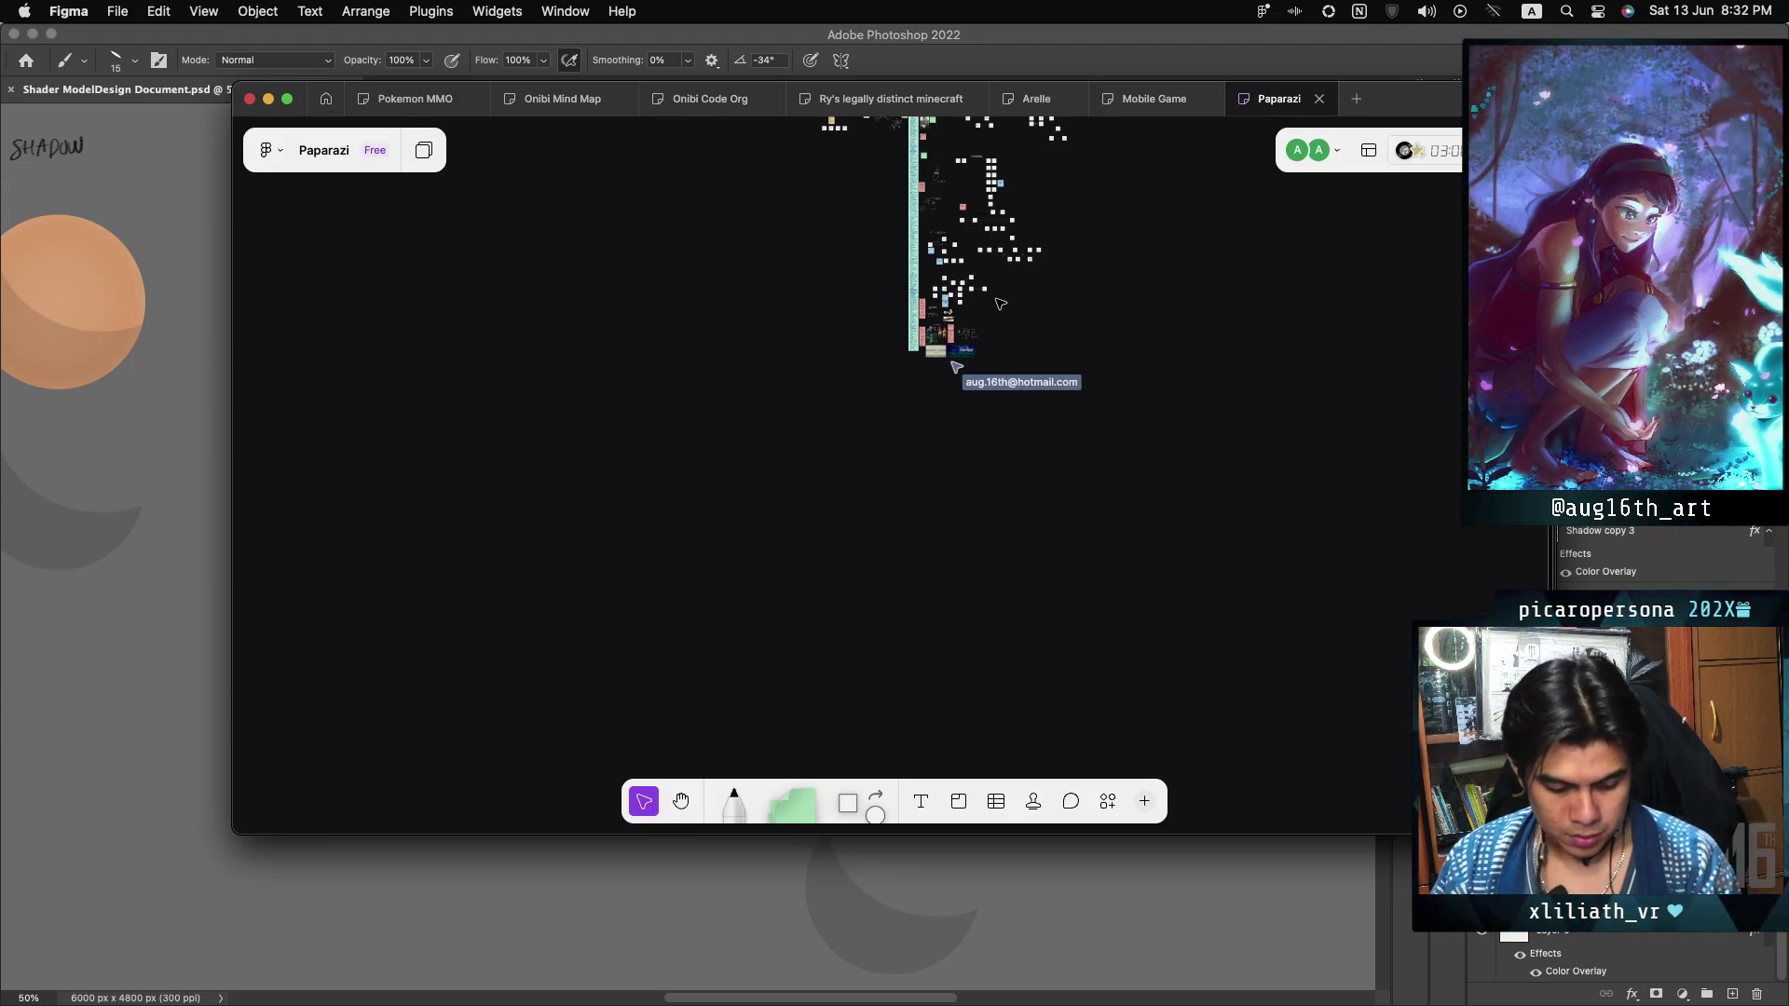
{"action": "scroll", "coordinate": [1004, 321], "scroll_direction": "up", "scroll_amount": 3}
{"action": "scroll", "coordinate": [1004, 327], "scroll_direction": "up", "scroll_amount": 5}
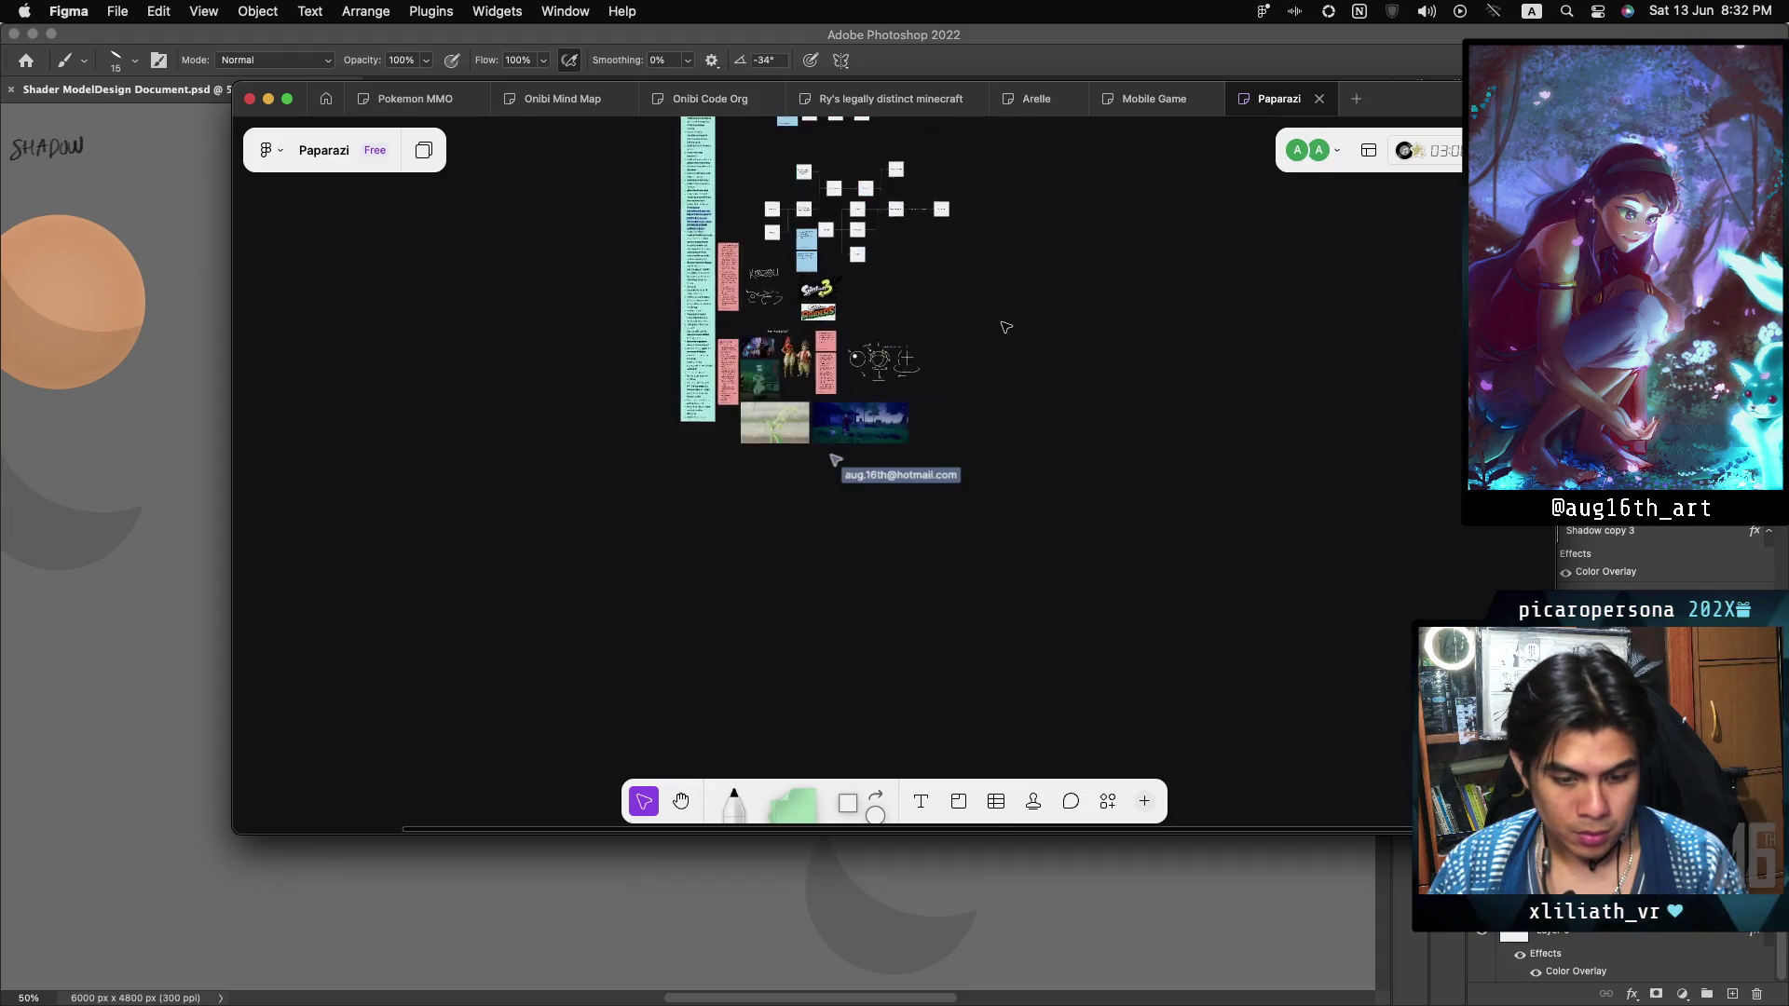
Copy the night-time game screenshot as PNG and return to Photoshop.
{"action": "left_click", "coordinate": [521, 652]}
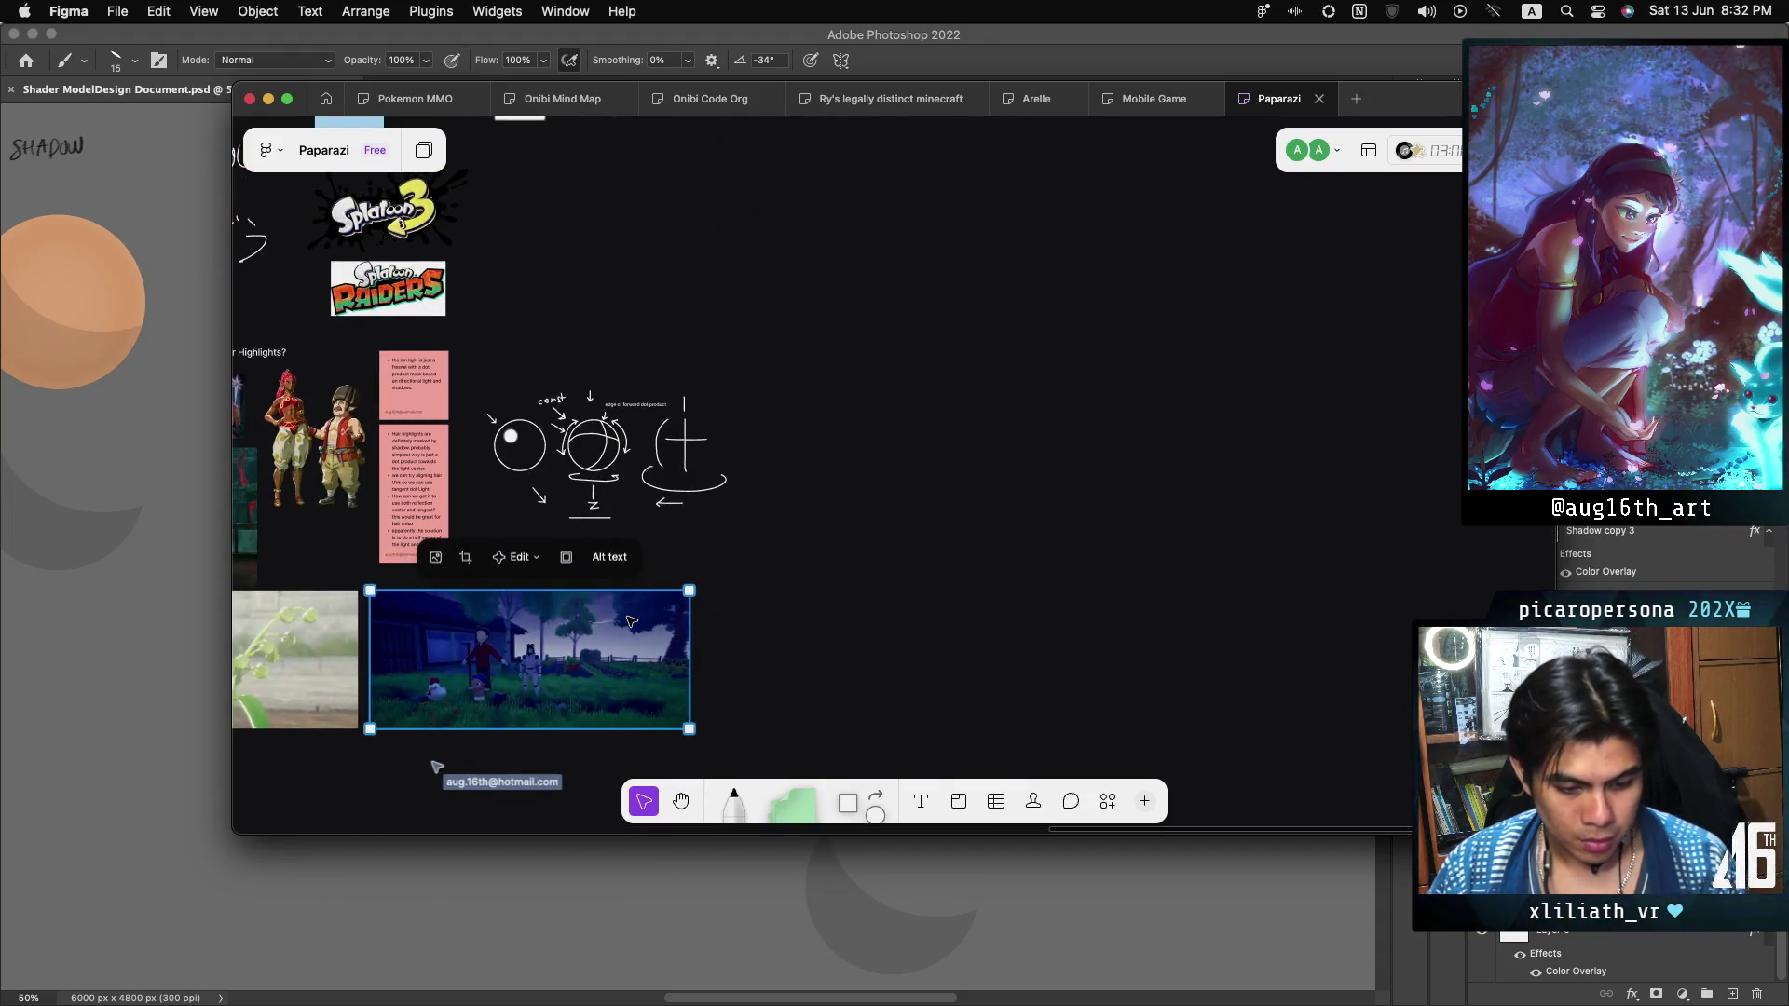
{"action": "right_click", "coordinate": [504, 656]}
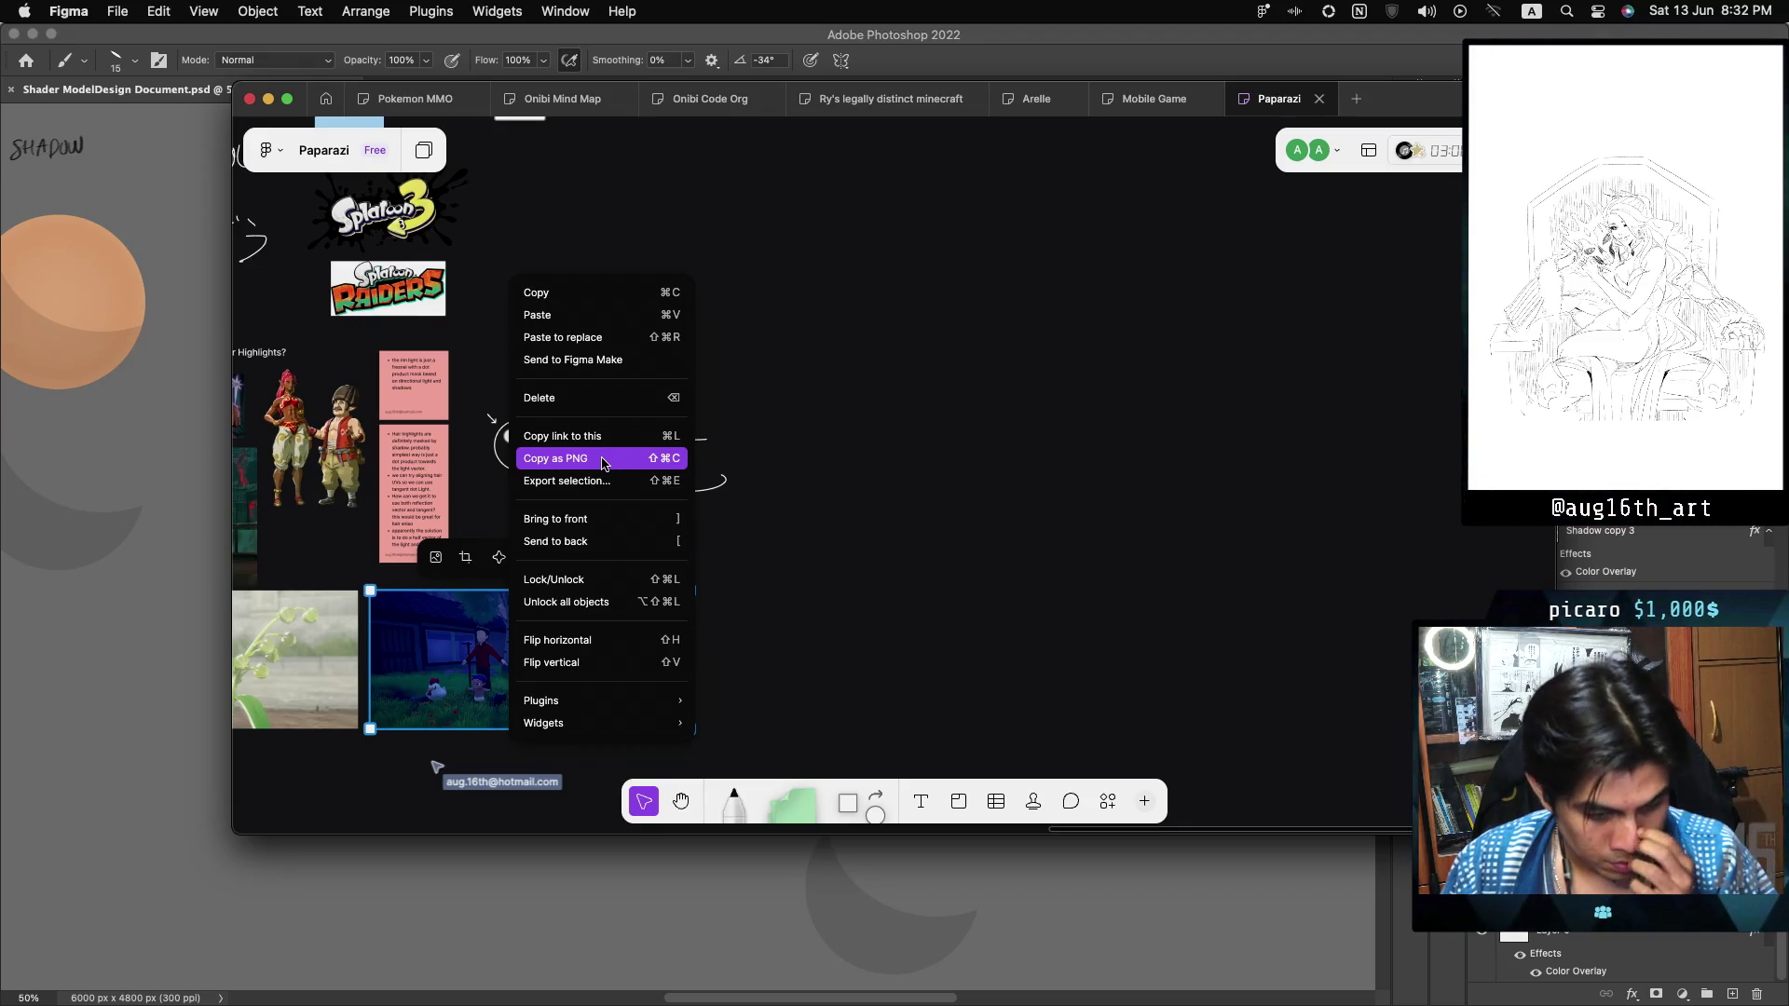
{"action": "left_click", "coordinate": [602, 463]}
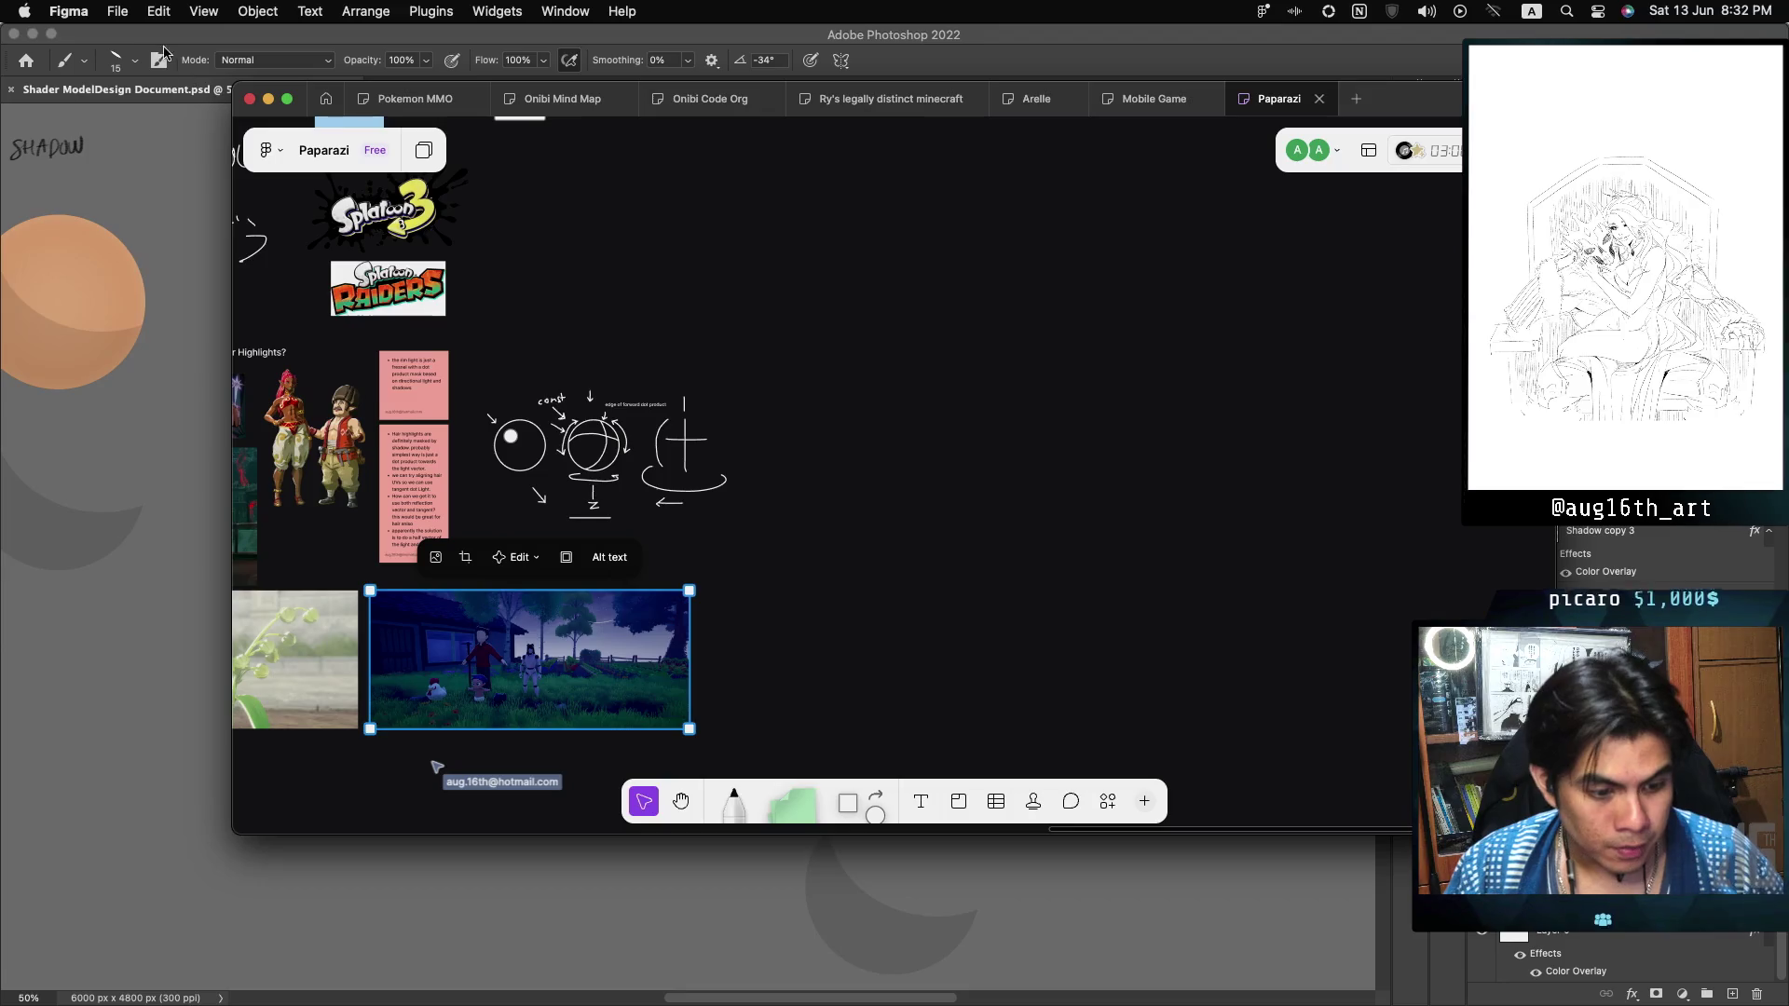
{"action": "left_click", "coordinate": [53, 76]}
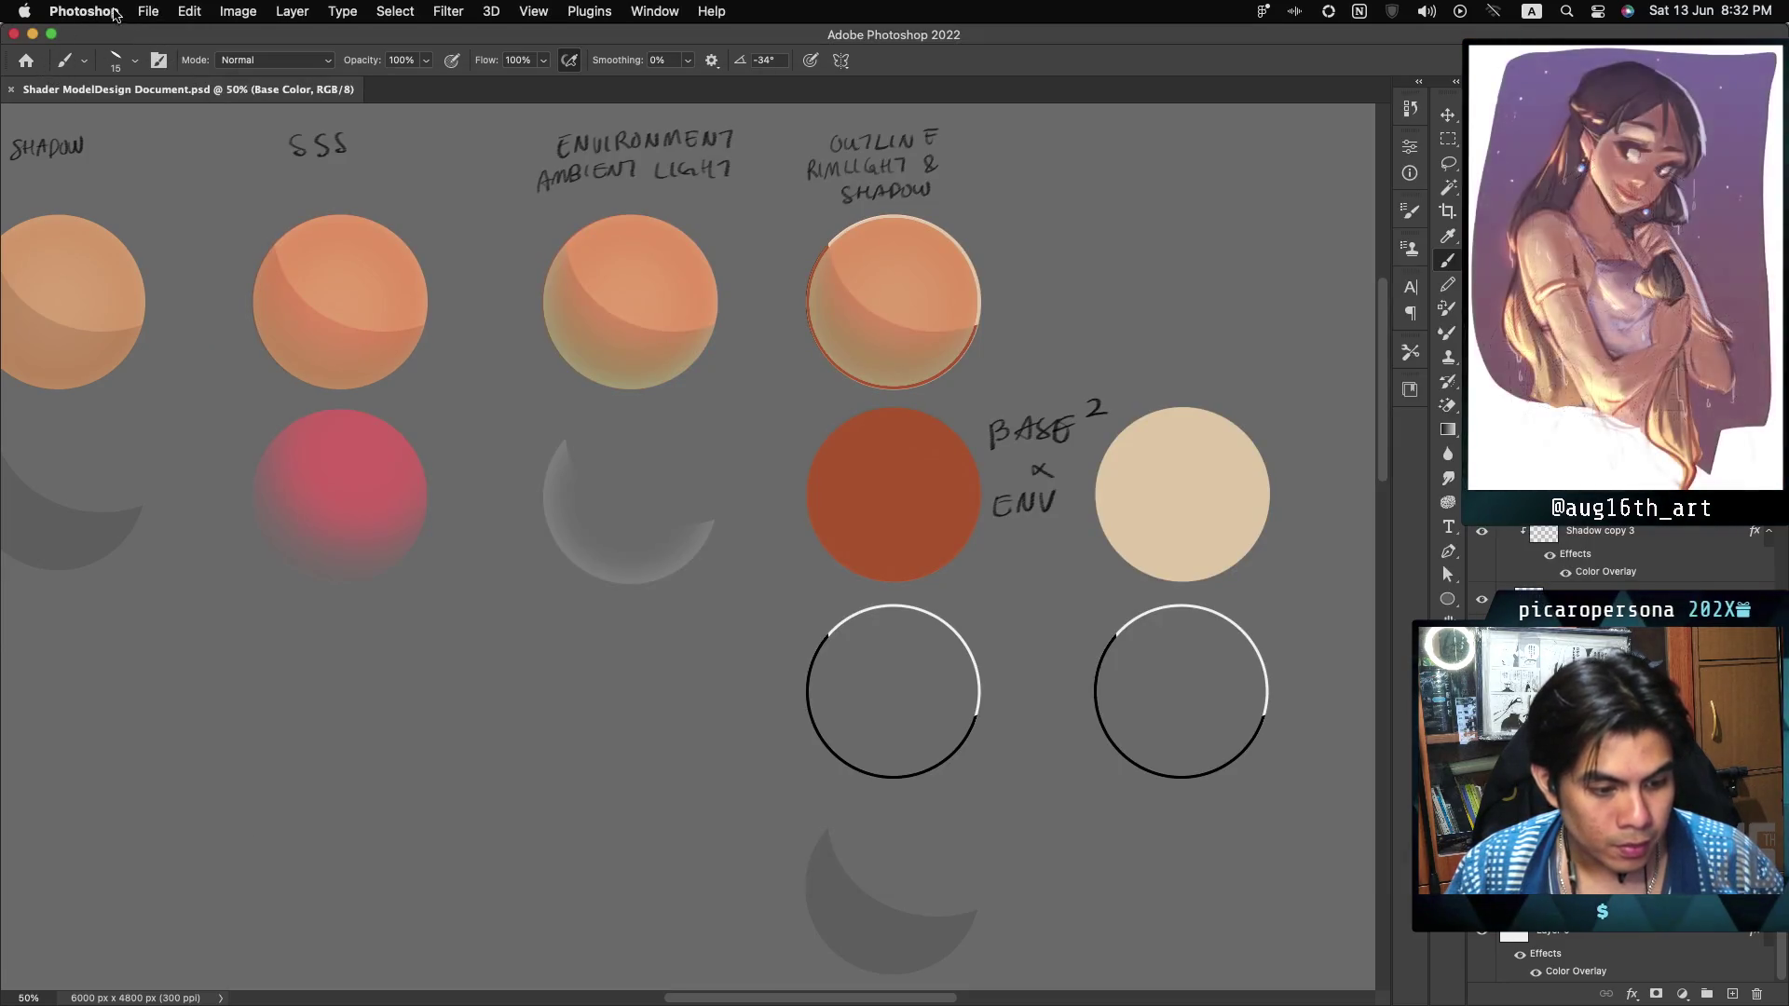
Create a new 6000 x 4800 document and paste the game screenshot as Layer 1.
{"action": "left_click", "coordinate": [148, 11]}
{"action": "left_click", "coordinate": [163, 37]}
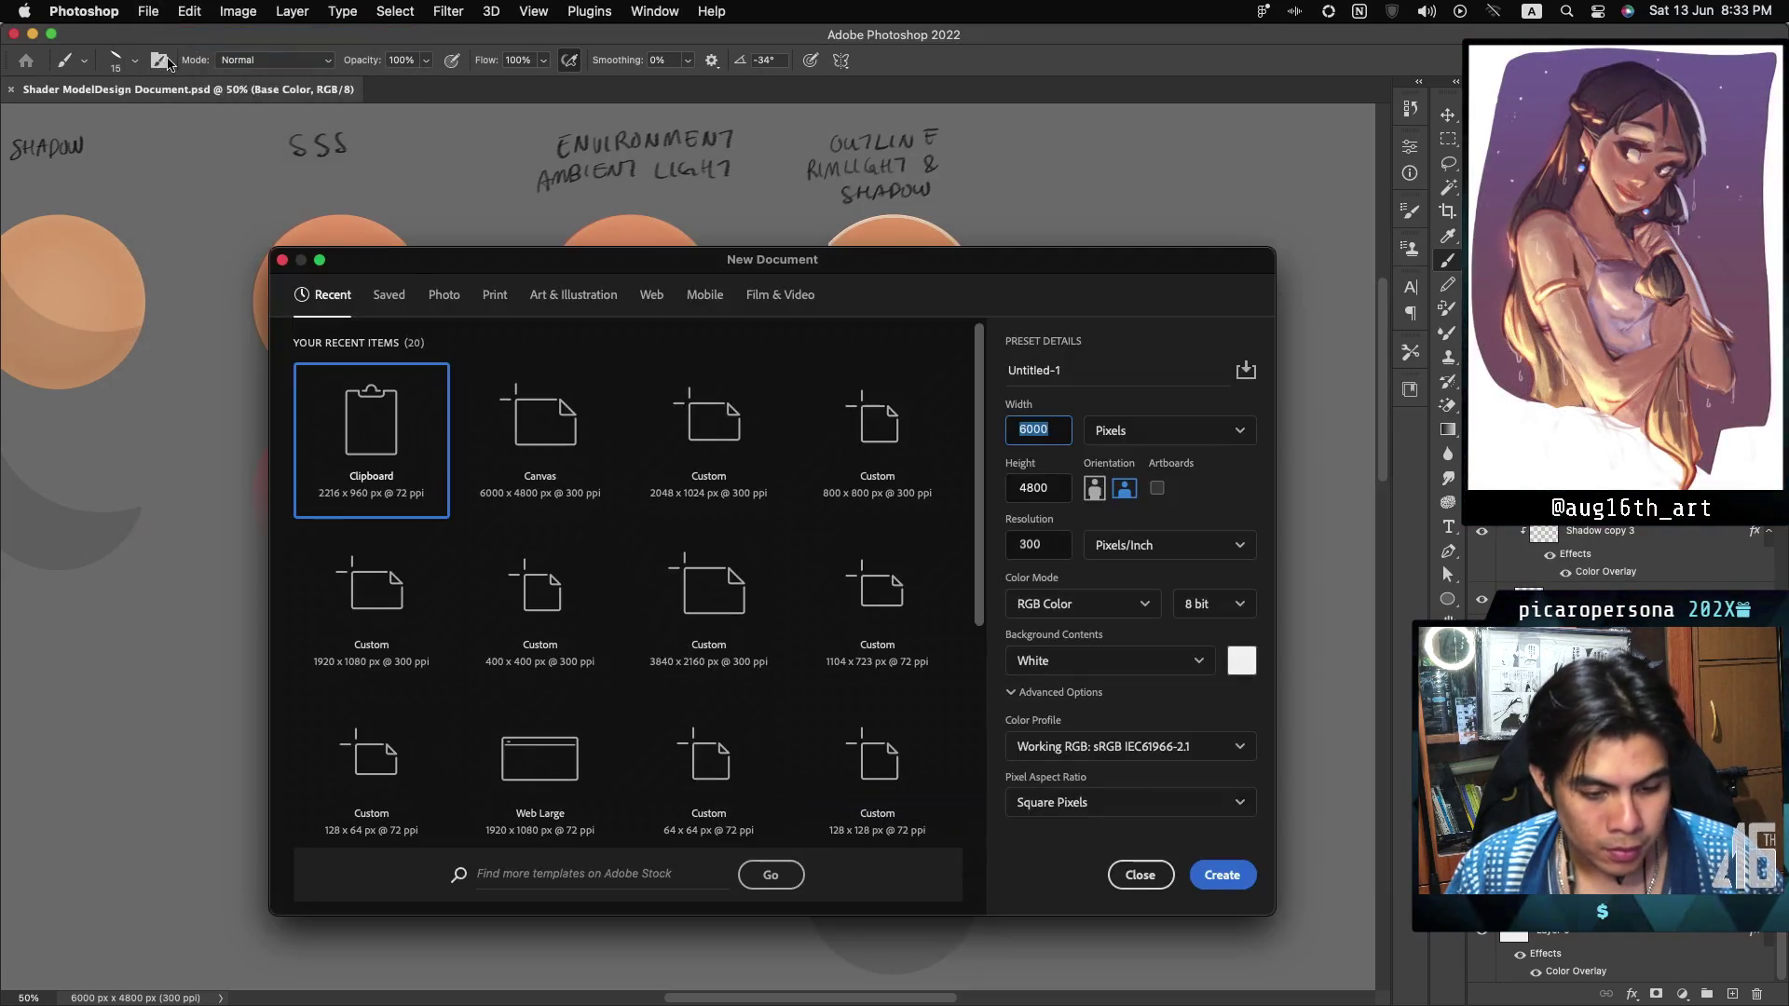
{"action": "left_click", "coordinate": [395, 460]}
{"action": "key", "text": "Return"}
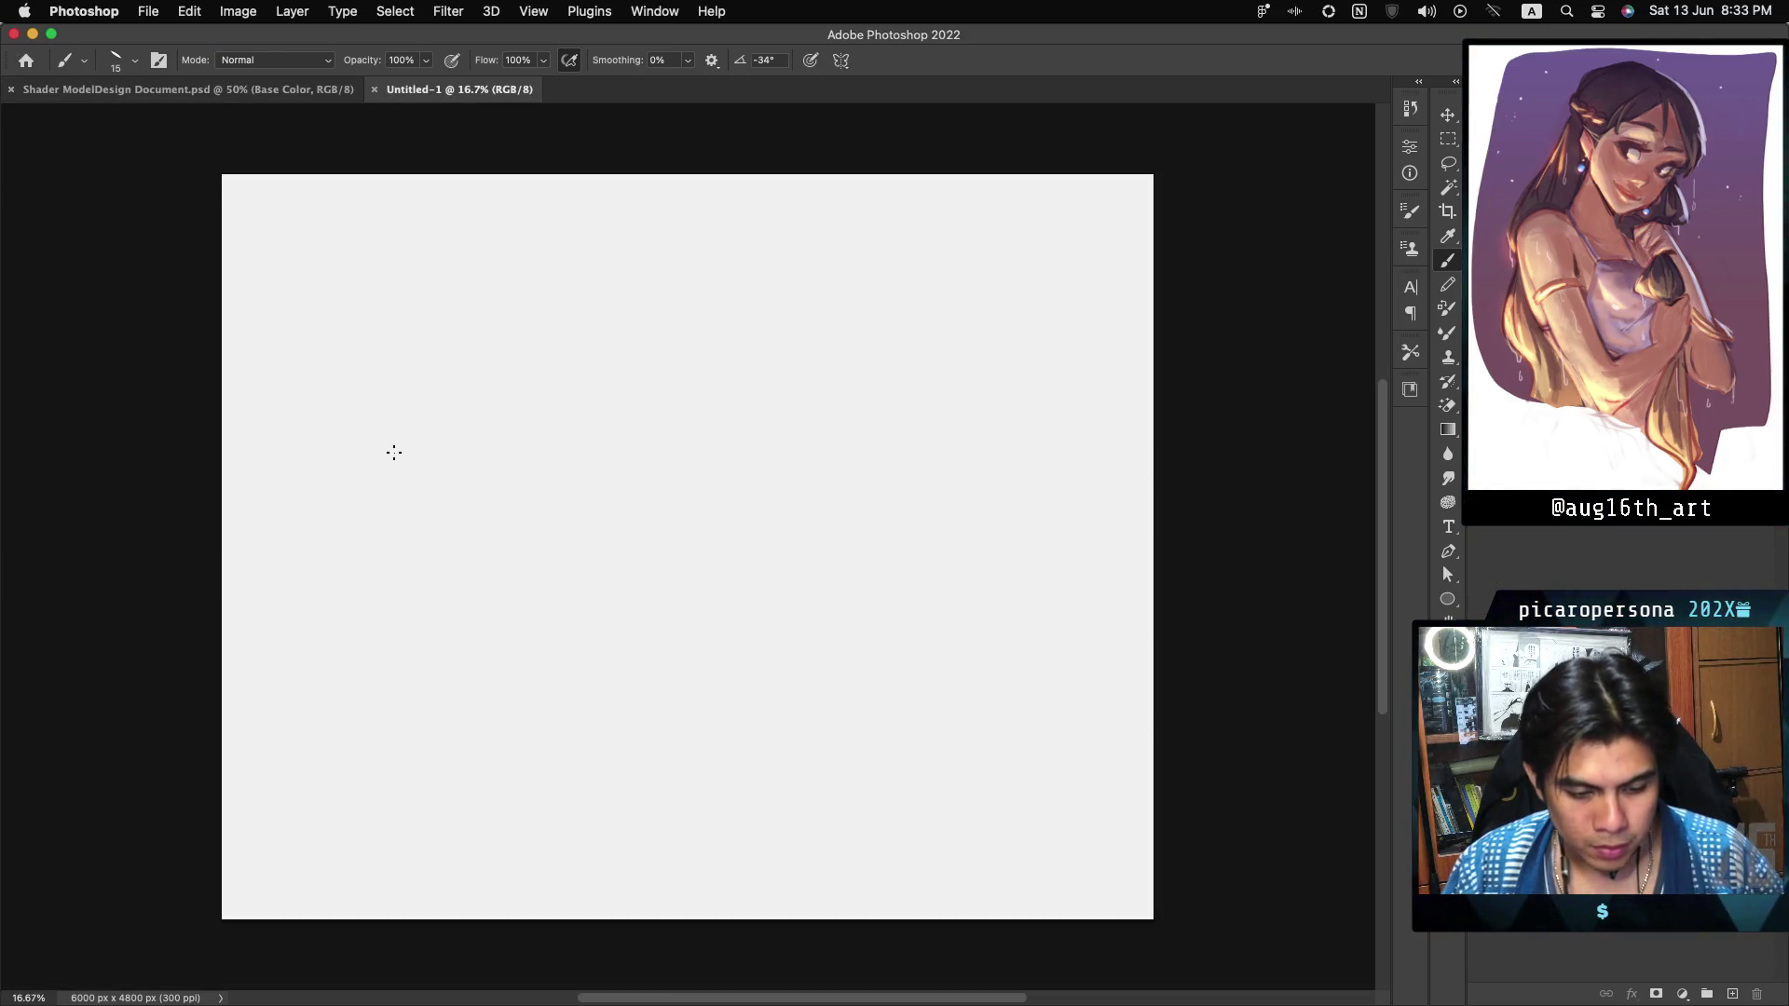
{"action": "key", "text": "super+v"}
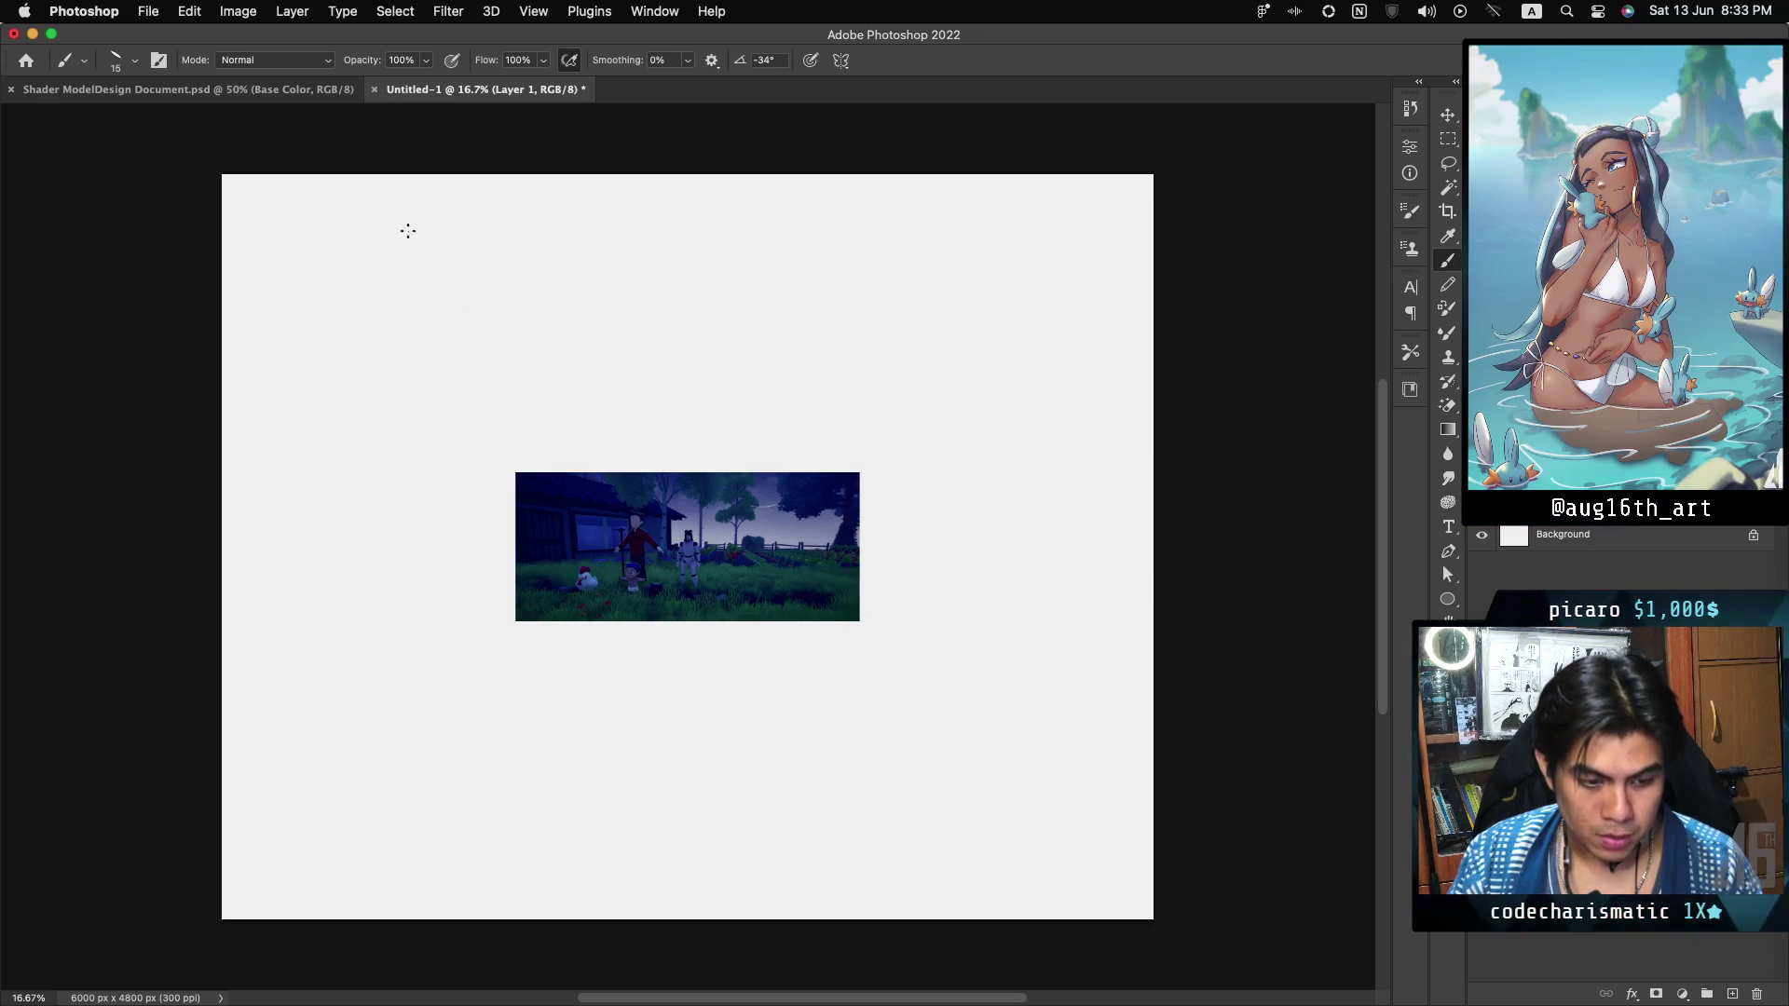
Discard without saving, then paste the screenshot into a 2216 x 960 Clipboard-preset document at 200%.
{"action": "key", "text": "super+w"}
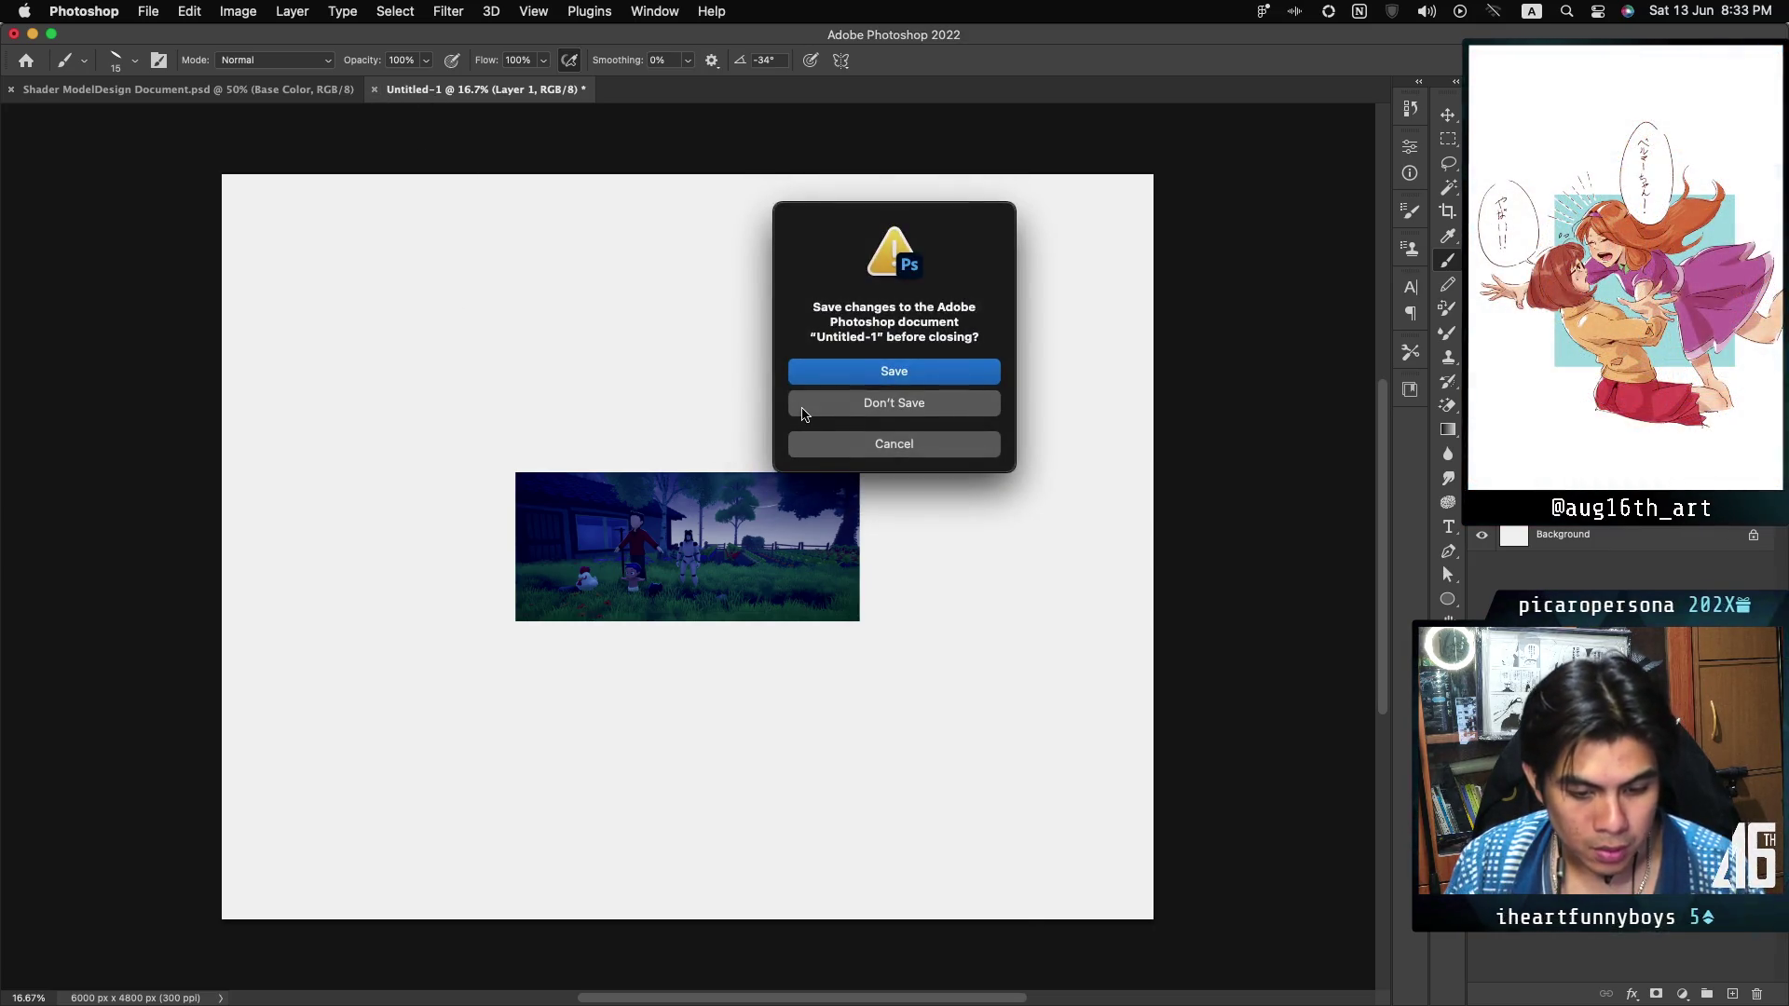
{"action": "left_click", "coordinate": [803, 410]}
{"action": "left_click", "coordinate": [148, 12]}
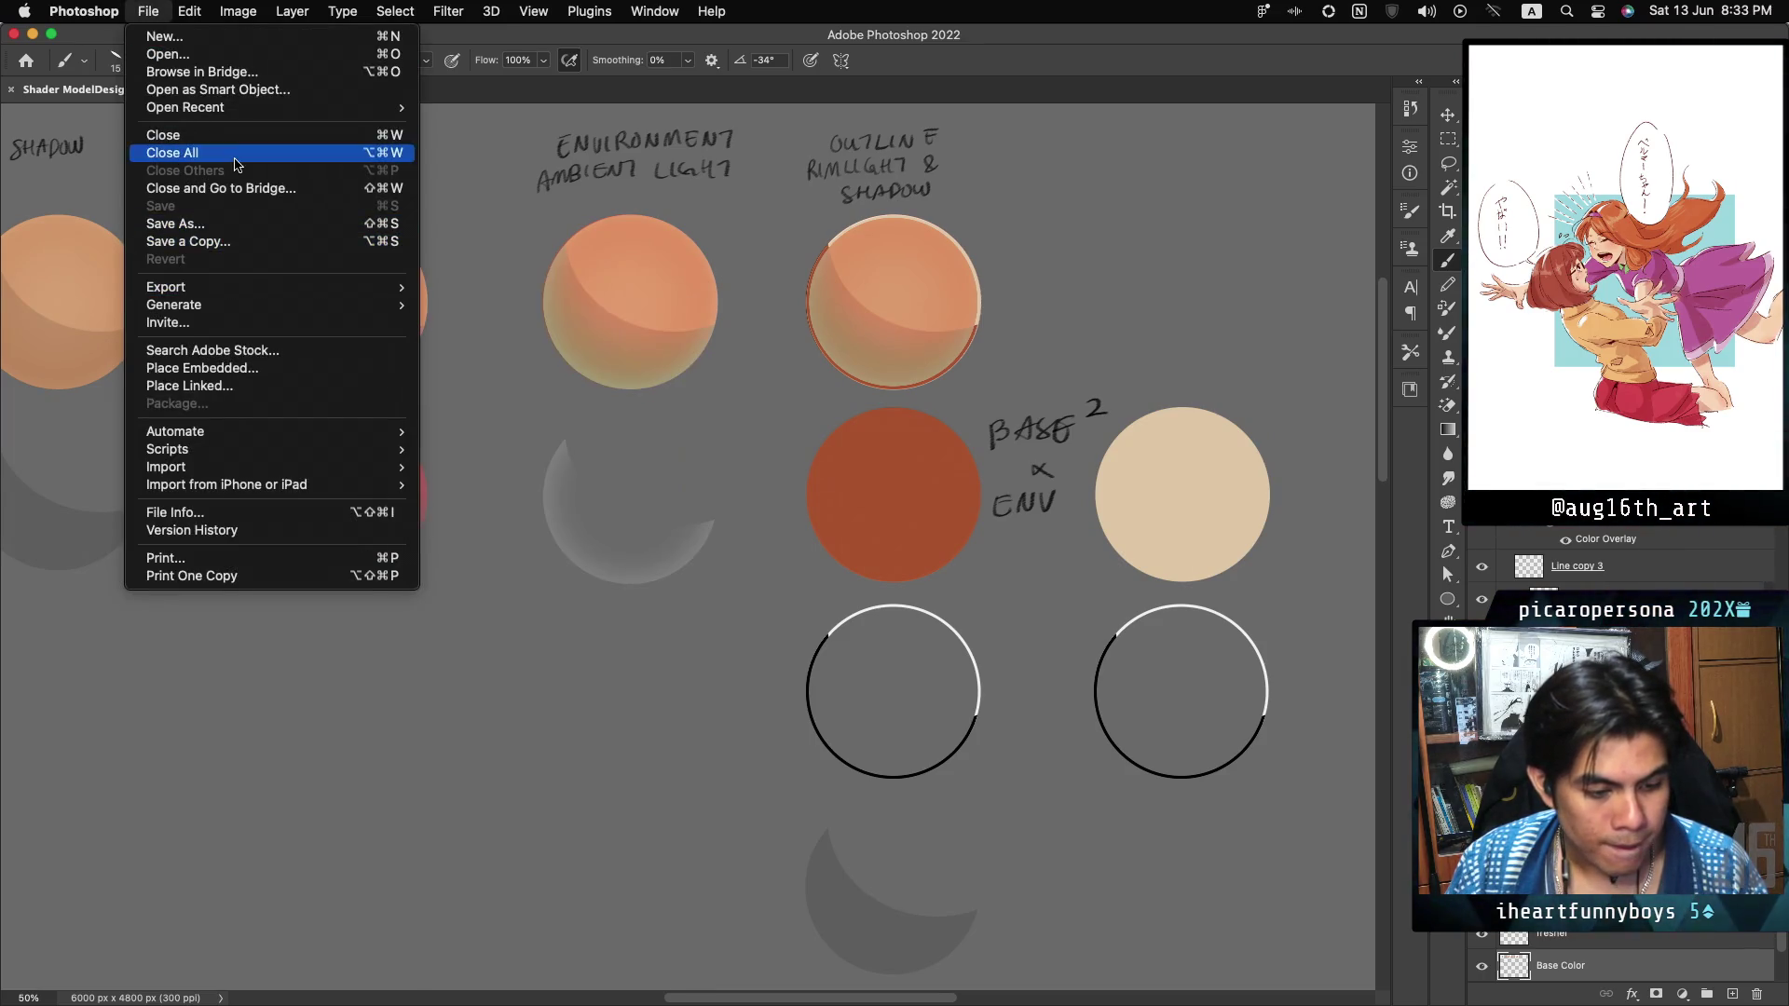
{"action": "left_click", "coordinate": [177, 36]}
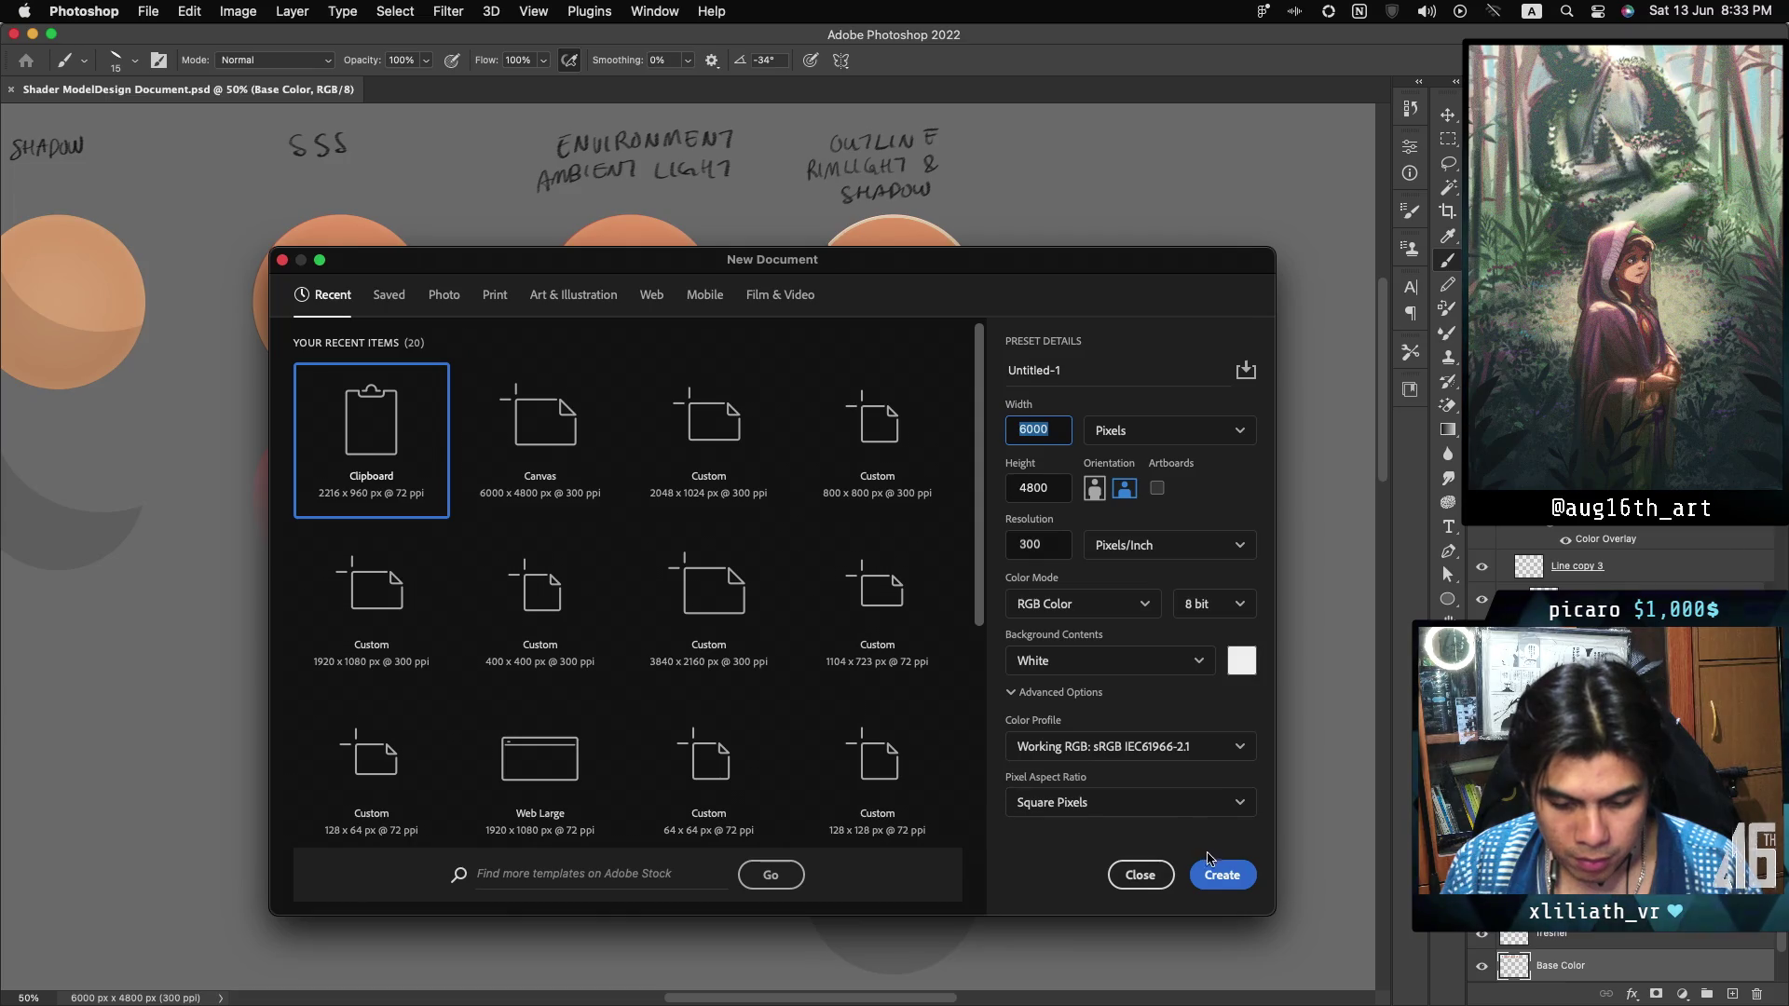
{"action": "left_click", "coordinate": [540, 438]}
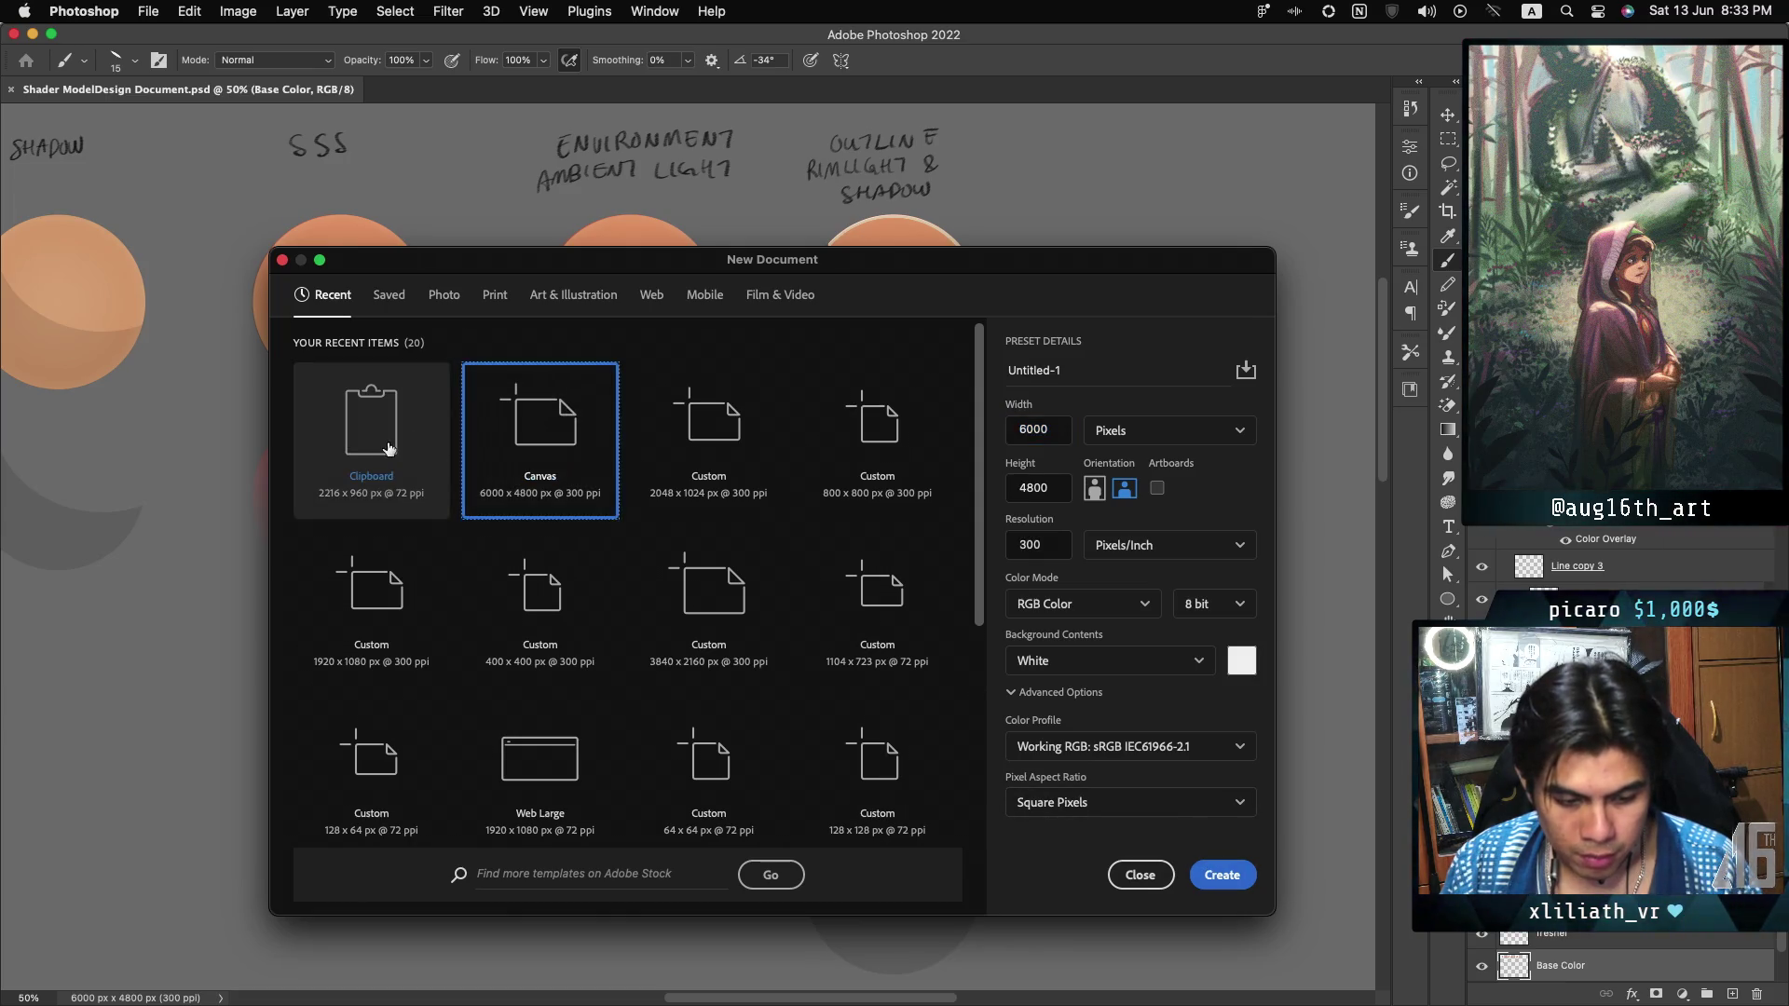
{"action": "left_click", "coordinate": [371, 438]}
{"action": "left_click", "coordinate": [1223, 875]}
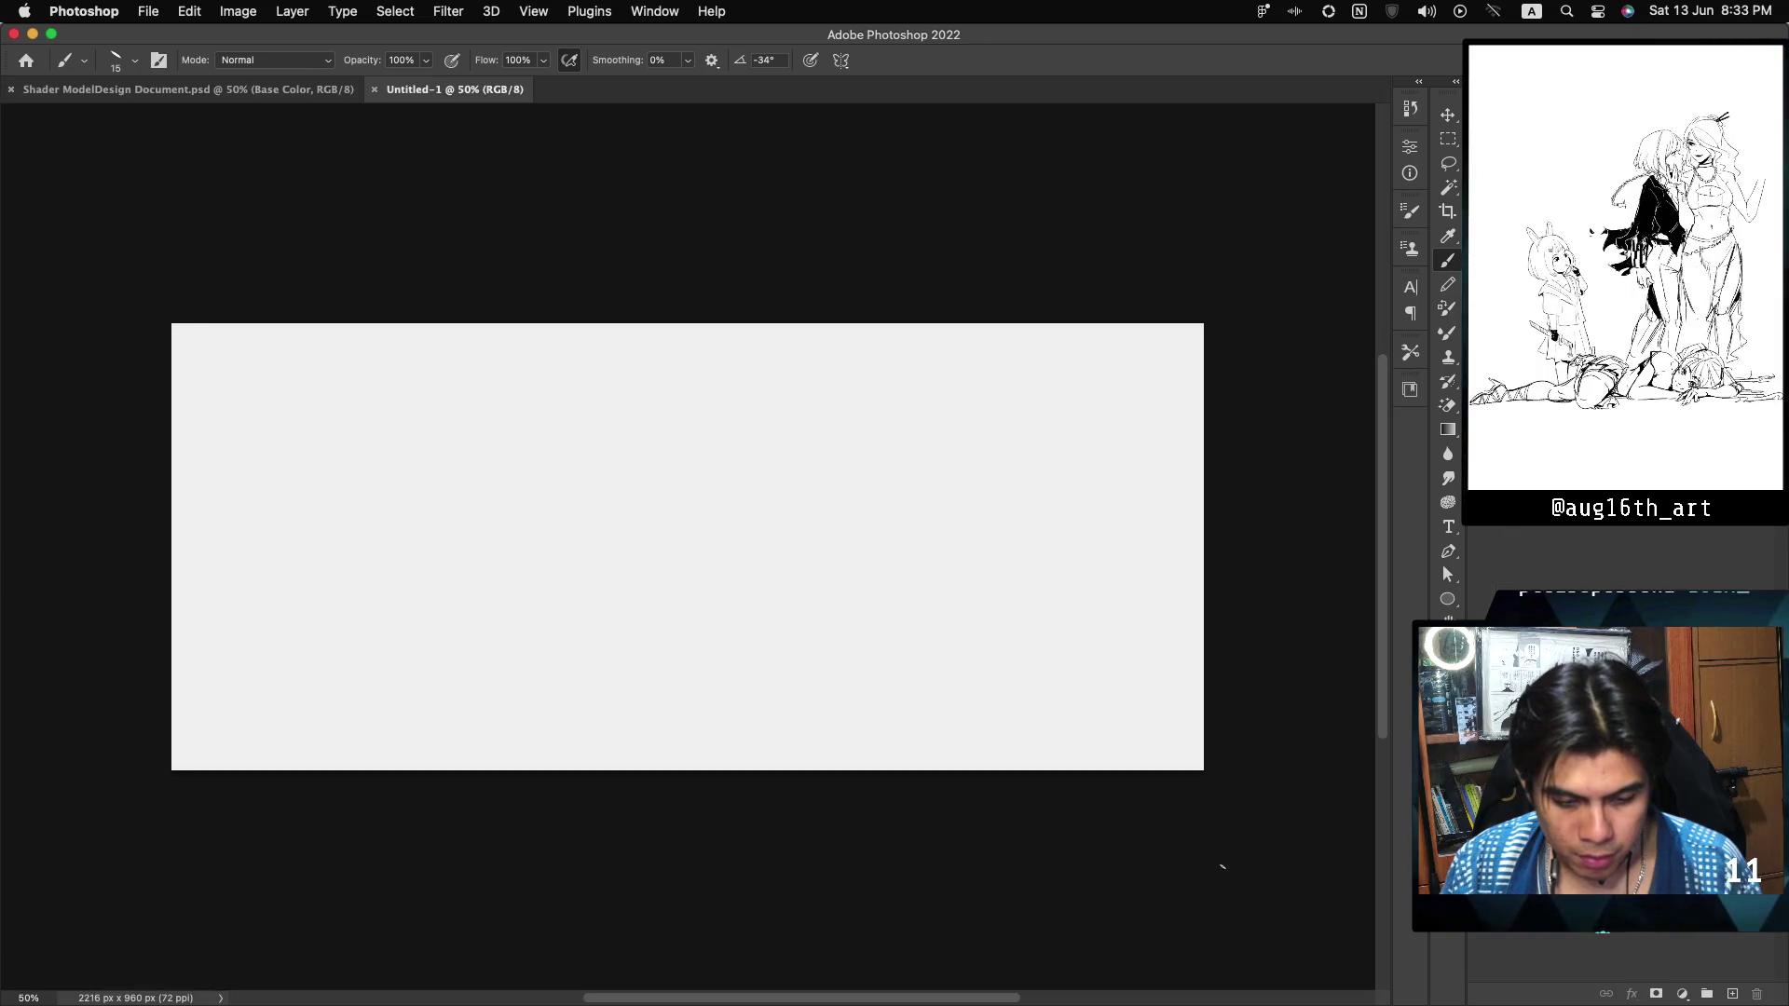
{"action": "key", "text": "super+v"}
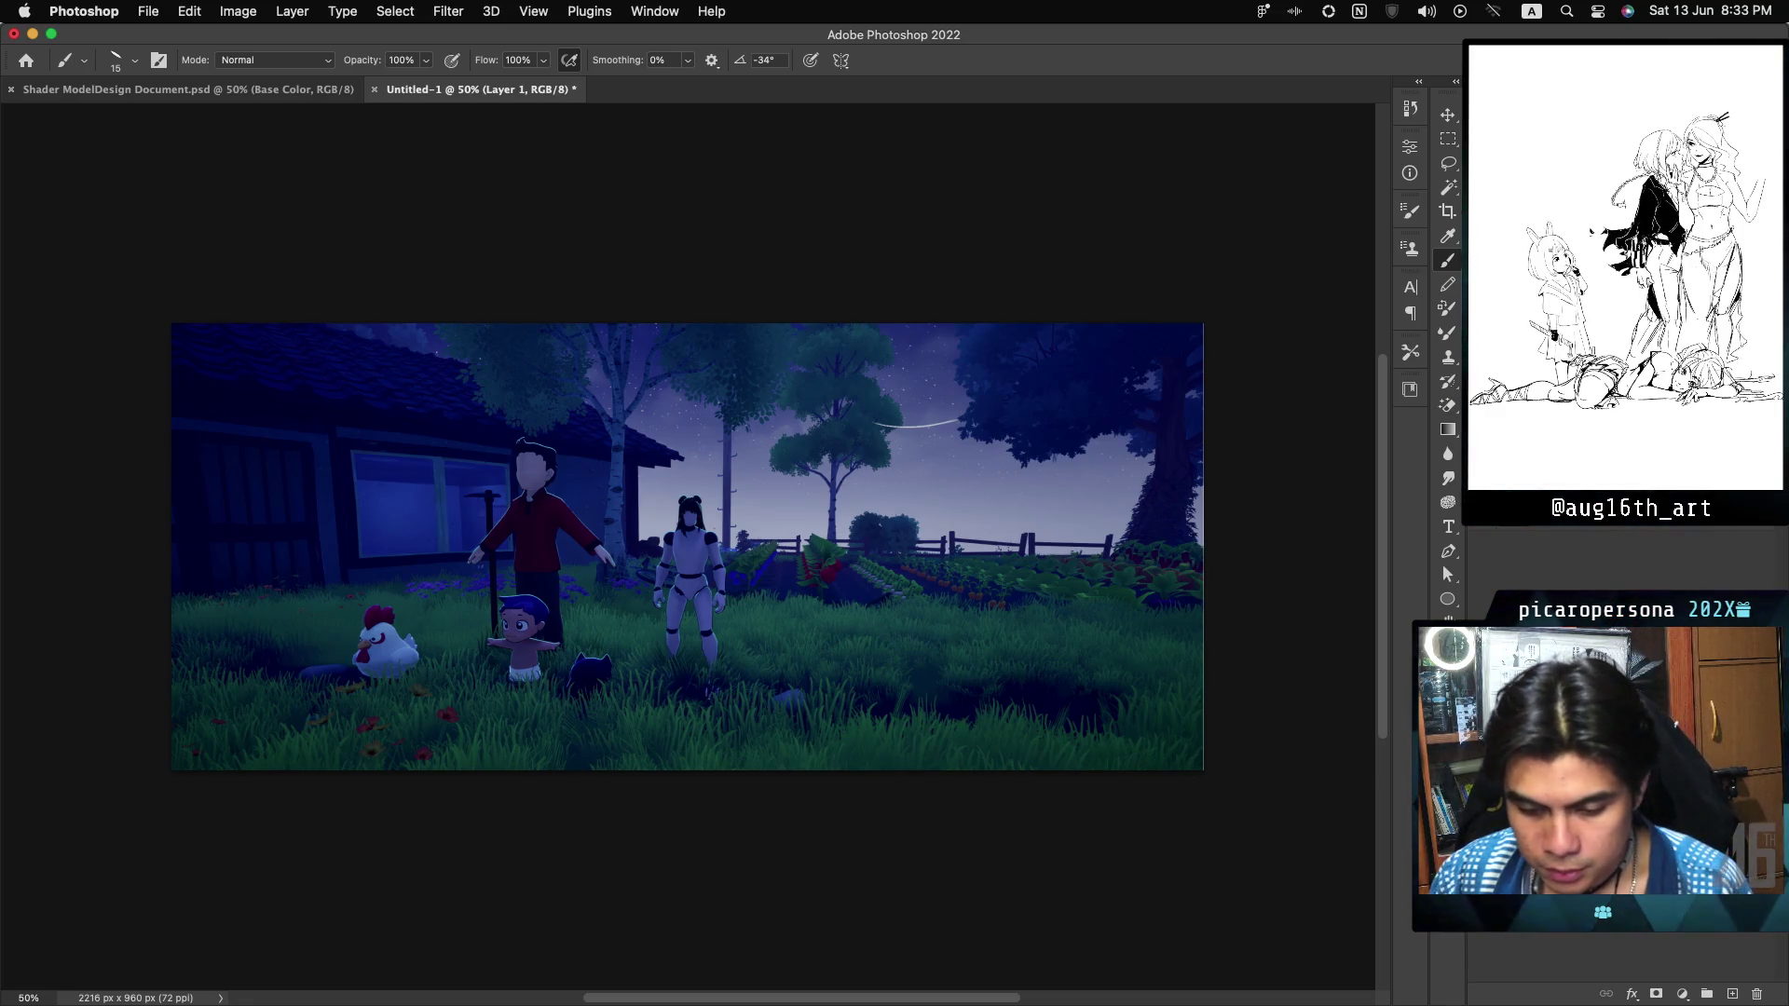
{"action": "key", "text": "super+plus"}
{"action": "key", "text": "super+plus"}
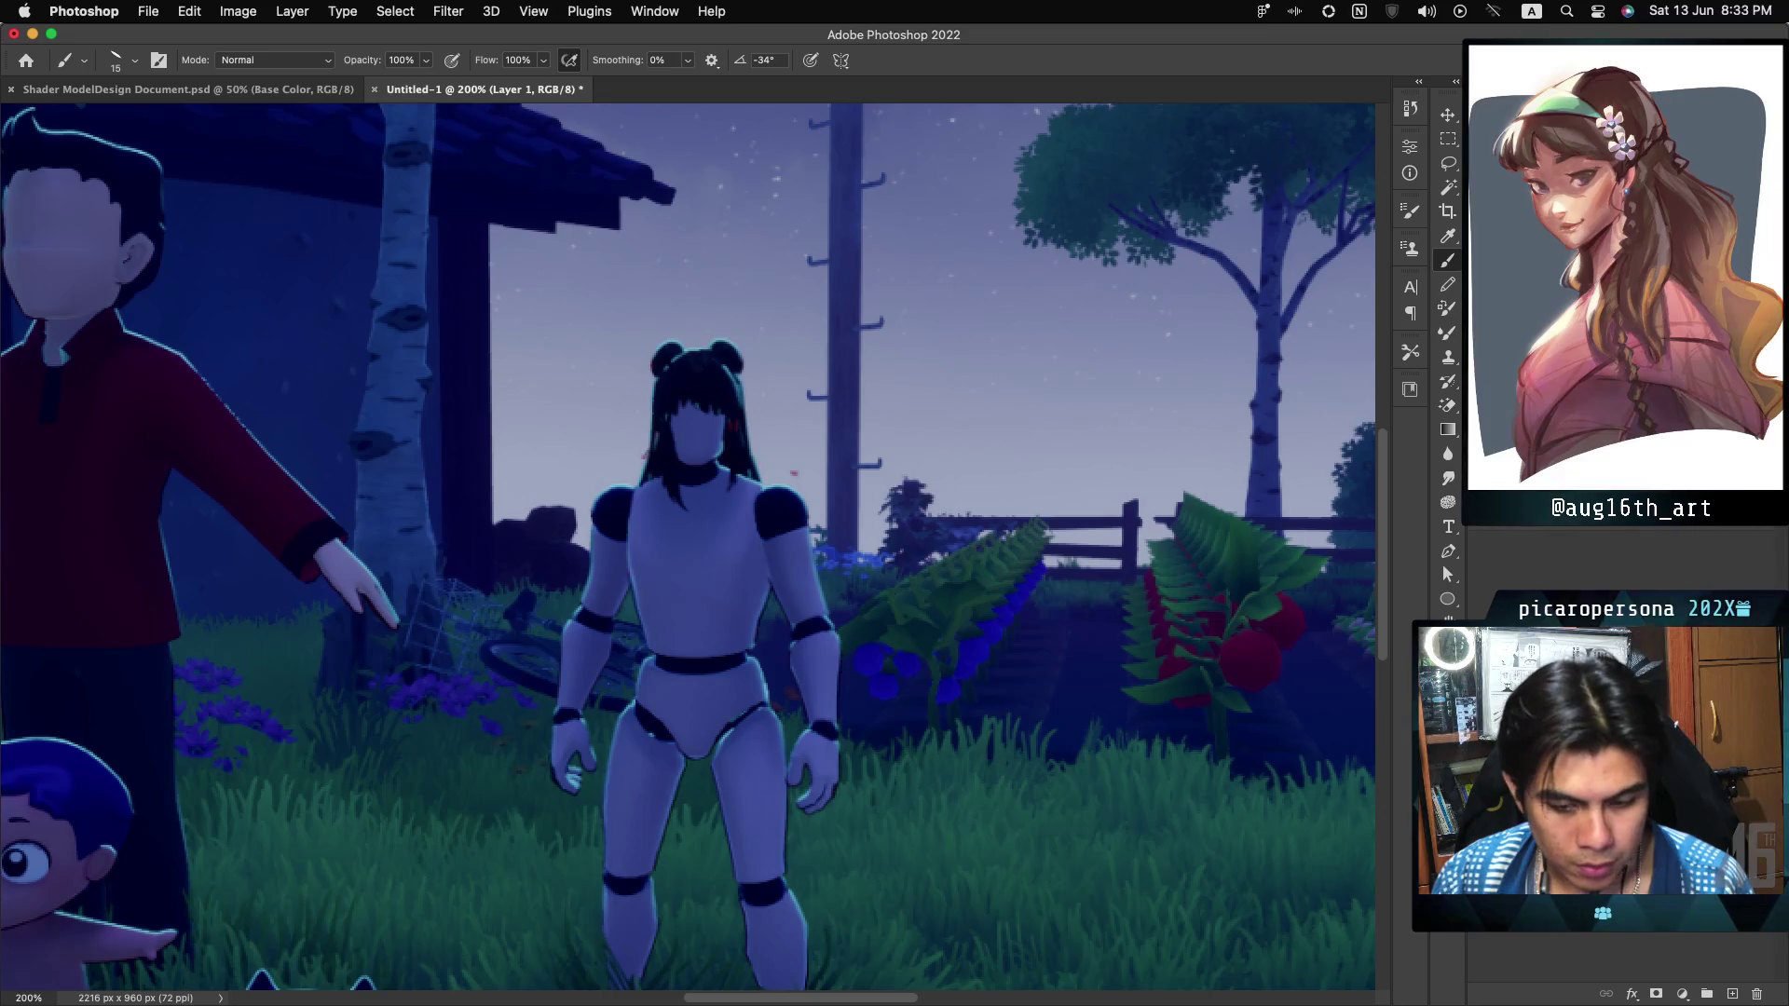
Add an empty Layer 2 above the pasted game screenshot.
{"action": "scroll", "coordinate": [688, 553], "scroll_direction": "left", "scroll_amount": 7}
{"action": "scroll", "coordinate": [688, 553], "scroll_direction": "up", "scroll_amount": 3}
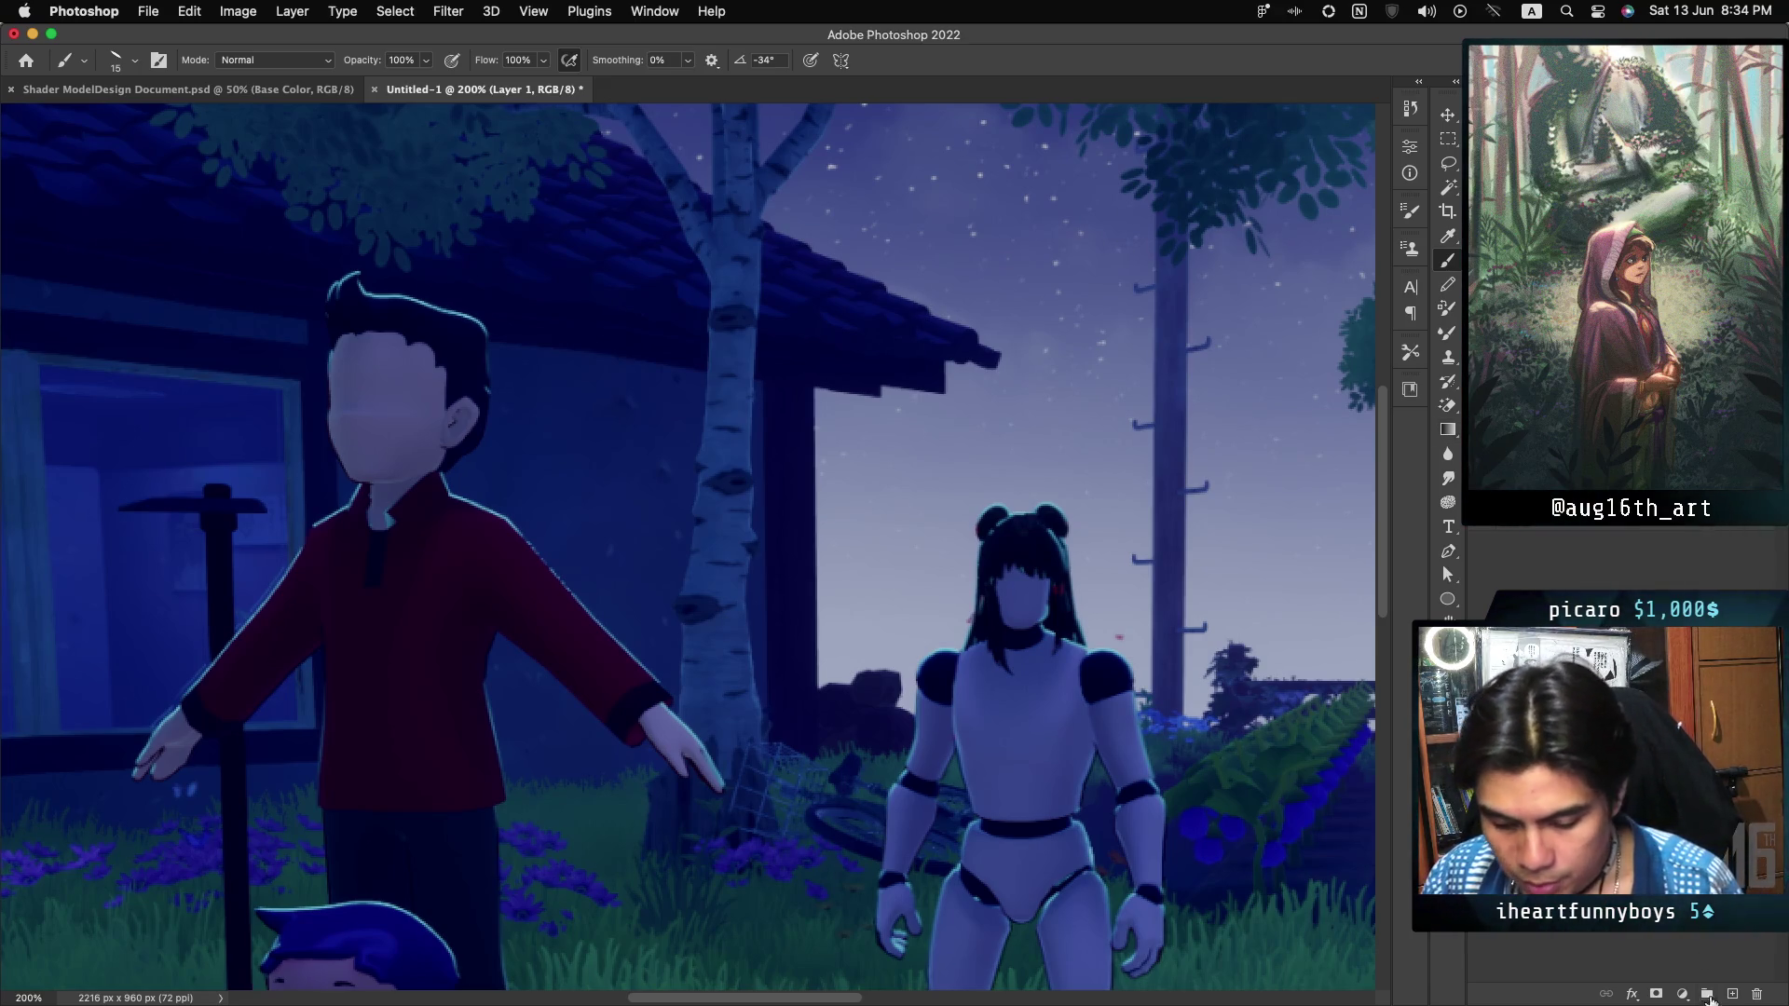
{"action": "left_click", "coordinate": [1732, 994]}
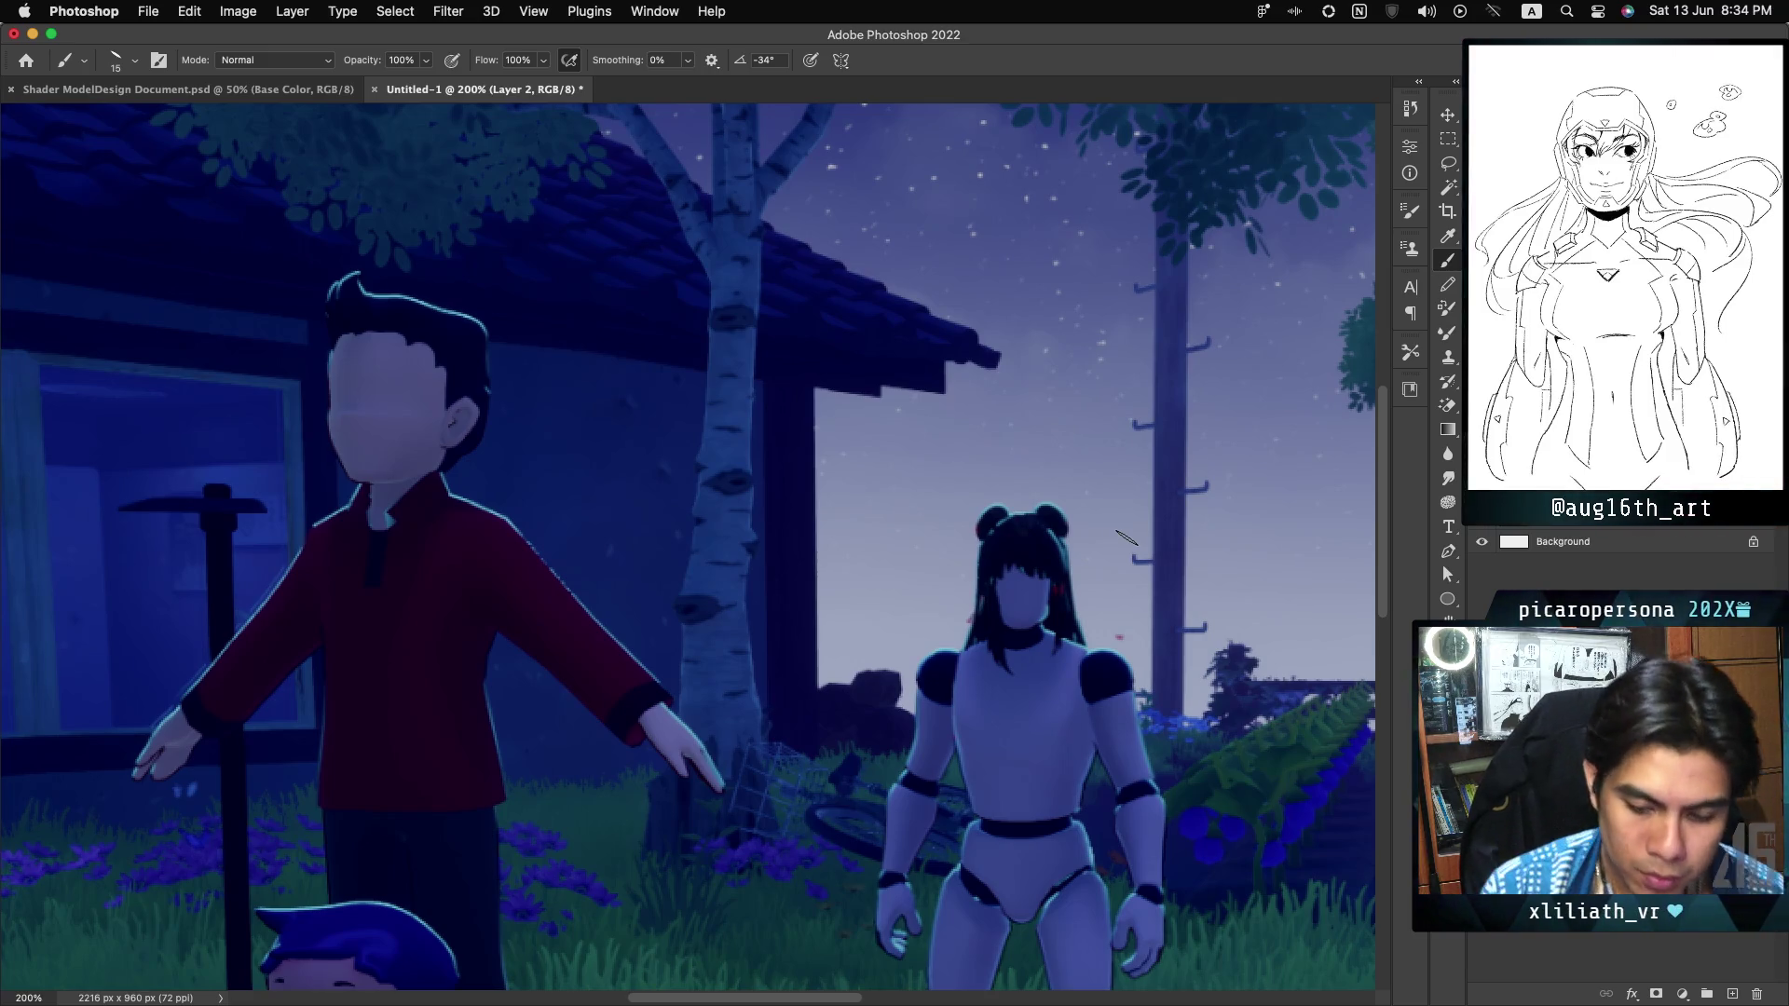
{"action": "left_click", "coordinate": [1454, 715]}
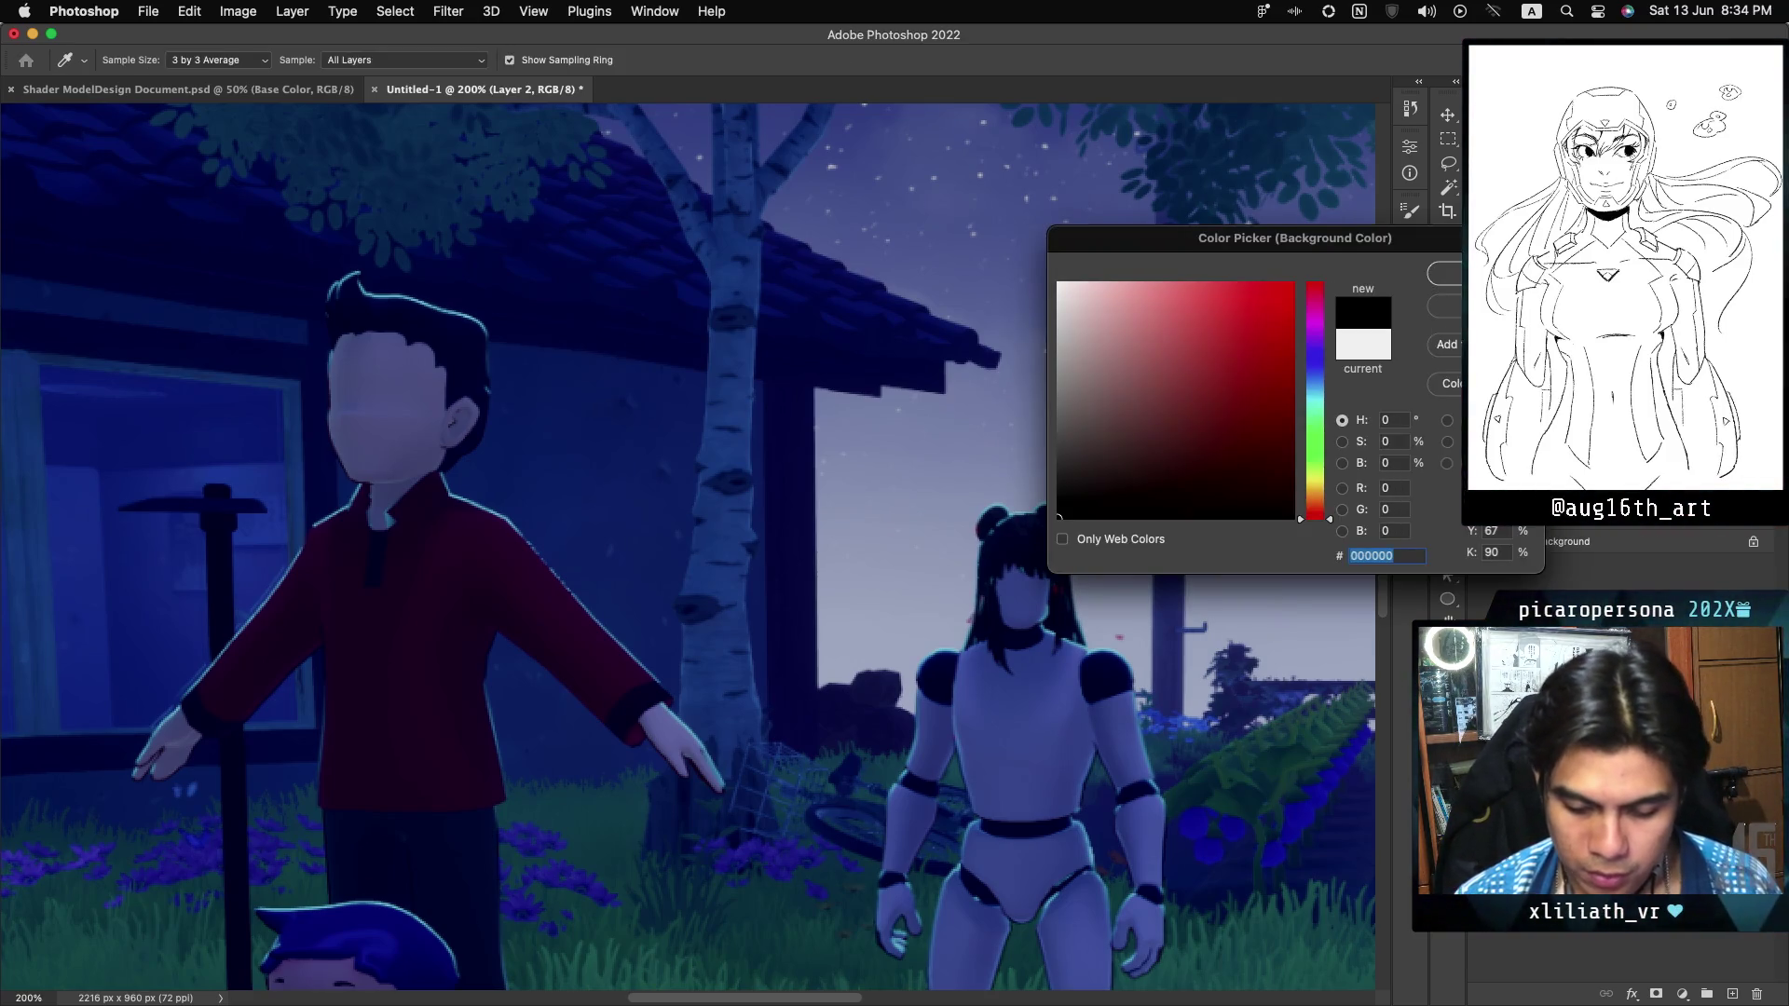
Choose a small hard round brush tip for painting.
{"action": "key", "text": "Return"}
{"action": "left_click", "coordinate": [1454, 716]}
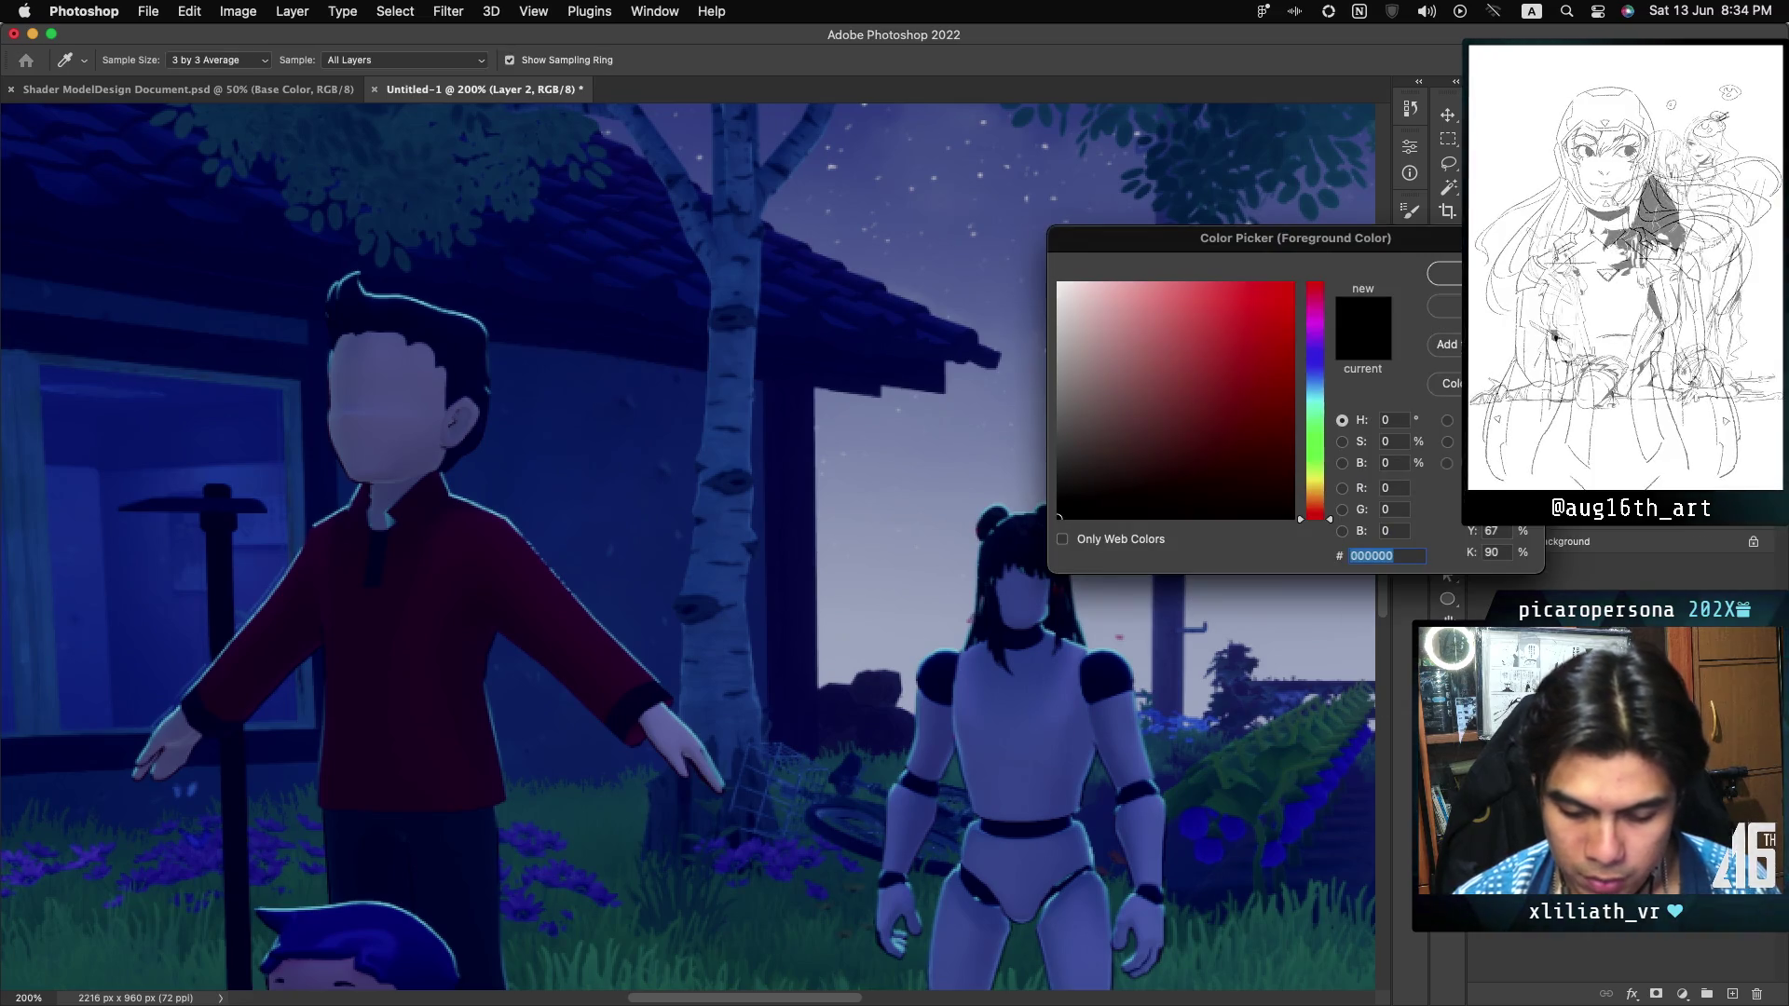
{"action": "key", "text": "Return"}
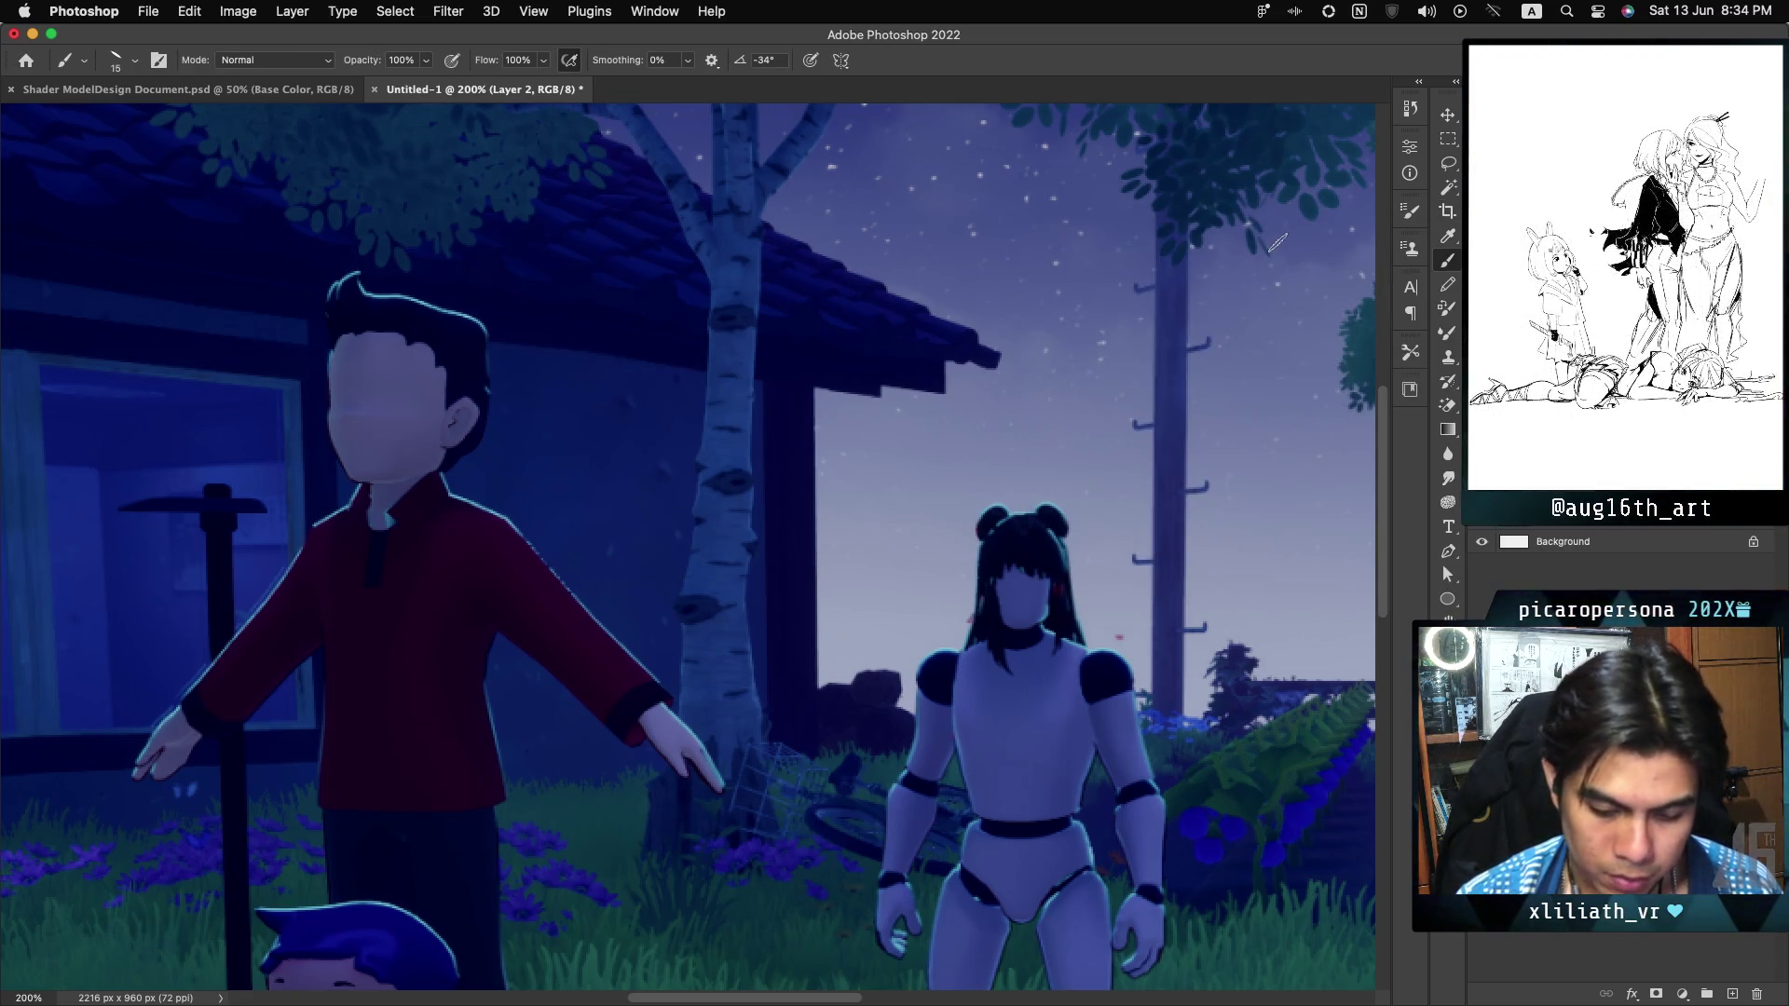
{"action": "right_click", "coordinate": [1128, 355]}
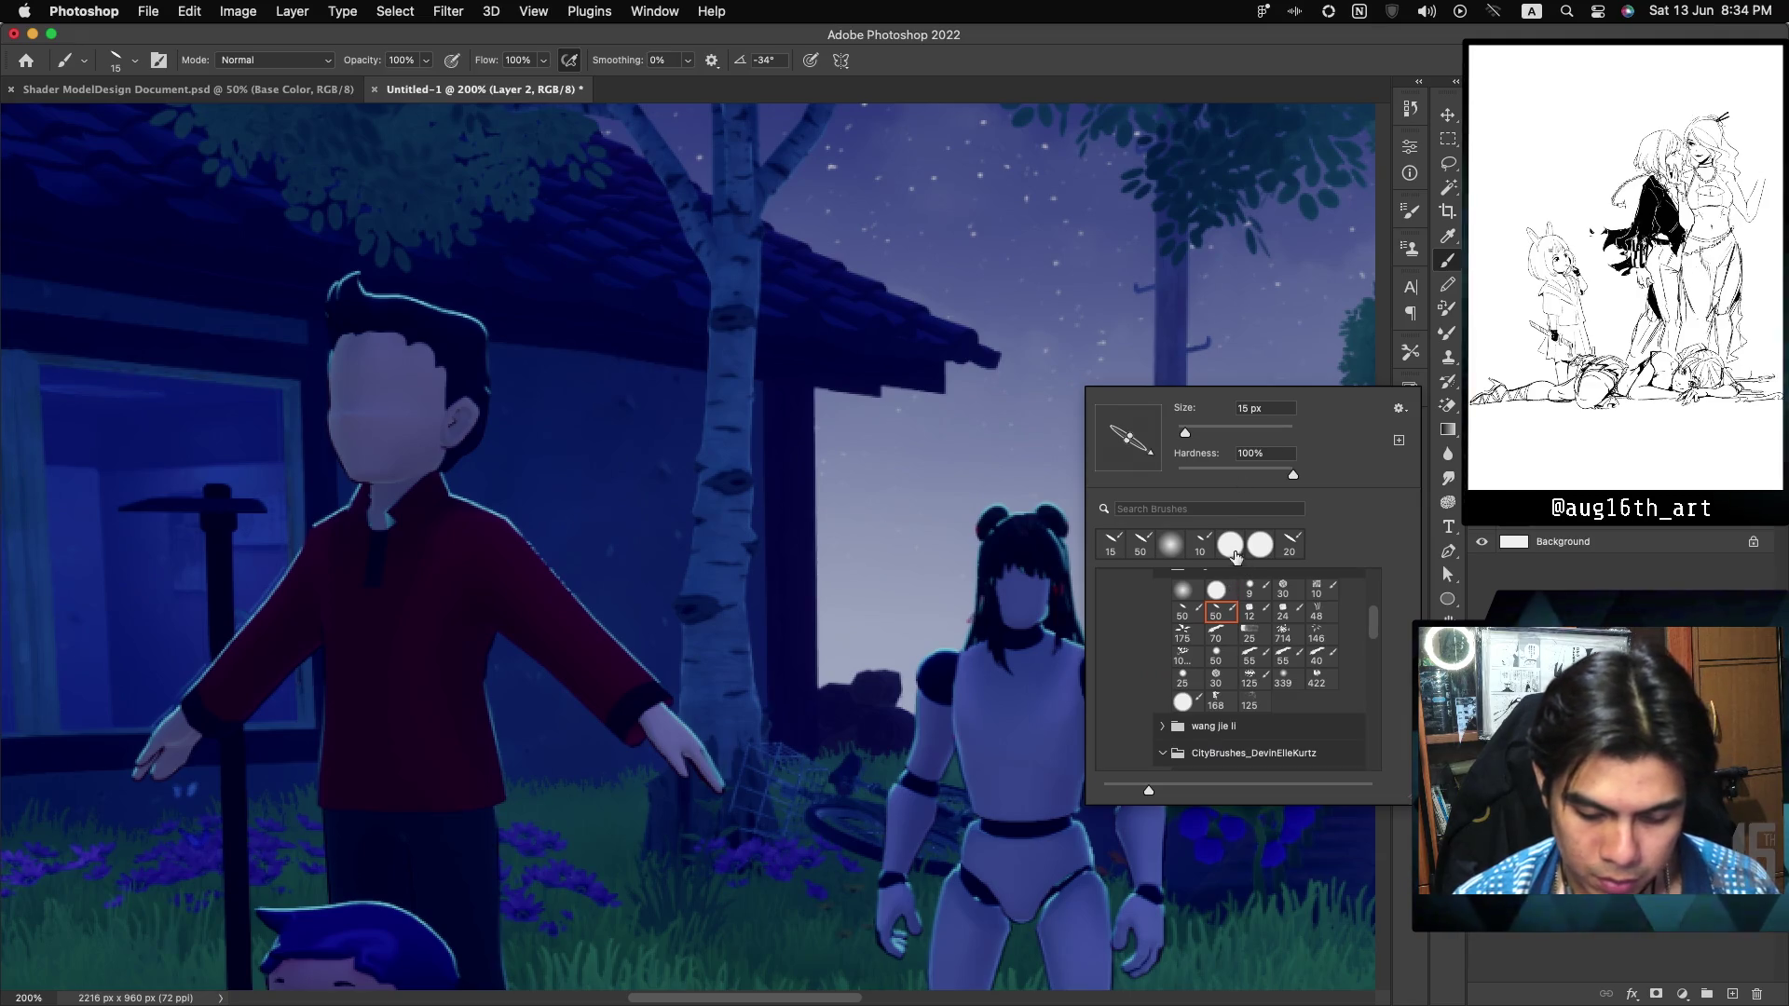
{"action": "left_click", "coordinate": [1232, 550]}
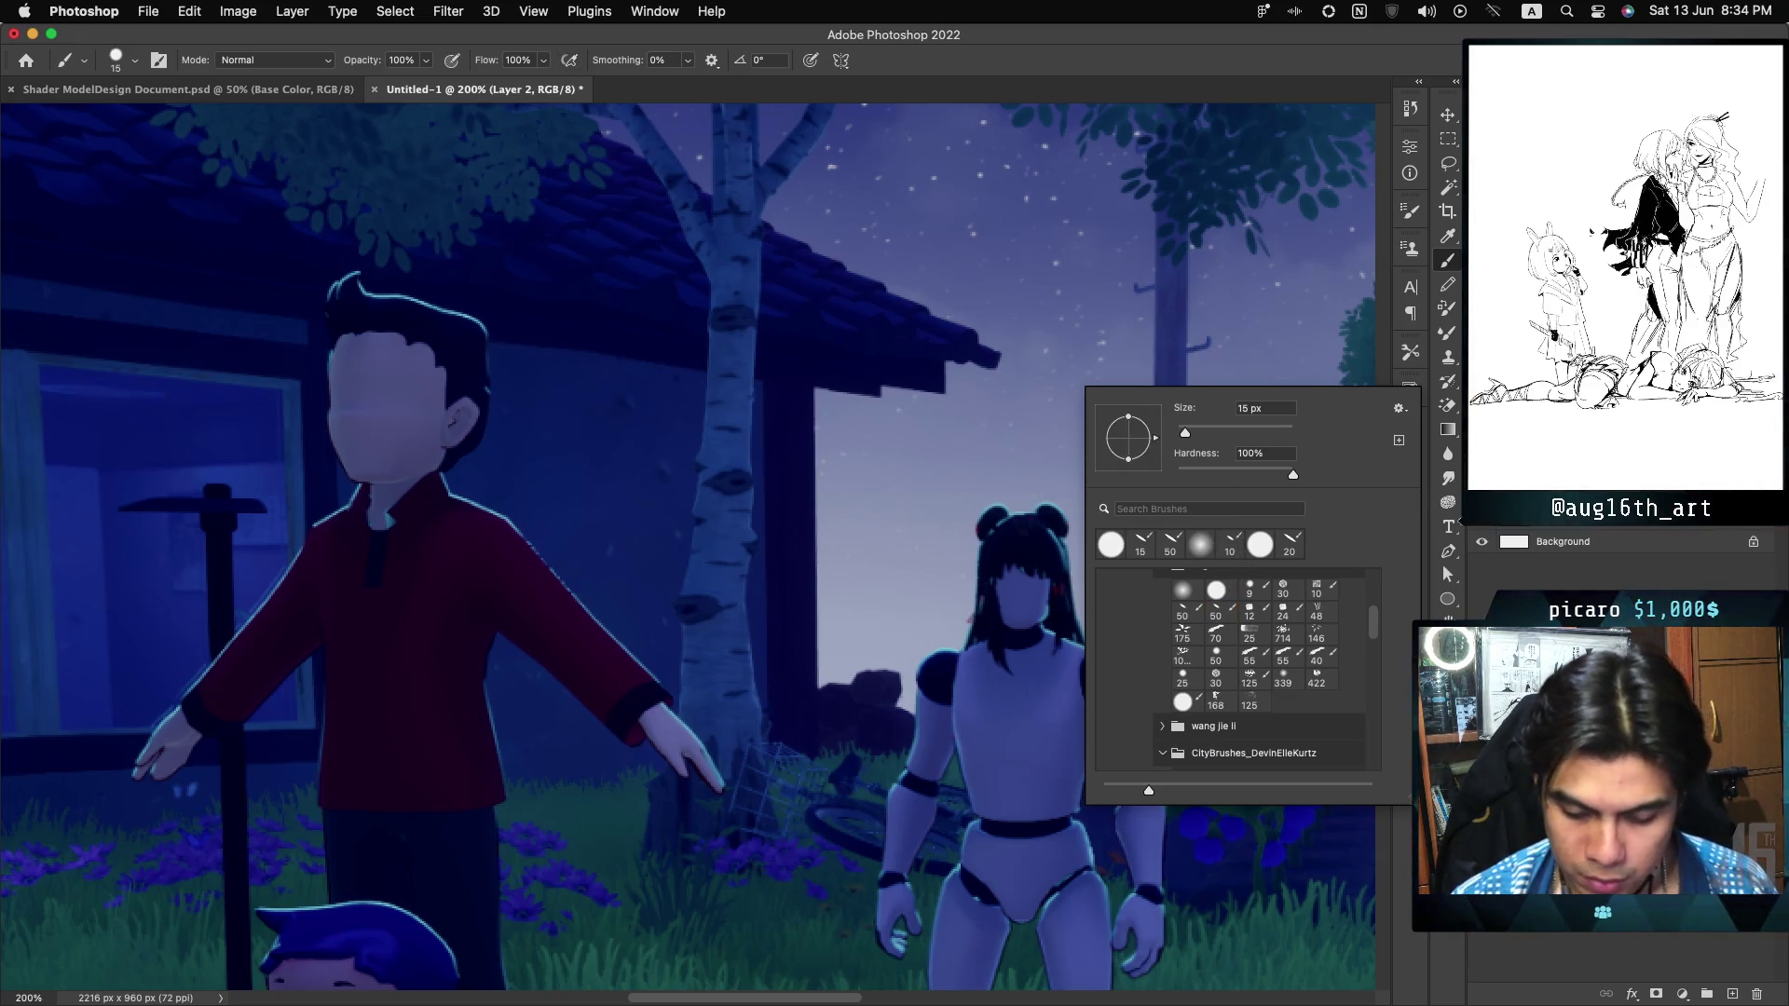
{"action": "left_click", "coordinate": [1095, 59]}
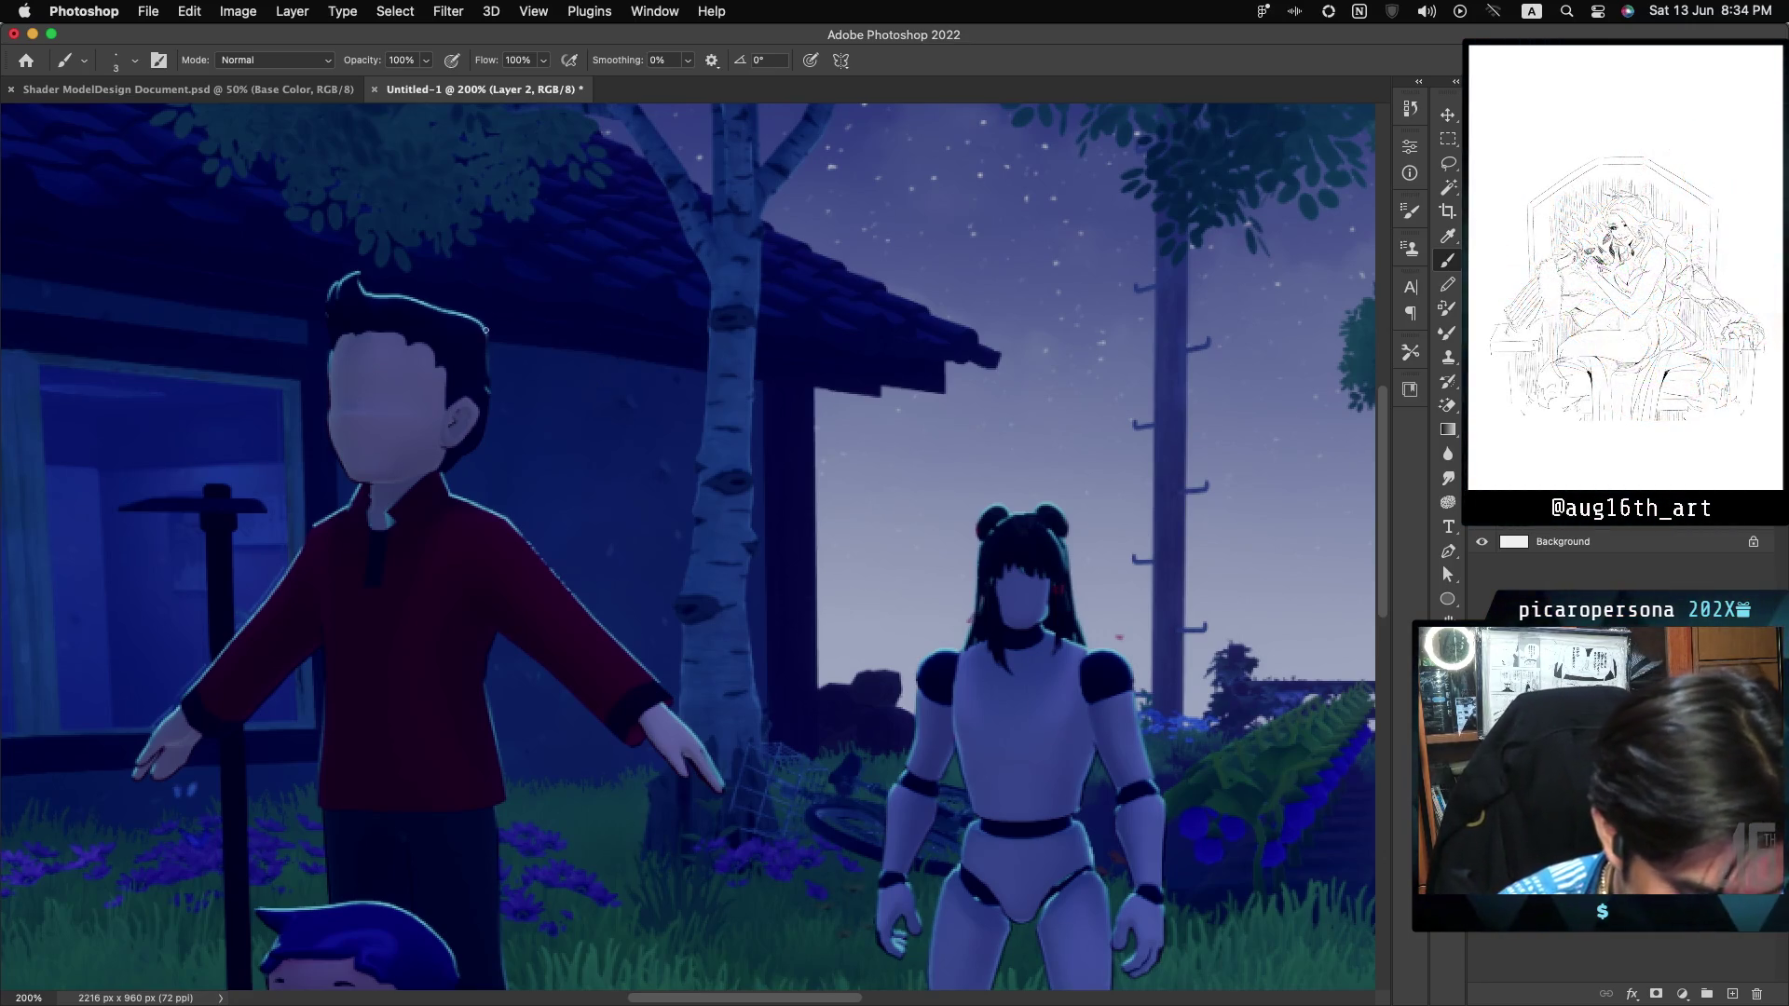
Set the foreground colour to light blue 62aee5, lightened from the sampled hair-edge glow.
{"action": "left_click", "coordinate": [472, 308], "text": "alt"}
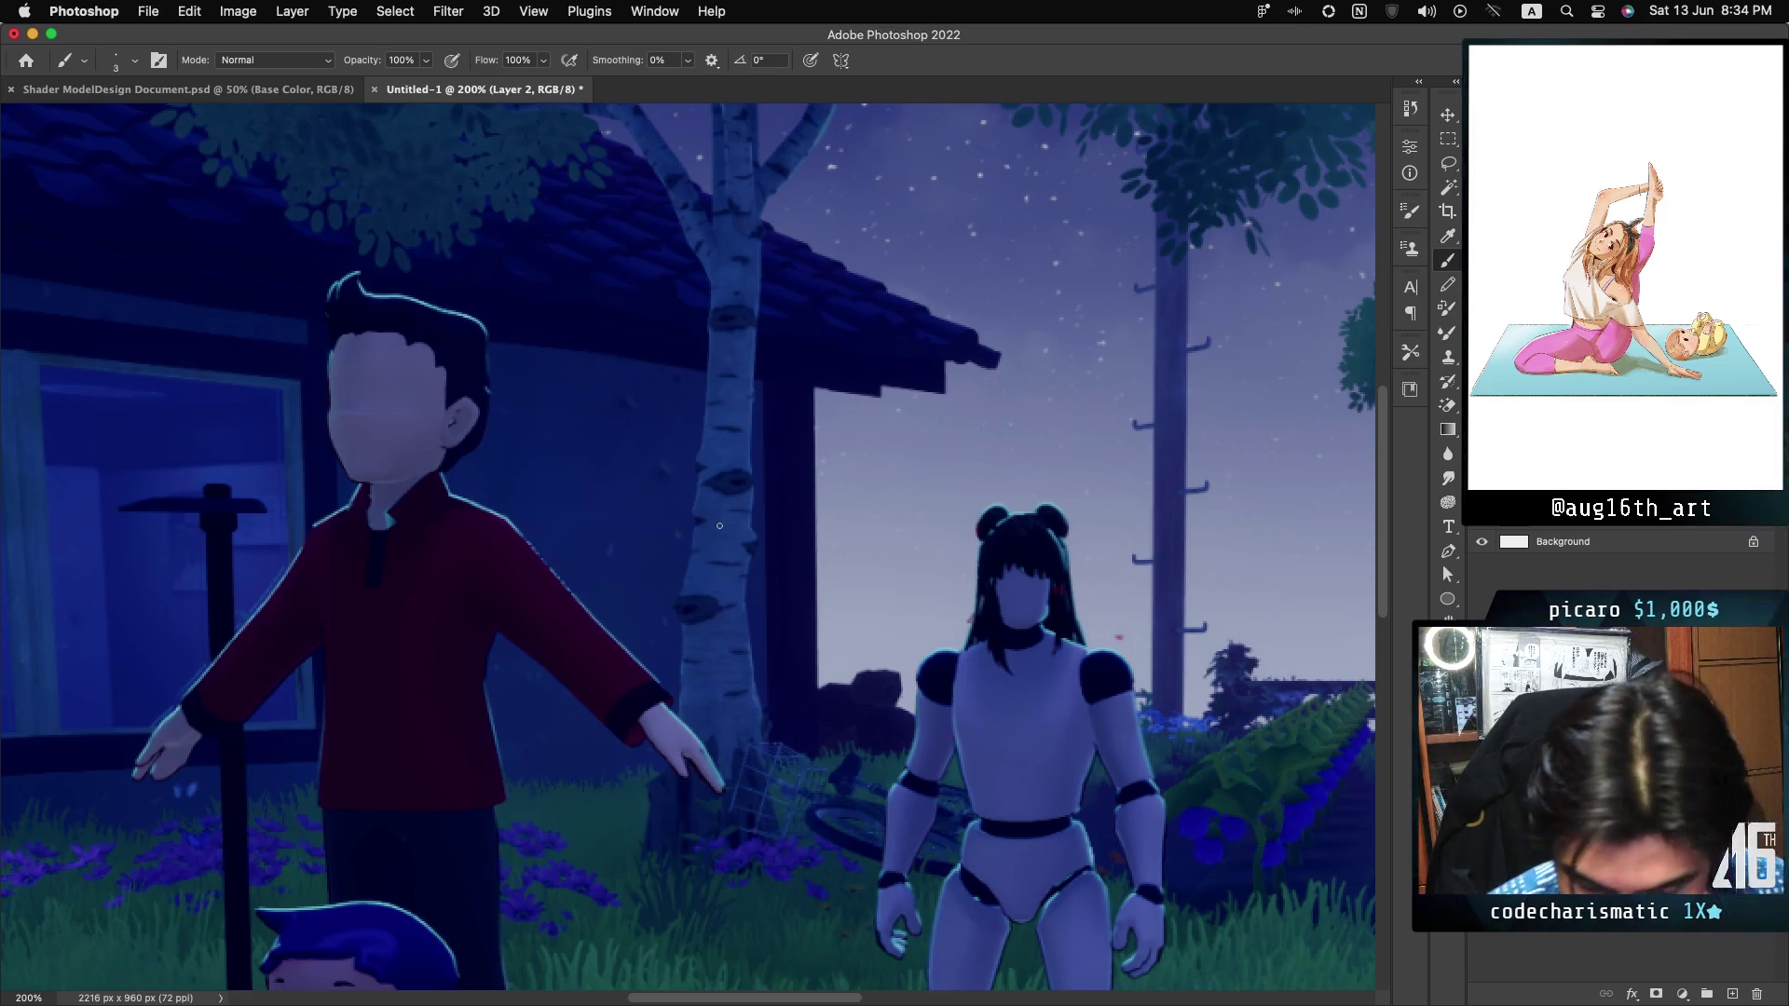
{"action": "left_click", "coordinate": [1448, 690]}
{"action": "left_click_drag", "start_coordinate": [1203, 365], "coordinate": [1168, 325]}
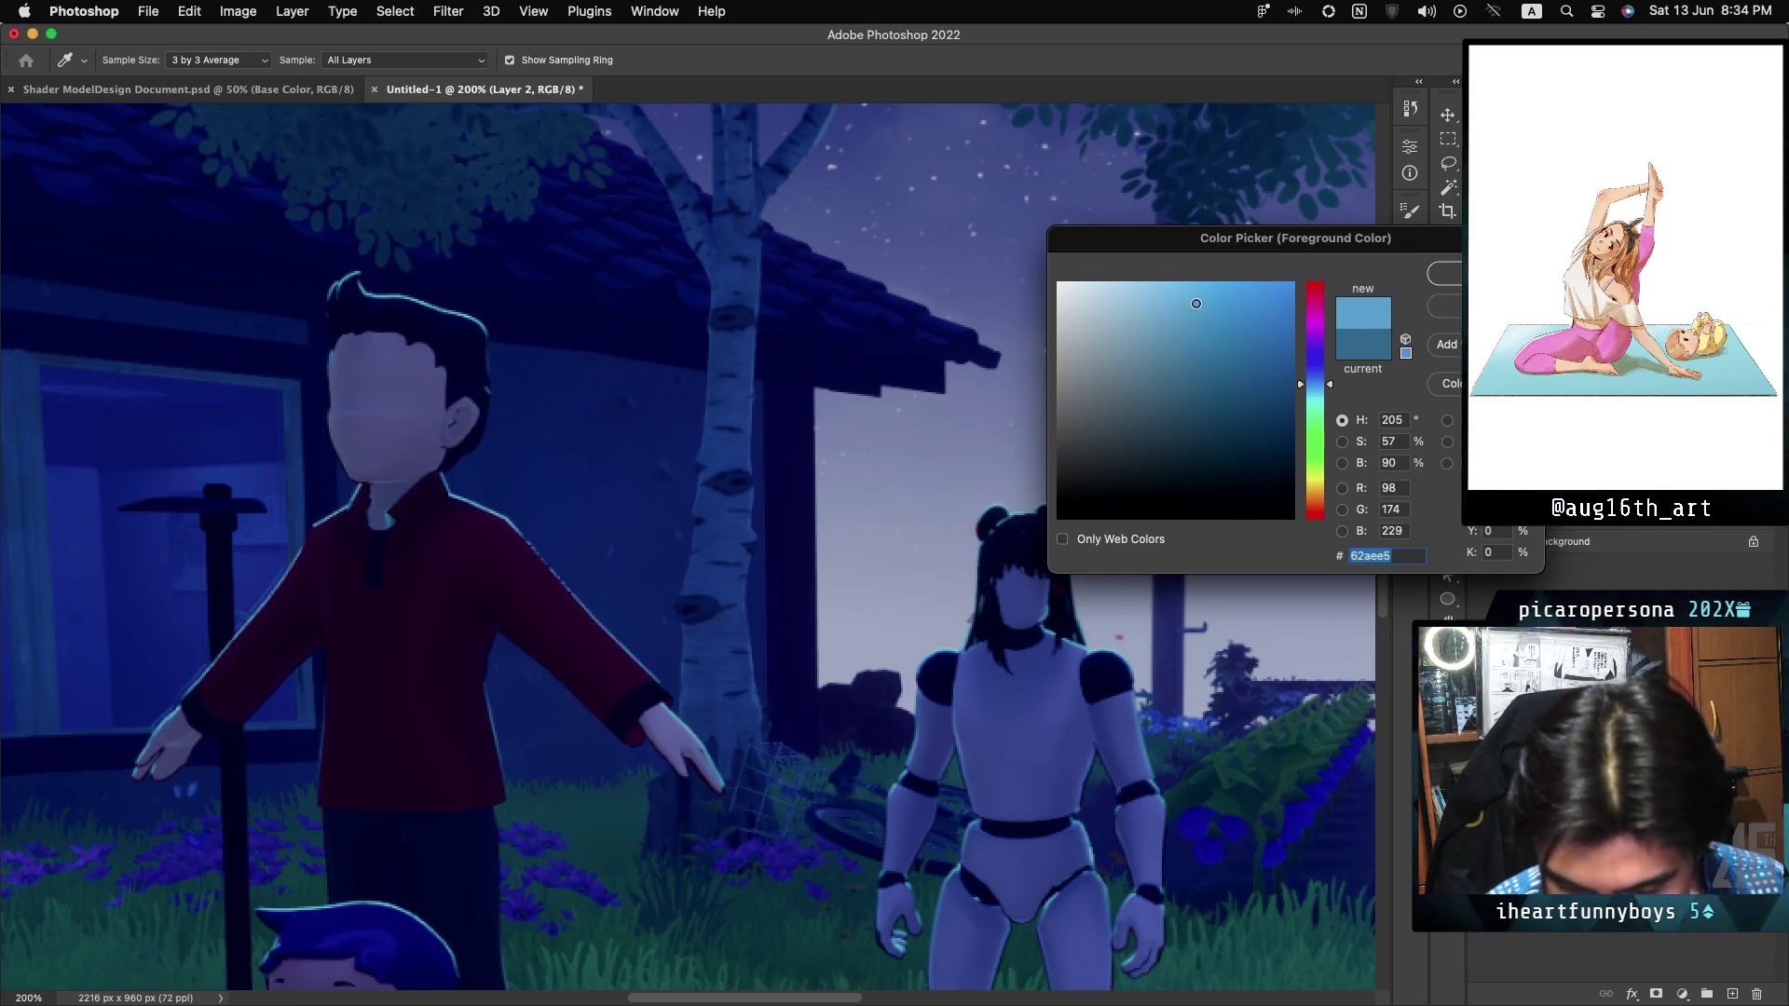
{"action": "key", "text": "Return"}
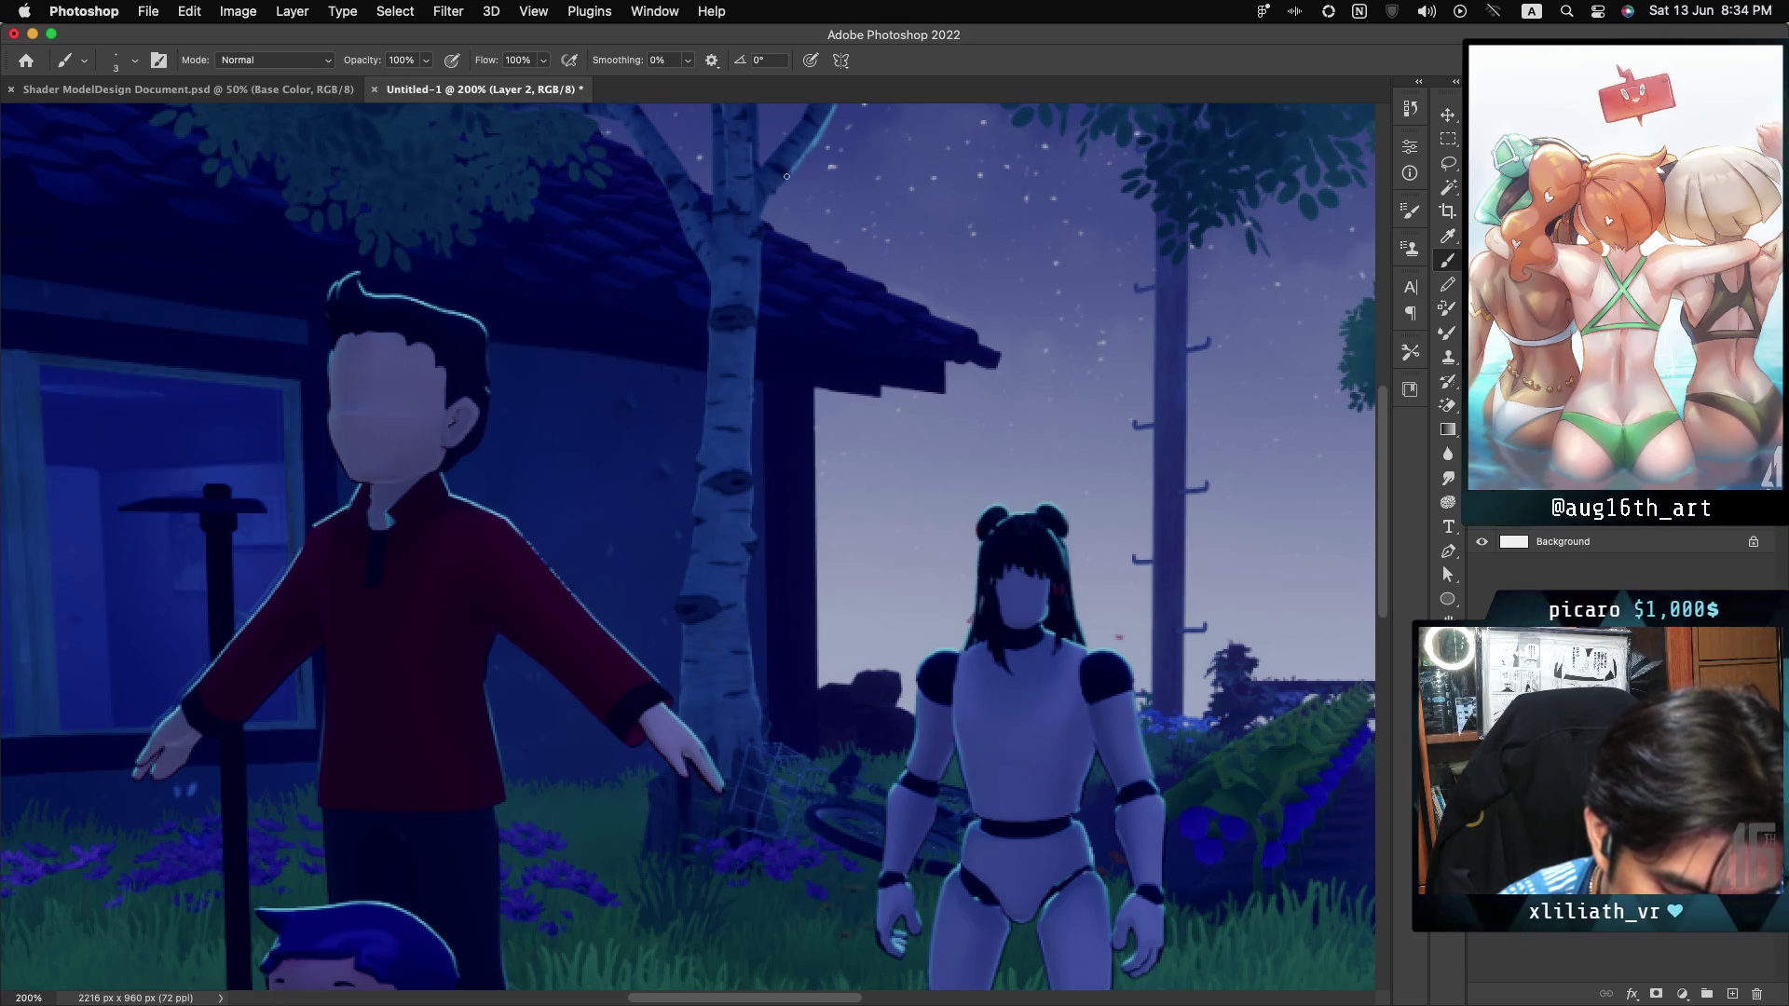
{"action": "key", "text": "f"}
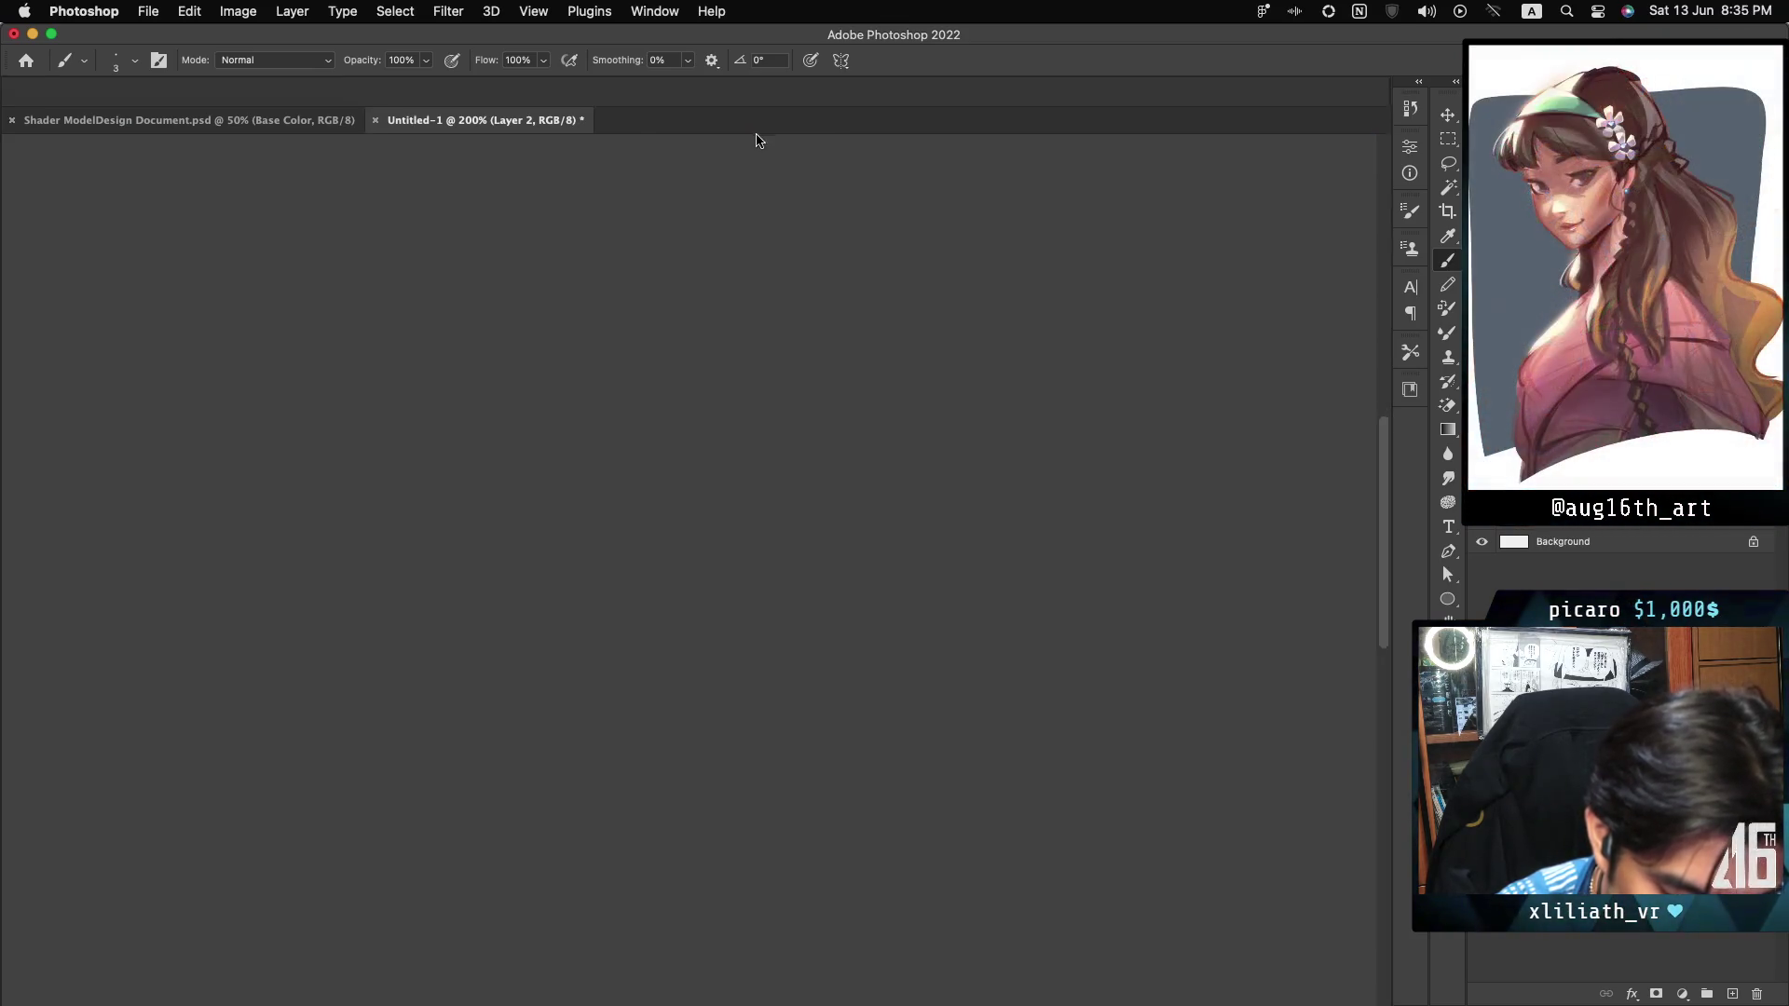
{"action": "double_click", "coordinate": [775, 104]}
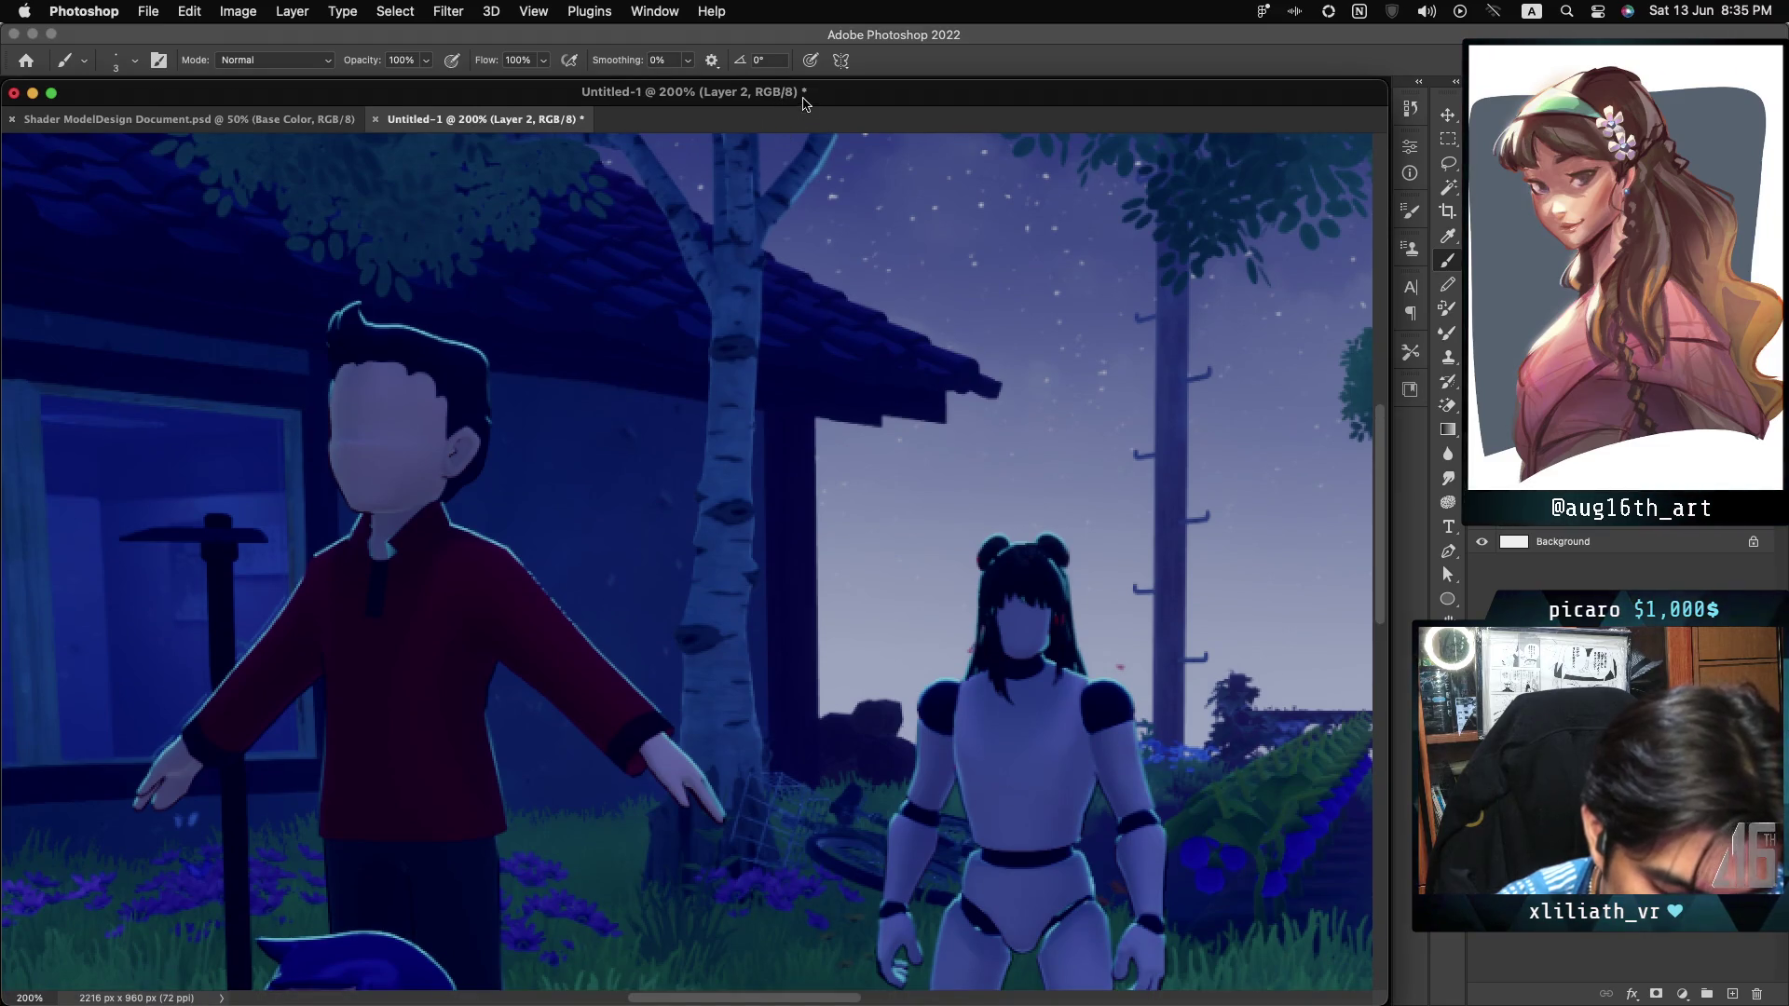
{"action": "mouse_move", "coordinate": [673, 96]}
{"action": "left_mouse_down"}
{"action": "mouse_move", "coordinate": [675, 77]}
{"action": "mouse_move", "coordinate": [682, 136]}
{"action": "mouse_move", "coordinate": [674, 96]}
{"action": "mouse_move", "coordinate": [666, 110]}
{"action": "mouse_move", "coordinate": [722, 49]}
{"action": "mouse_move", "coordinate": [781, 72]}
{"action": "mouse_move", "coordinate": [1133, 103]}
{"action": "mouse_move", "coordinate": [1062, 88]}
{"action": "left_mouse_up"}
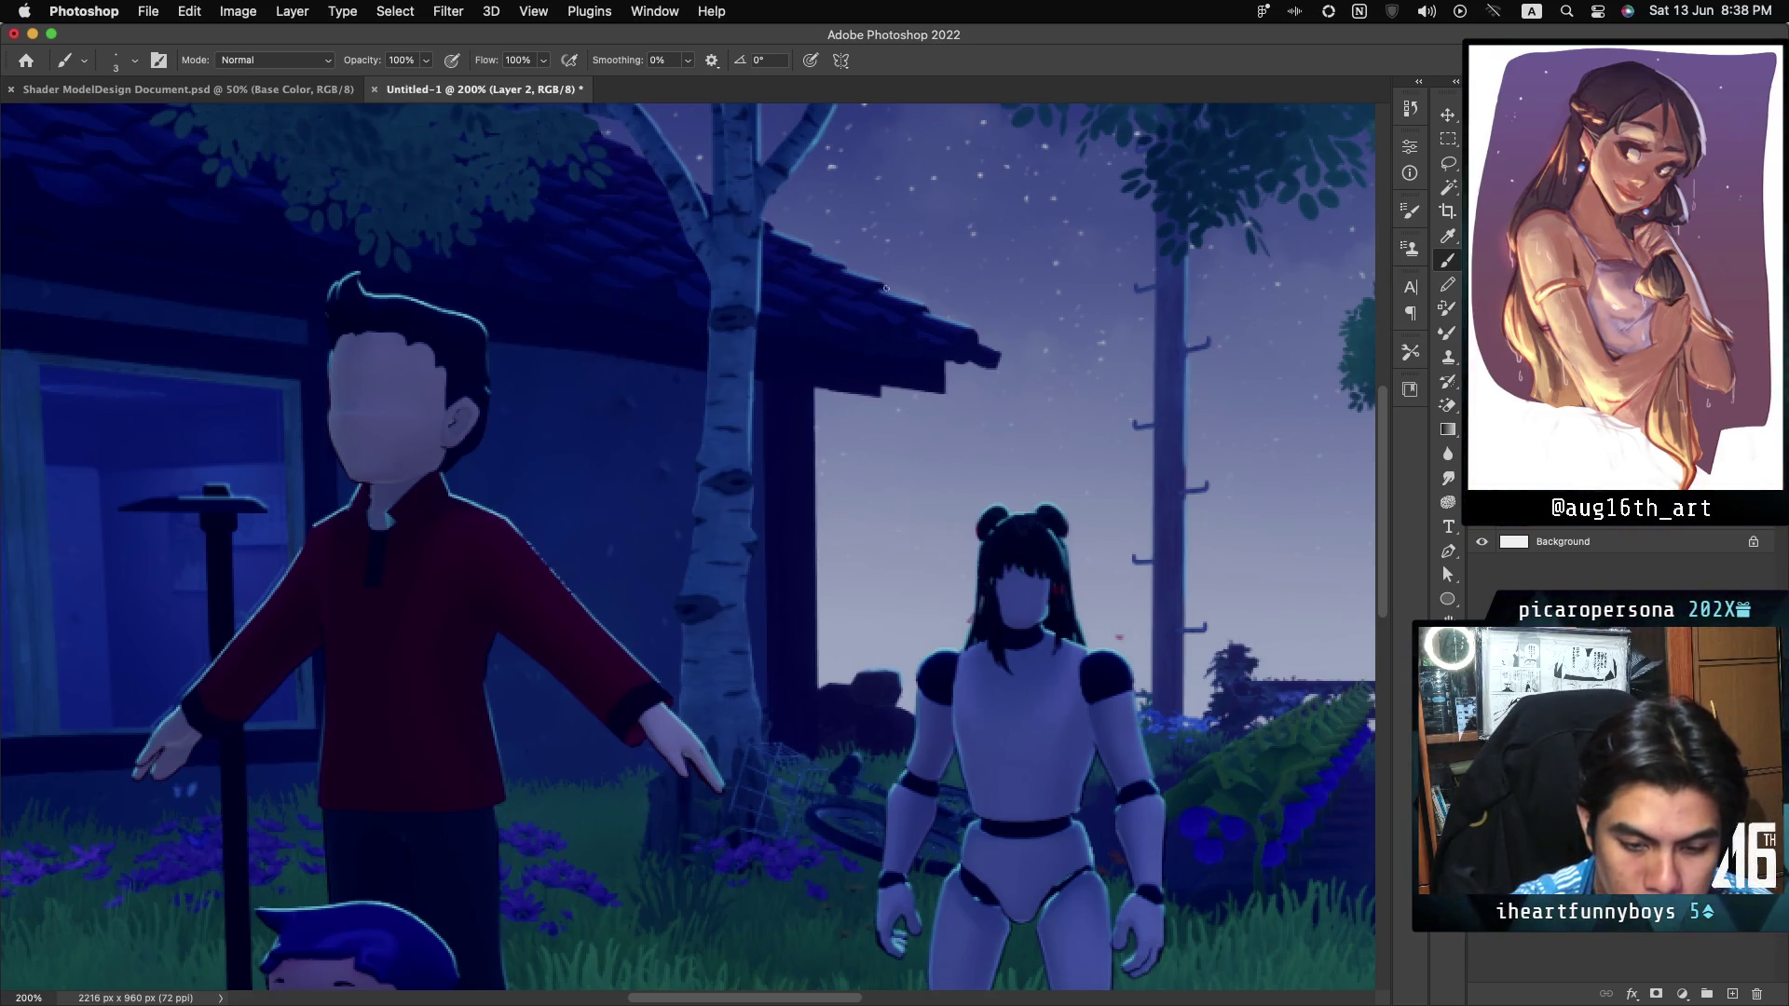
{"action": "scroll", "coordinate": [886, 288], "scroll_direction": "left", "scroll_amount": 5}
{"action": "scroll", "coordinate": [886, 288], "scroll_direction": "down", "scroll_amount": 4}
Pan around the 200% canvas to inspect the child, chicken and armoured figure.
{"action": "scroll", "coordinate": [687, 553], "scroll_direction": "down", "scroll_amount": 5}
{"action": "scroll", "coordinate": [687, 553], "scroll_direction": "right", "scroll_amount": 5}
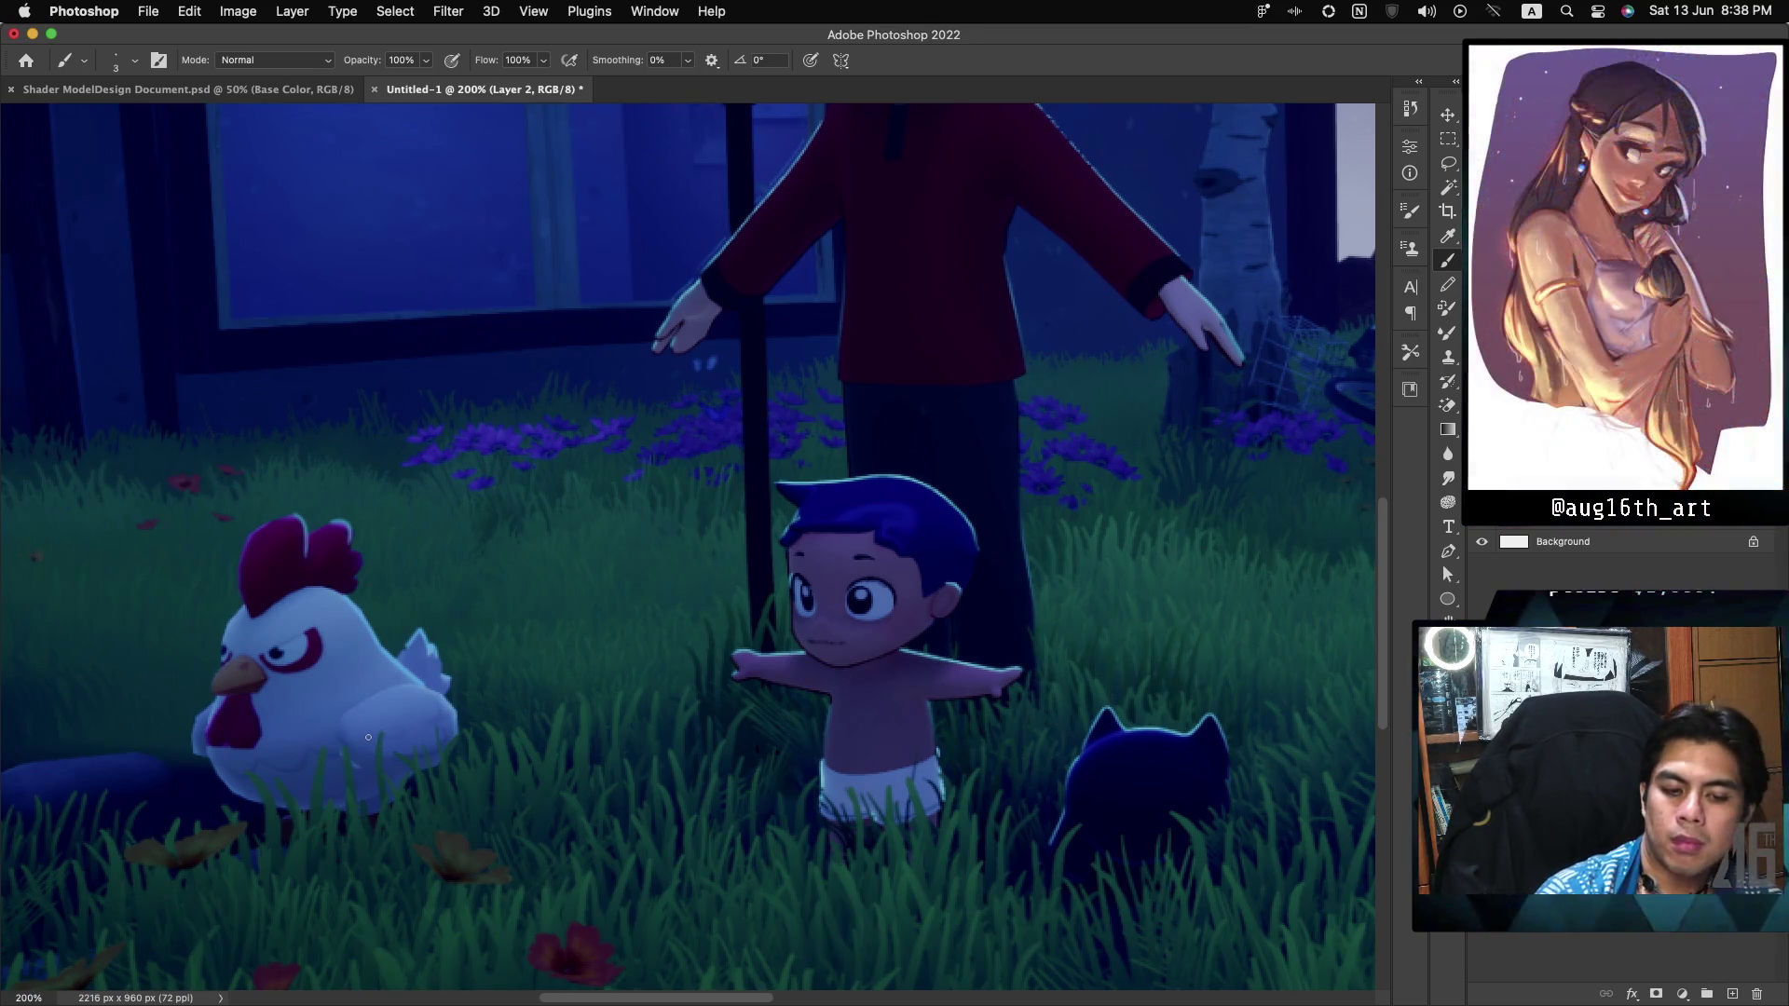
{"action": "scroll", "coordinate": [368, 737], "scroll_direction": "up", "scroll_amount": 5}
{"action": "scroll", "coordinate": [368, 737], "scroll_direction": "right", "scroll_amount": 5}
{"action": "scroll", "coordinate": [687, 547], "scroll_direction": "left", "scroll_amount": 3}
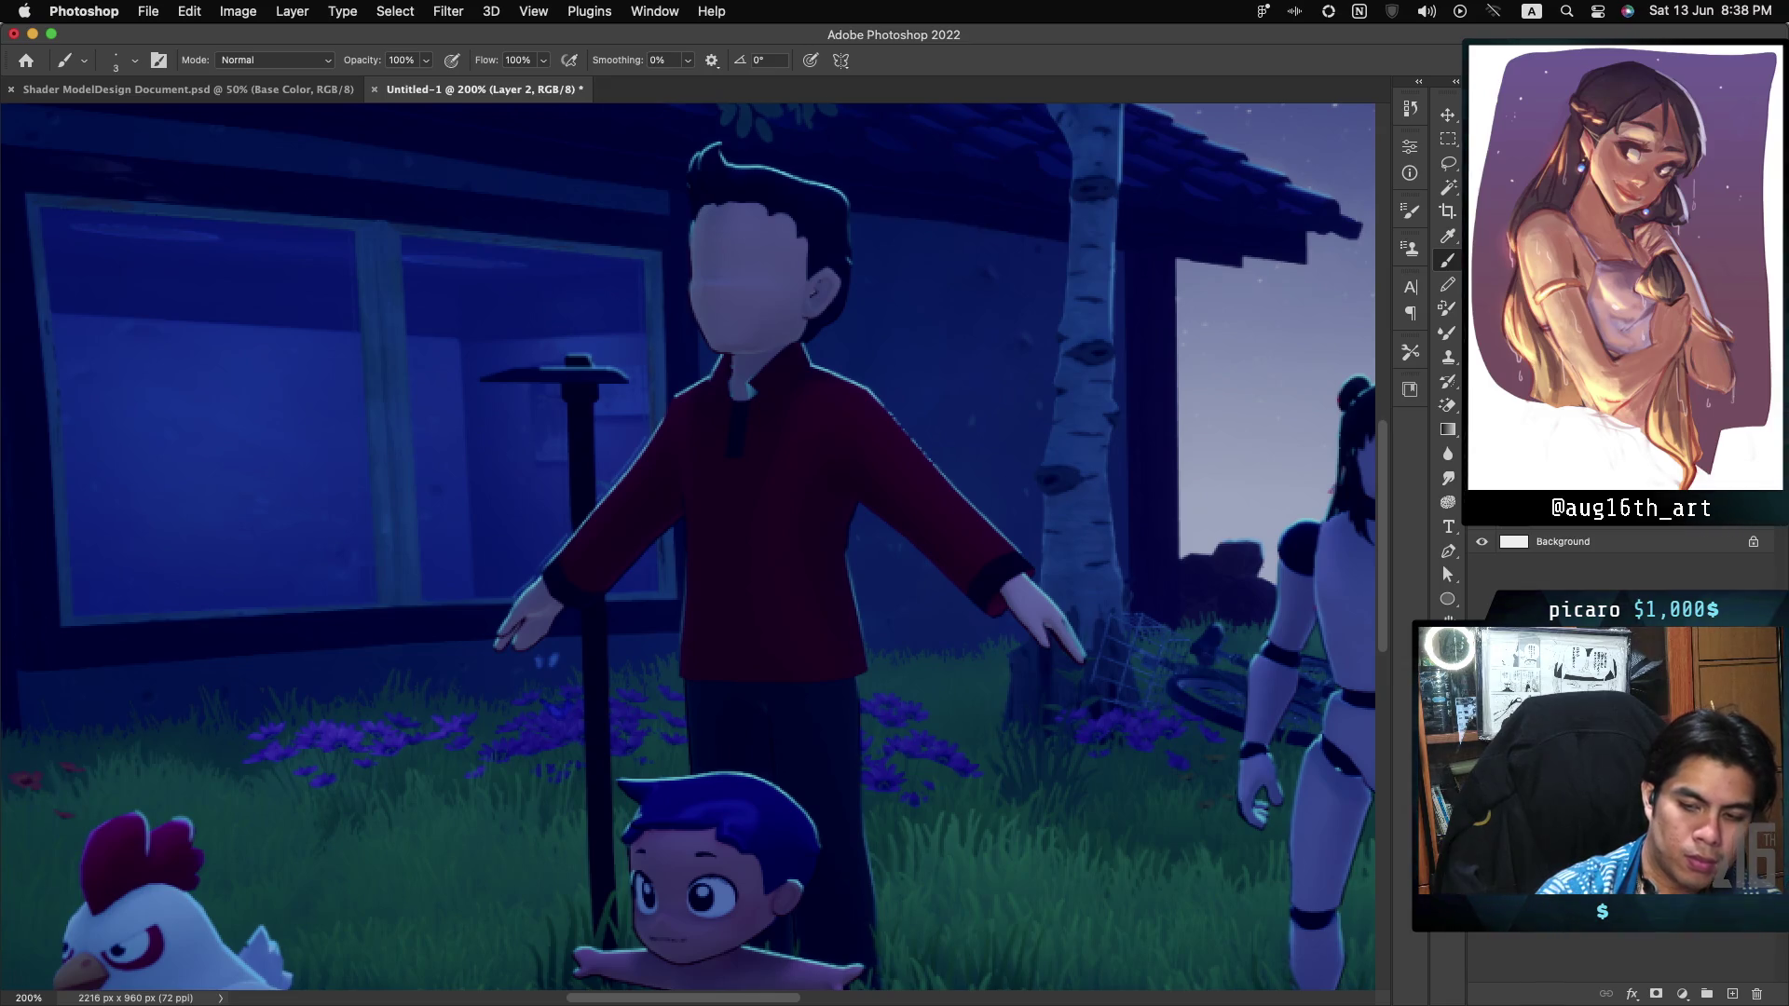
{"action": "scroll", "coordinate": [152, 773], "scroll_direction": "down", "scroll_amount": 3}
{"action": "scroll", "coordinate": [152, 773], "scroll_direction": "left", "scroll_amount": 2}
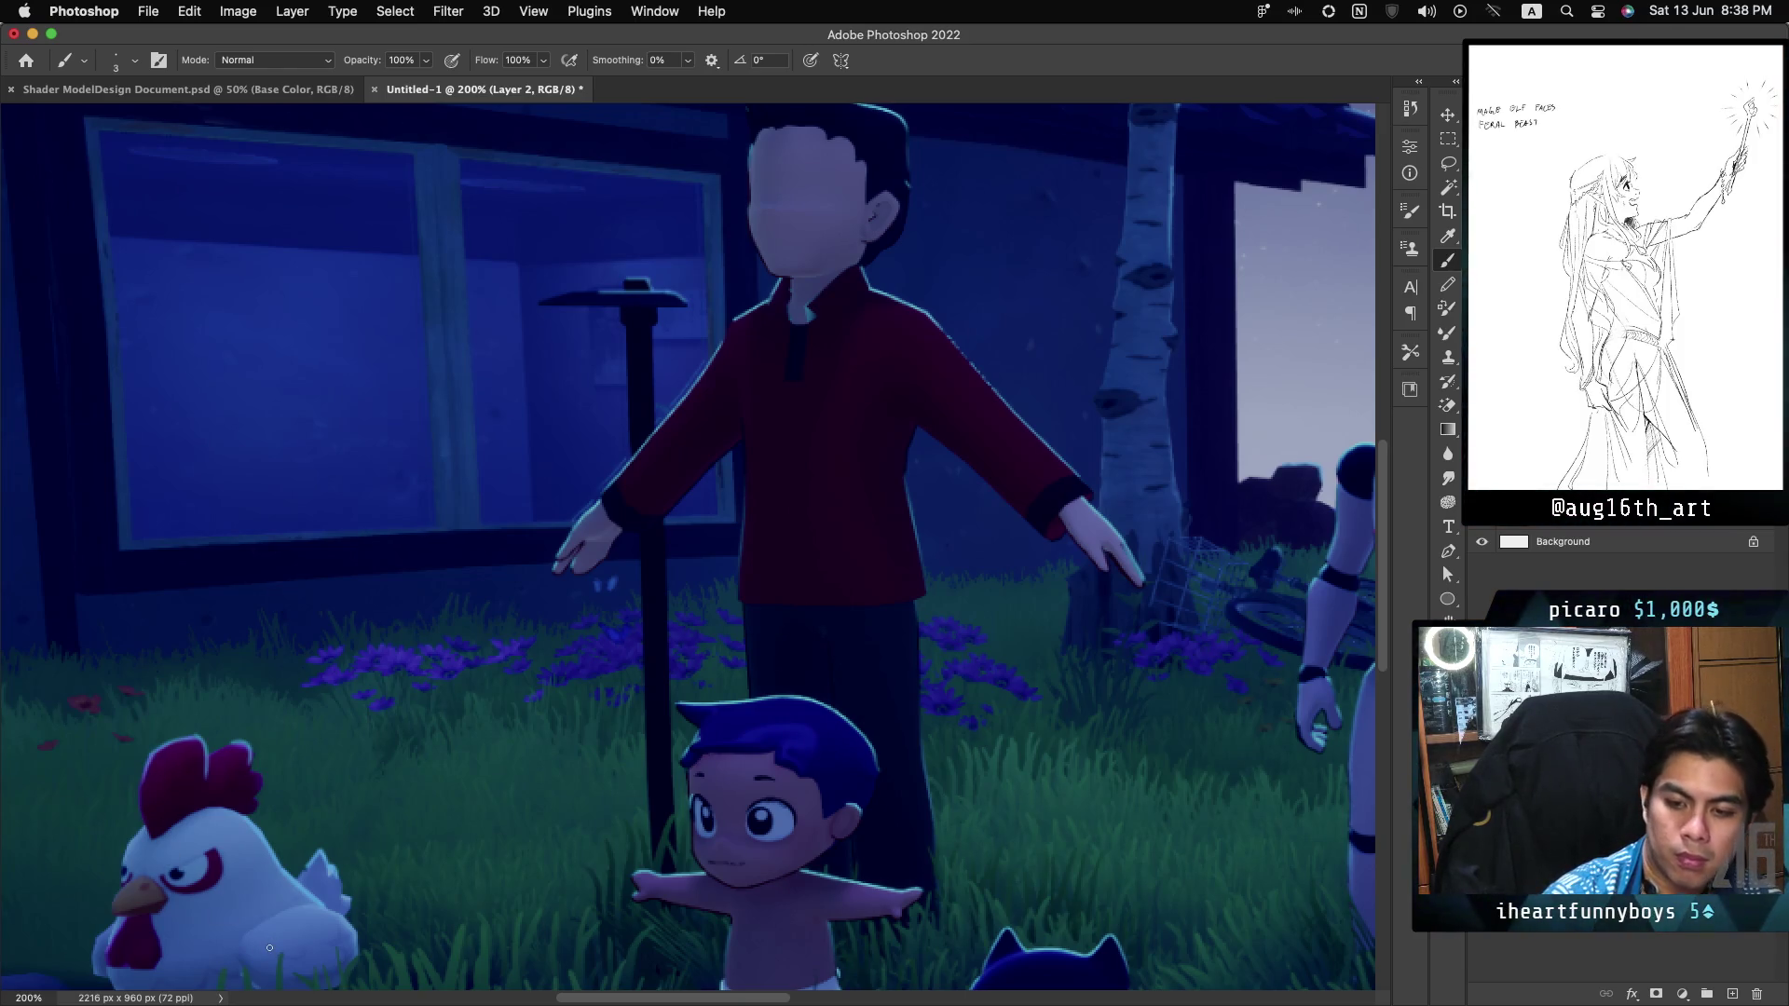
{"action": "scroll", "coordinate": [269, 948], "scroll_direction": "down", "scroll_amount": 5}
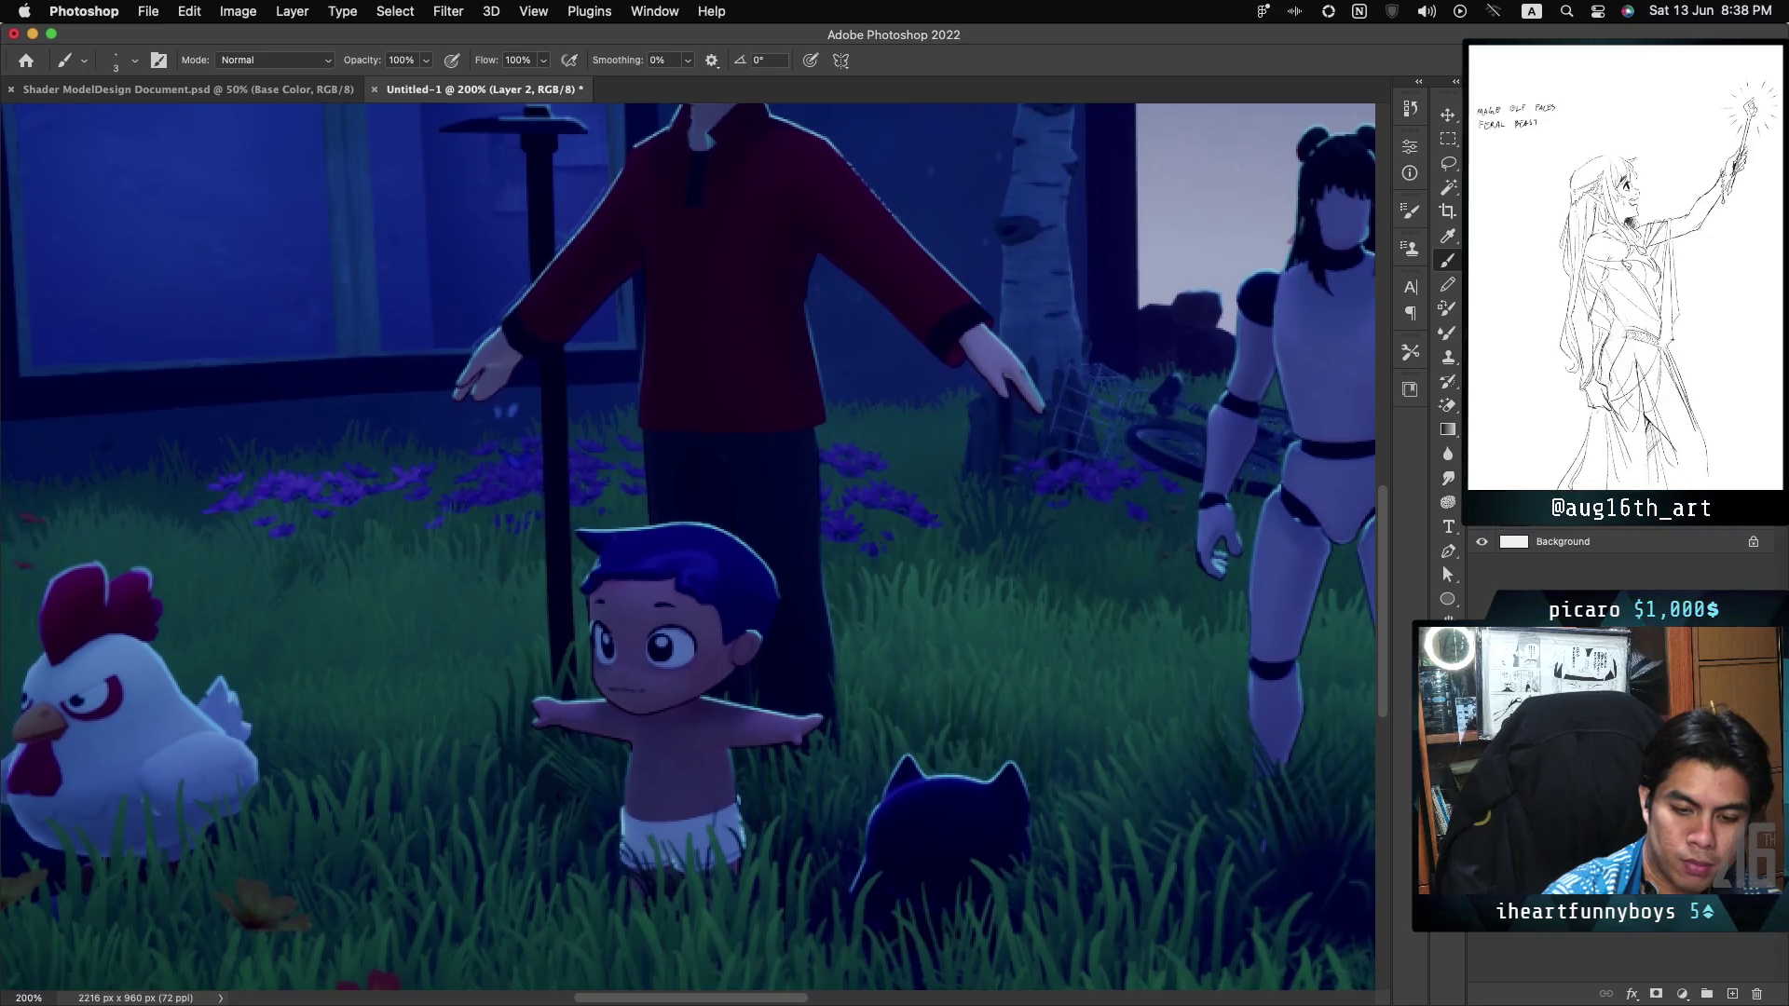
{"action": "scroll", "coordinate": [687, 547], "scroll_direction": "right", "scroll_amount": 1}
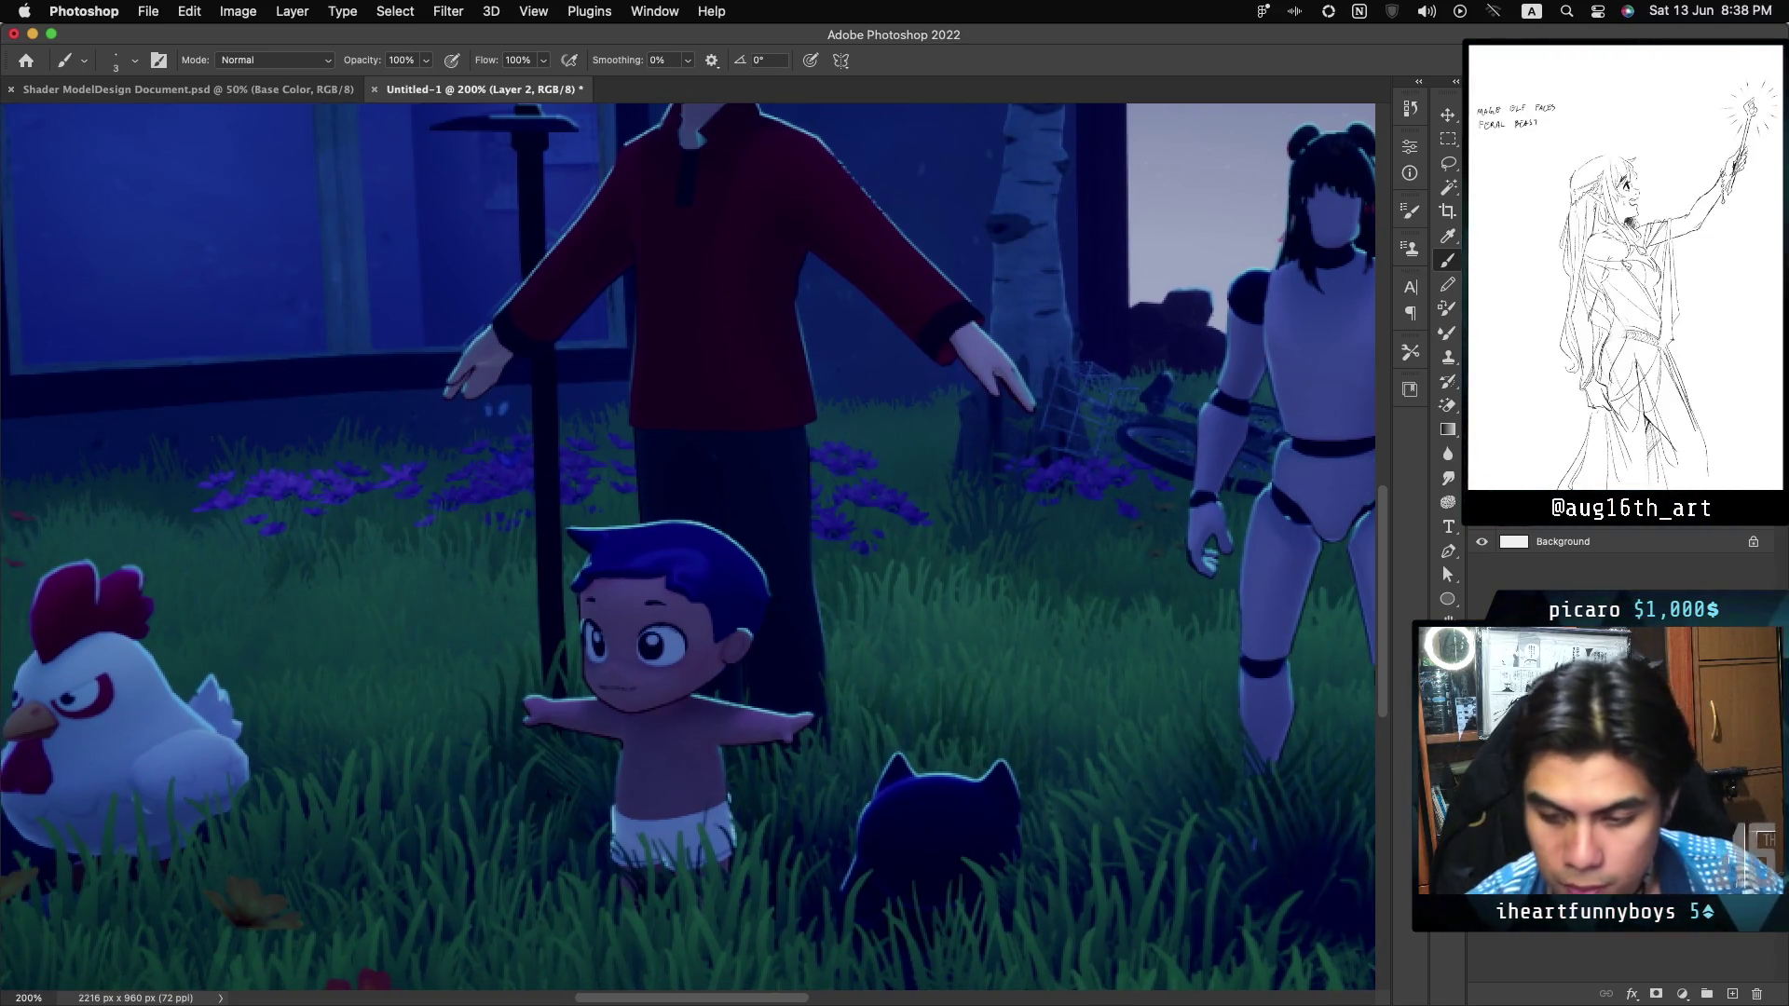
{"action": "scroll", "coordinate": [687, 547], "scroll_direction": "up", "scroll_amount": 3}
{"action": "scroll", "coordinate": [687, 547], "scroll_direction": "right", "scroll_amount": 3}
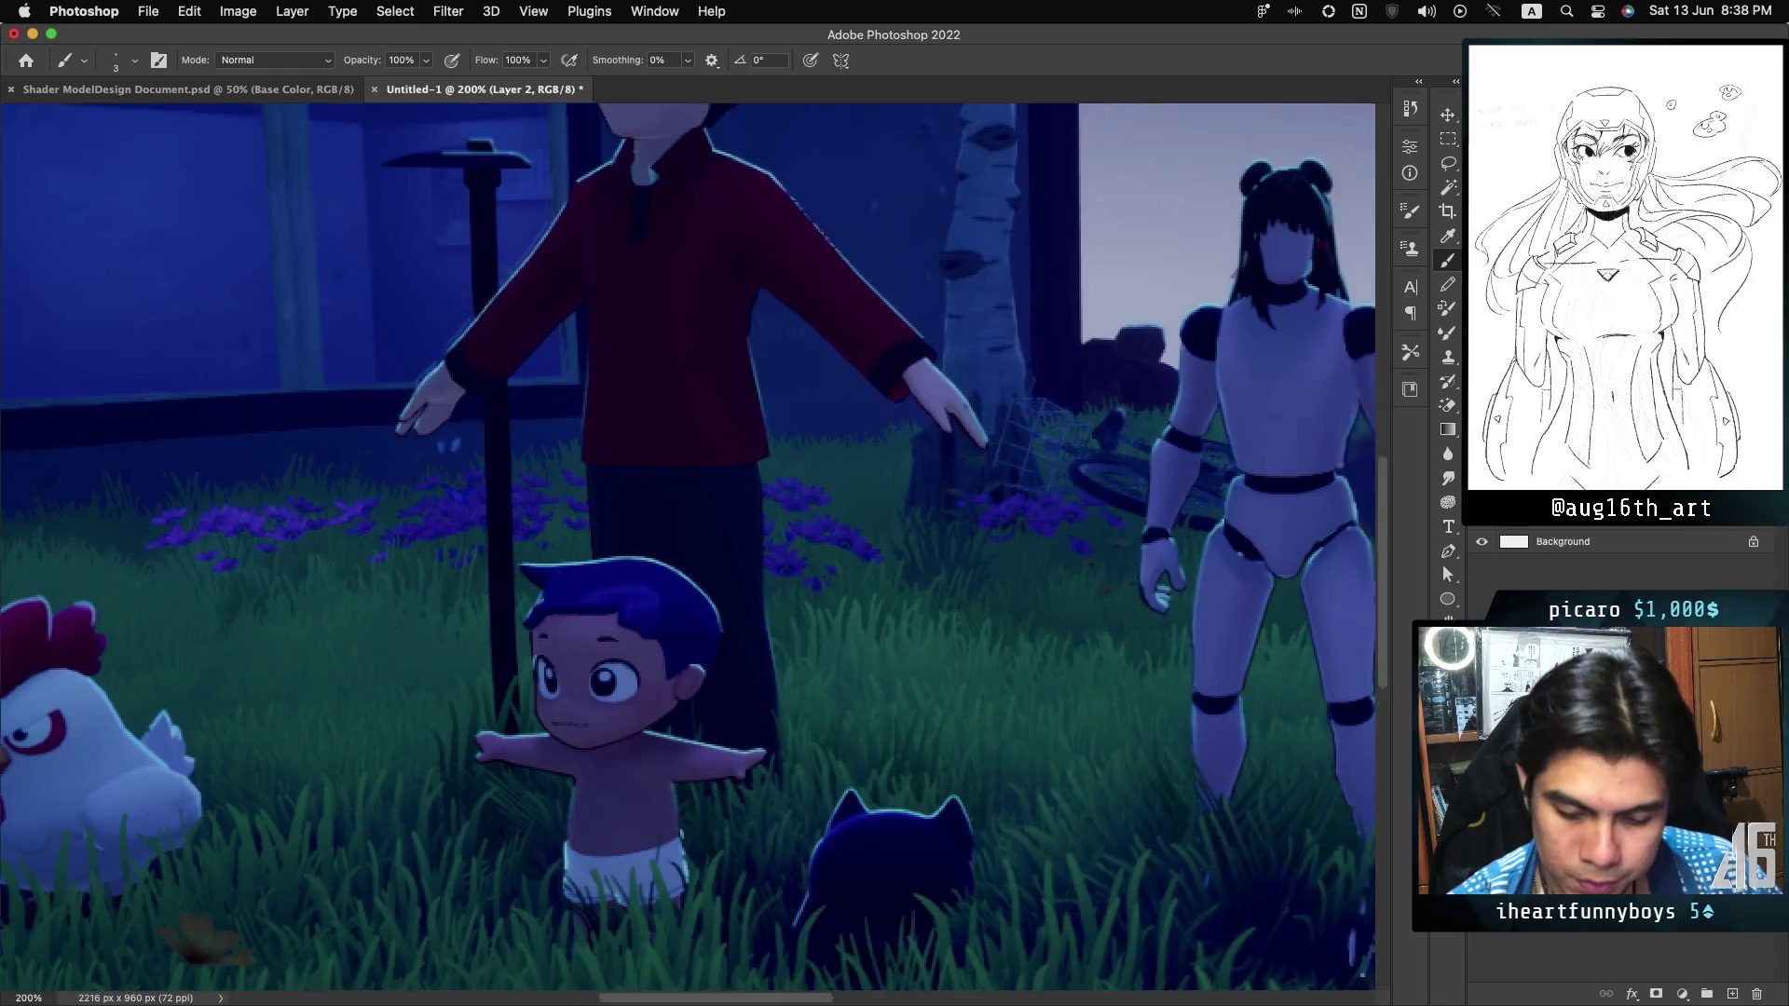
{"action": "scroll", "coordinate": [688, 547], "scroll_direction": "down", "scroll_amount": 5}
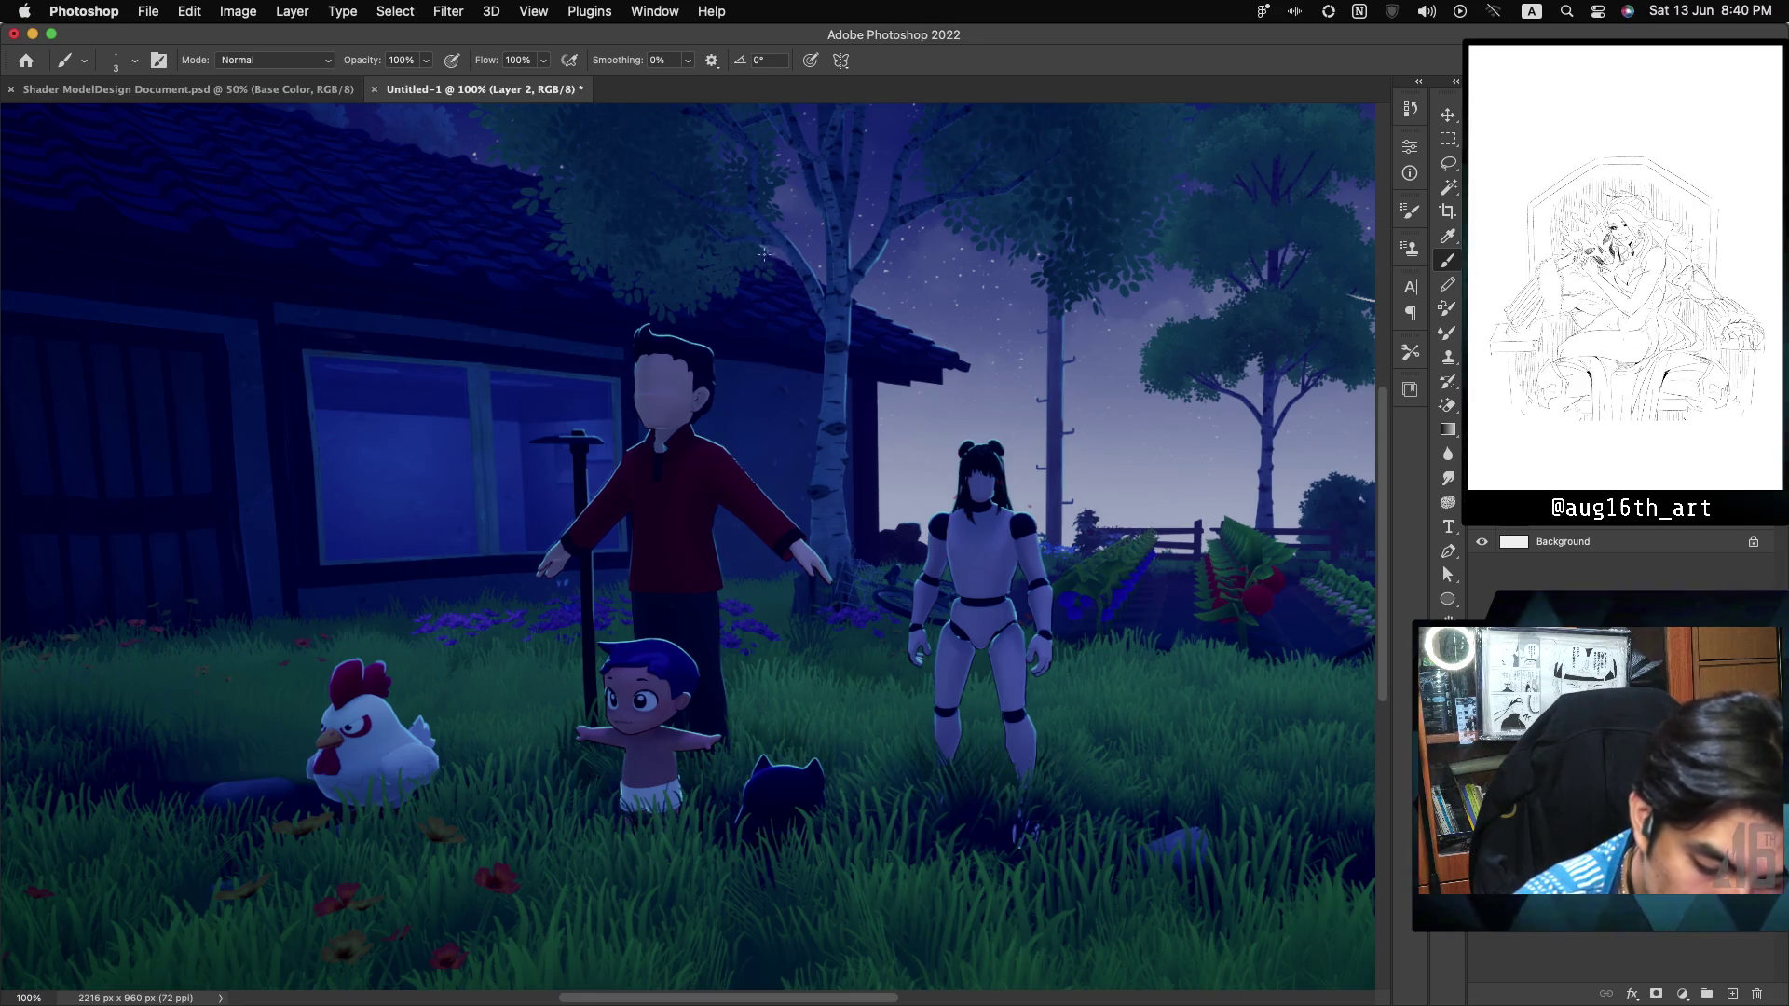
Paint a small light blue rim-glow stroke on Layer 2 around the white chicken.
{"action": "left_click_drag", "start_coordinate": [763, 253], "coordinate": [776, 278]}
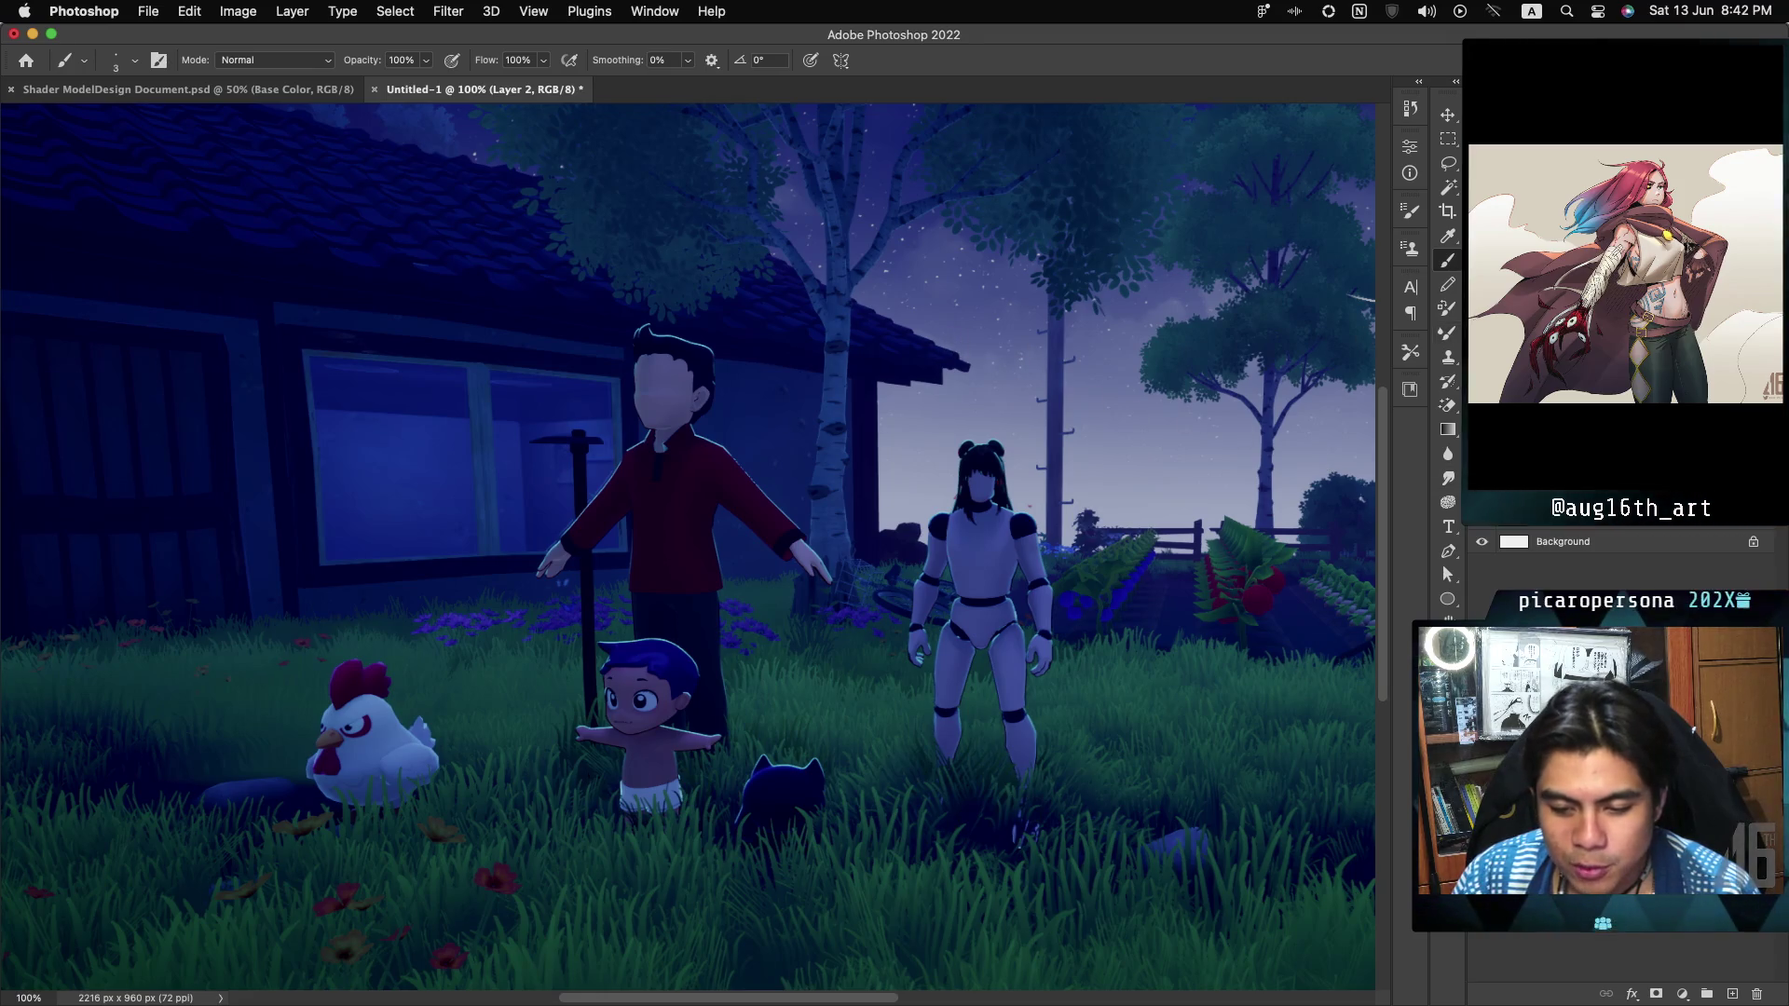
{"action": "key", "text": "super+equal"}
{"action": "key", "text": "super+equal"}
{"action": "key", "text": "super+equal"}
{"action": "key", "text": "super+equal"}
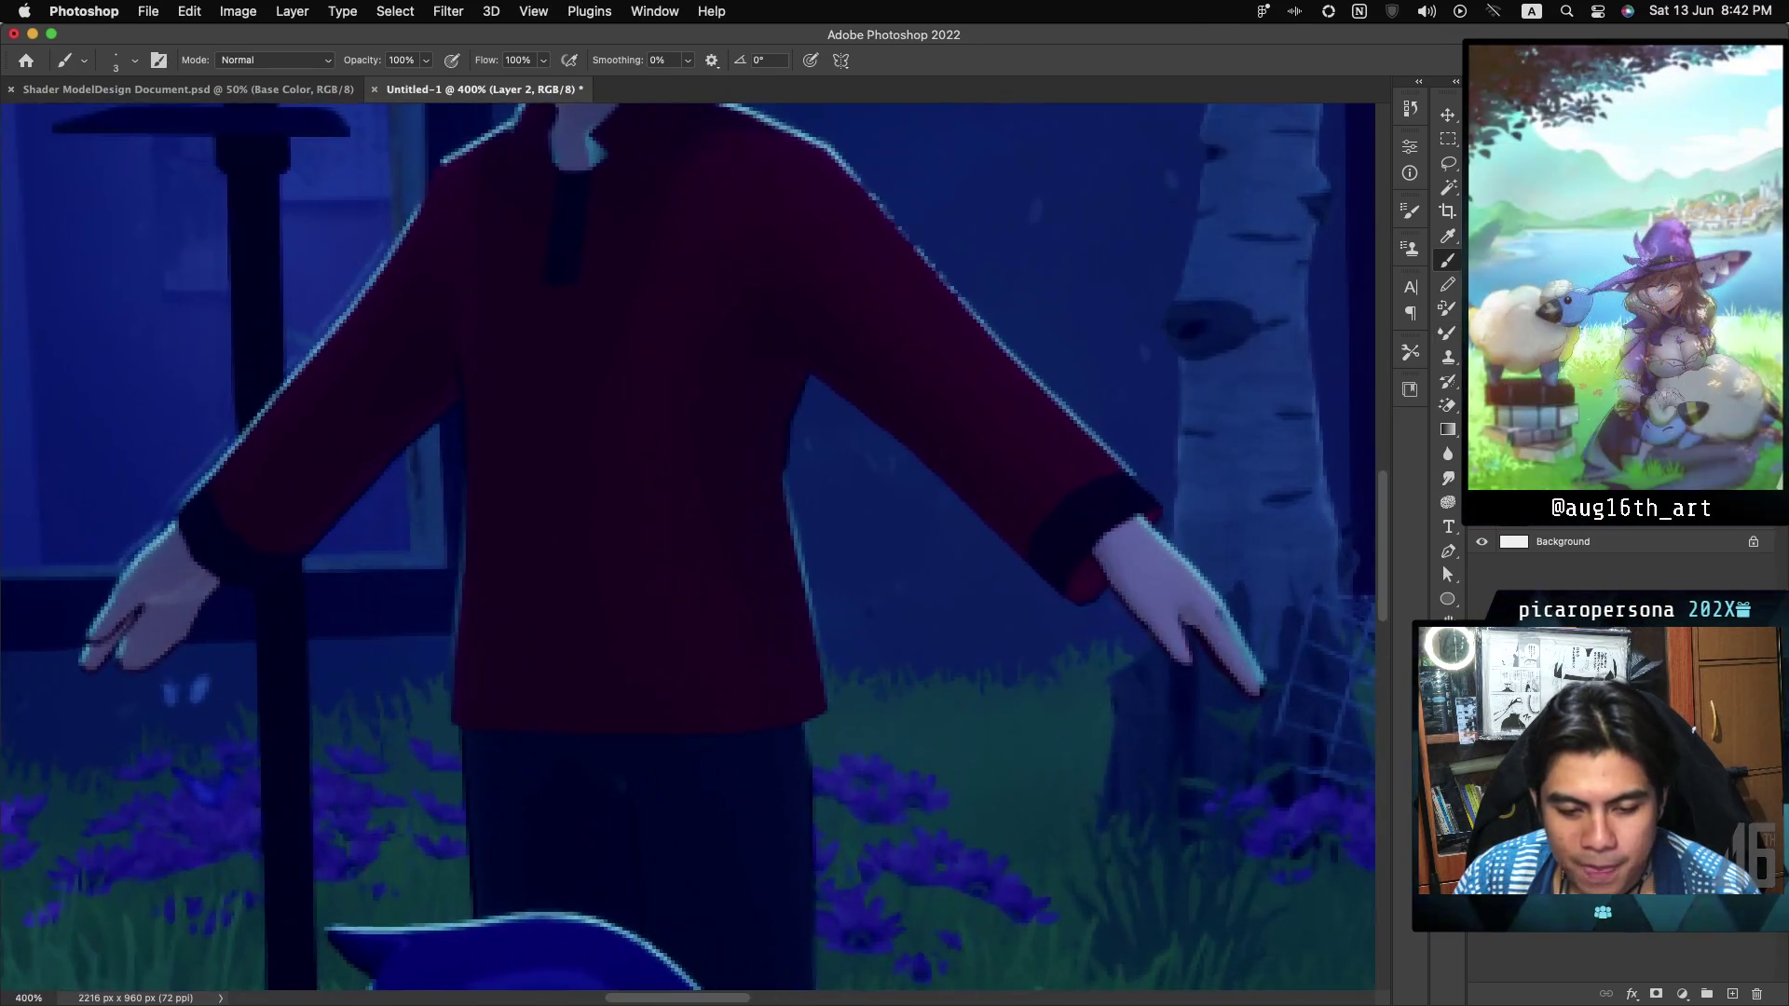
{"action": "scroll", "coordinate": [688, 548], "scroll_direction": "up", "scroll_amount": 10}
{"action": "scroll", "coordinate": [687, 548], "scroll_direction": "right", "scroll_amount": 5}
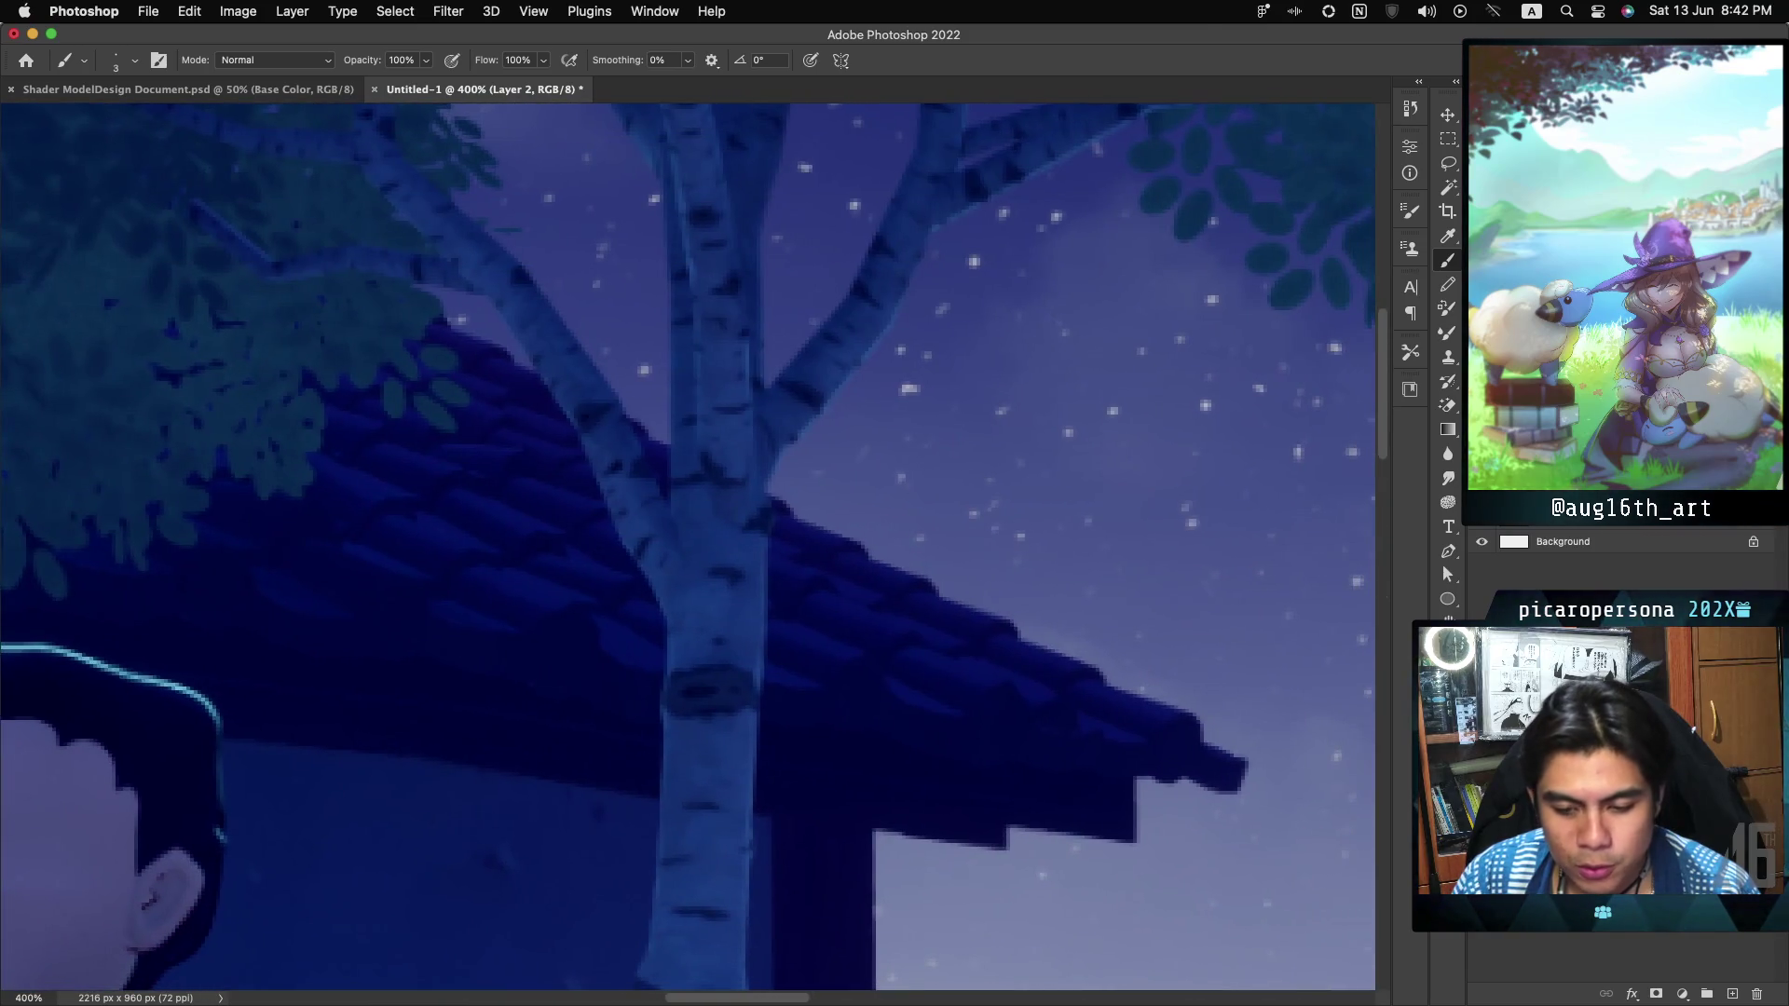
{"action": "left_click_drag", "start_coordinate": [508, 246], "coordinate": [661, 489]}
{"action": "left_click_drag", "start_coordinate": [764, 261], "coordinate": [759, 685]}
{"action": "left_click_drag", "start_coordinate": [917, 263], "coordinate": [822, 400]}
{"action": "key", "text": "super+z"}
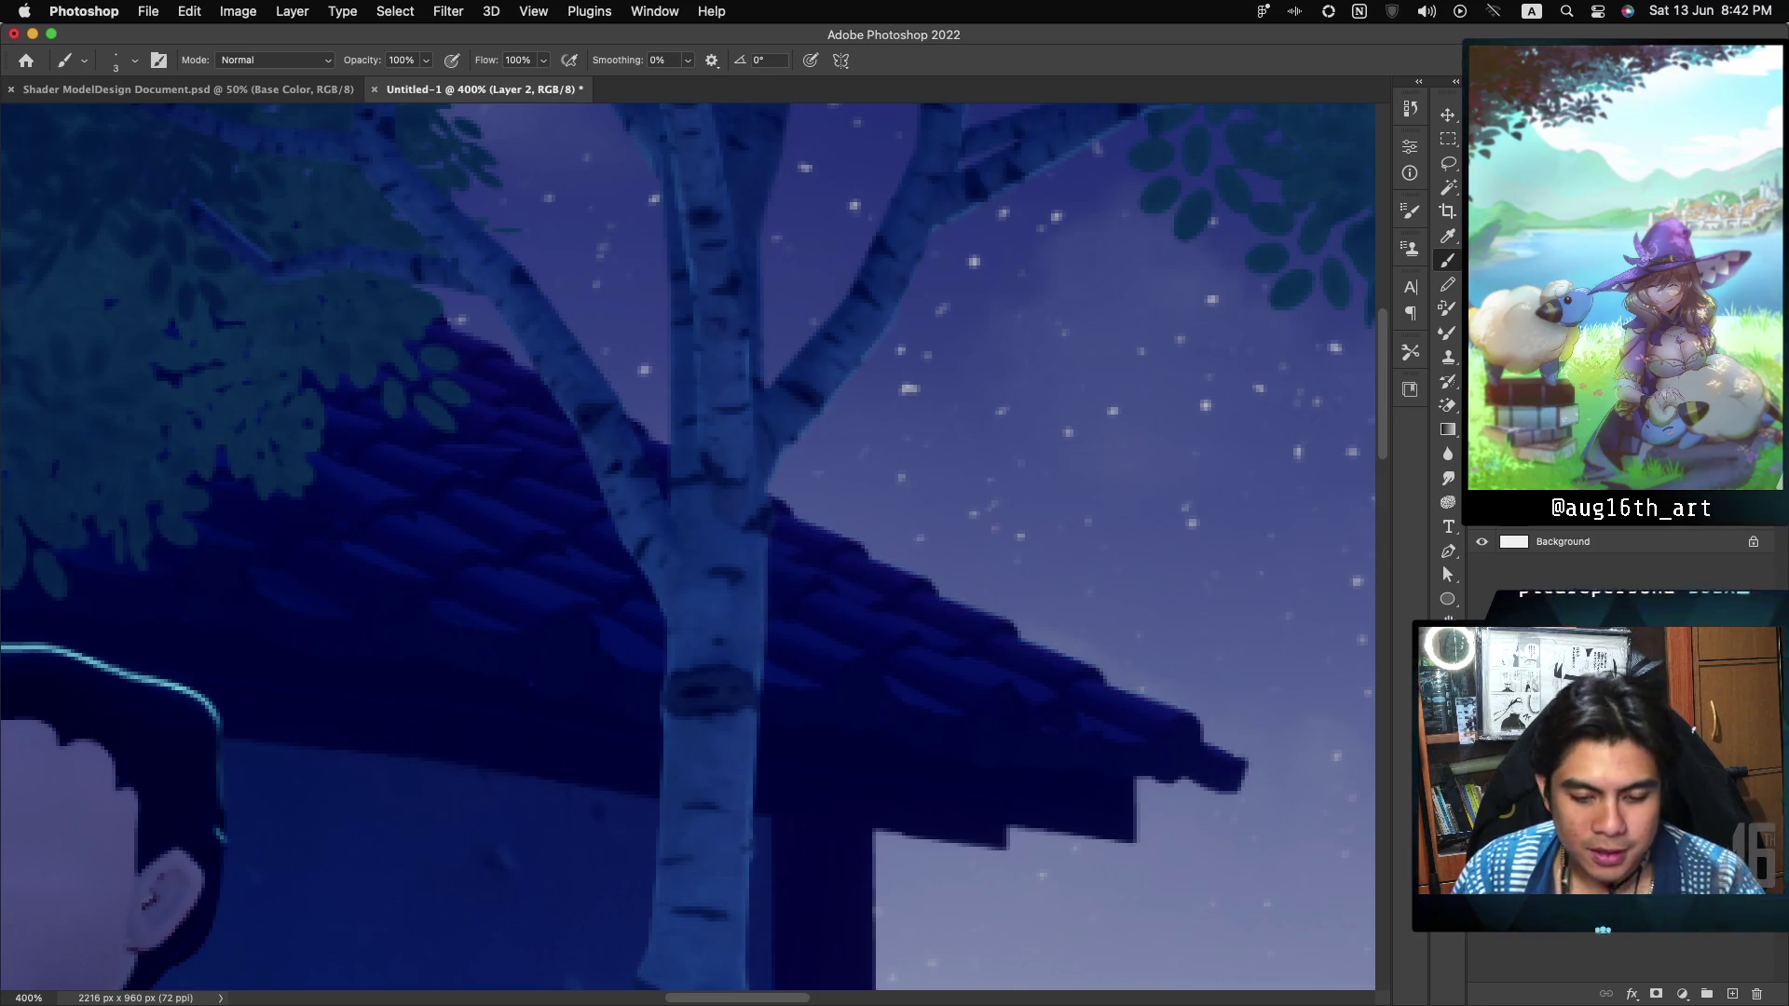
{"action": "key", "text": "super+shift+z"}
{"action": "key", "text": "super+z"}
{"action": "key", "text": "super+shift+z"}
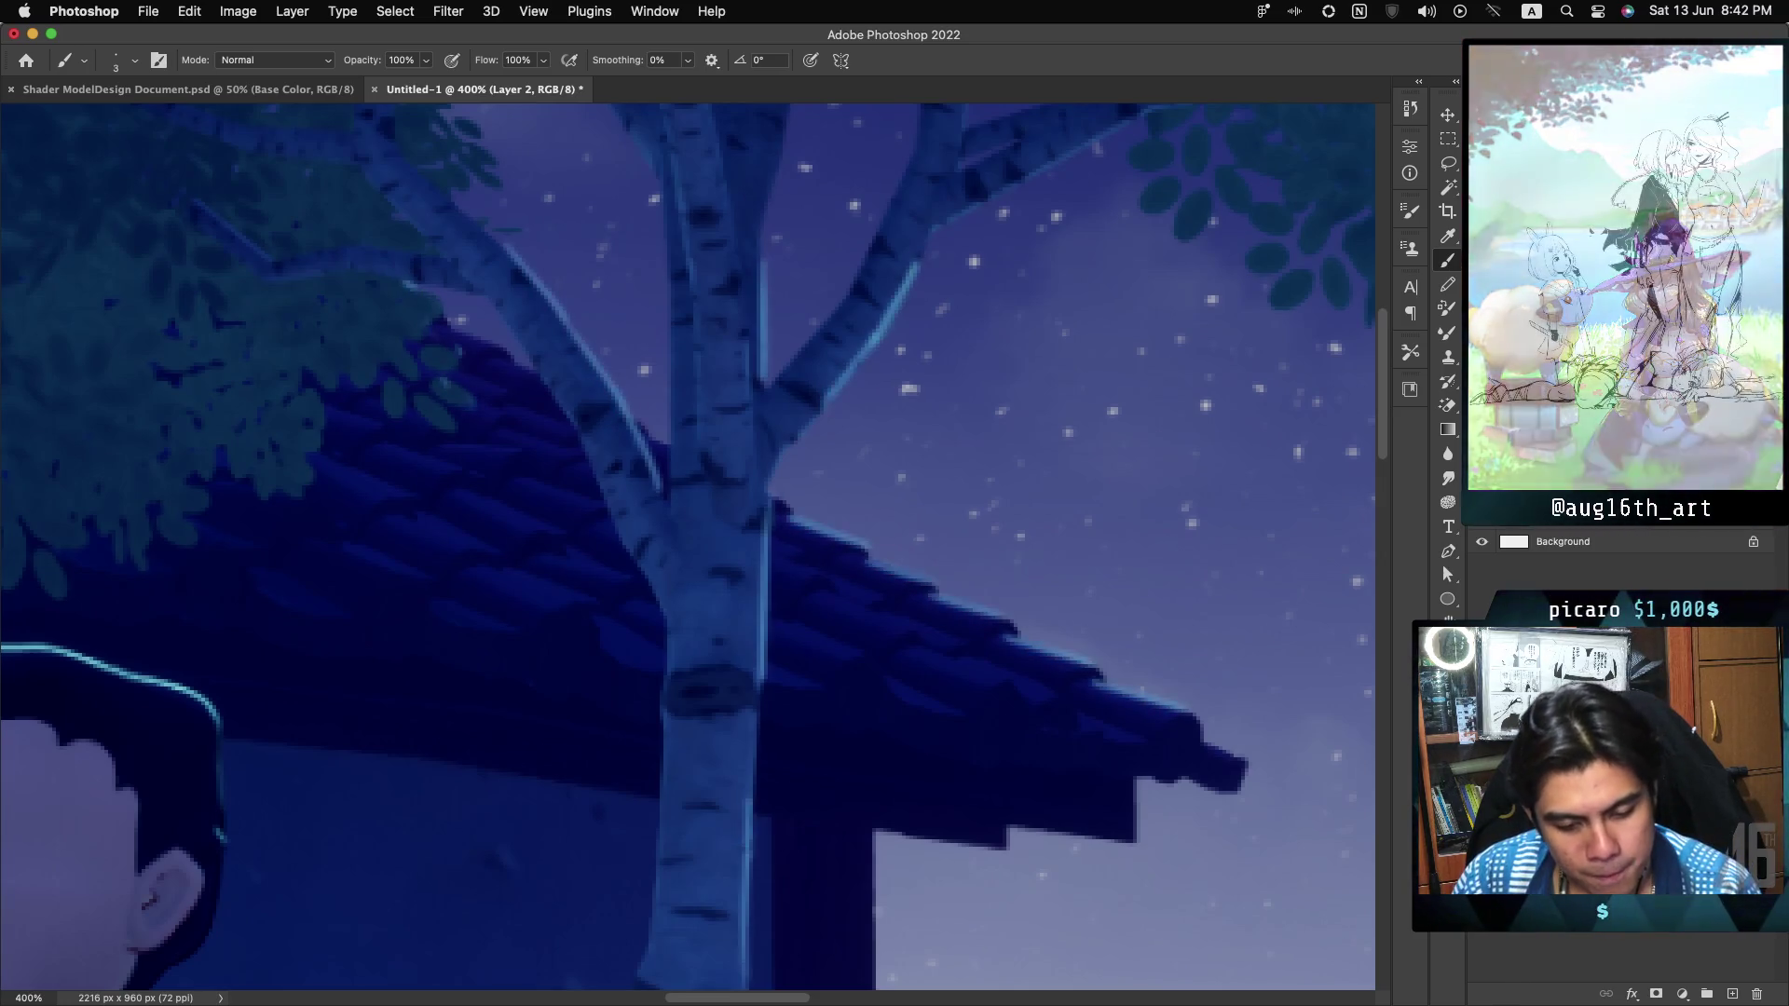
{"action": "key", "text": "super+z"}
{"action": "key", "text": "super+shift+z"}
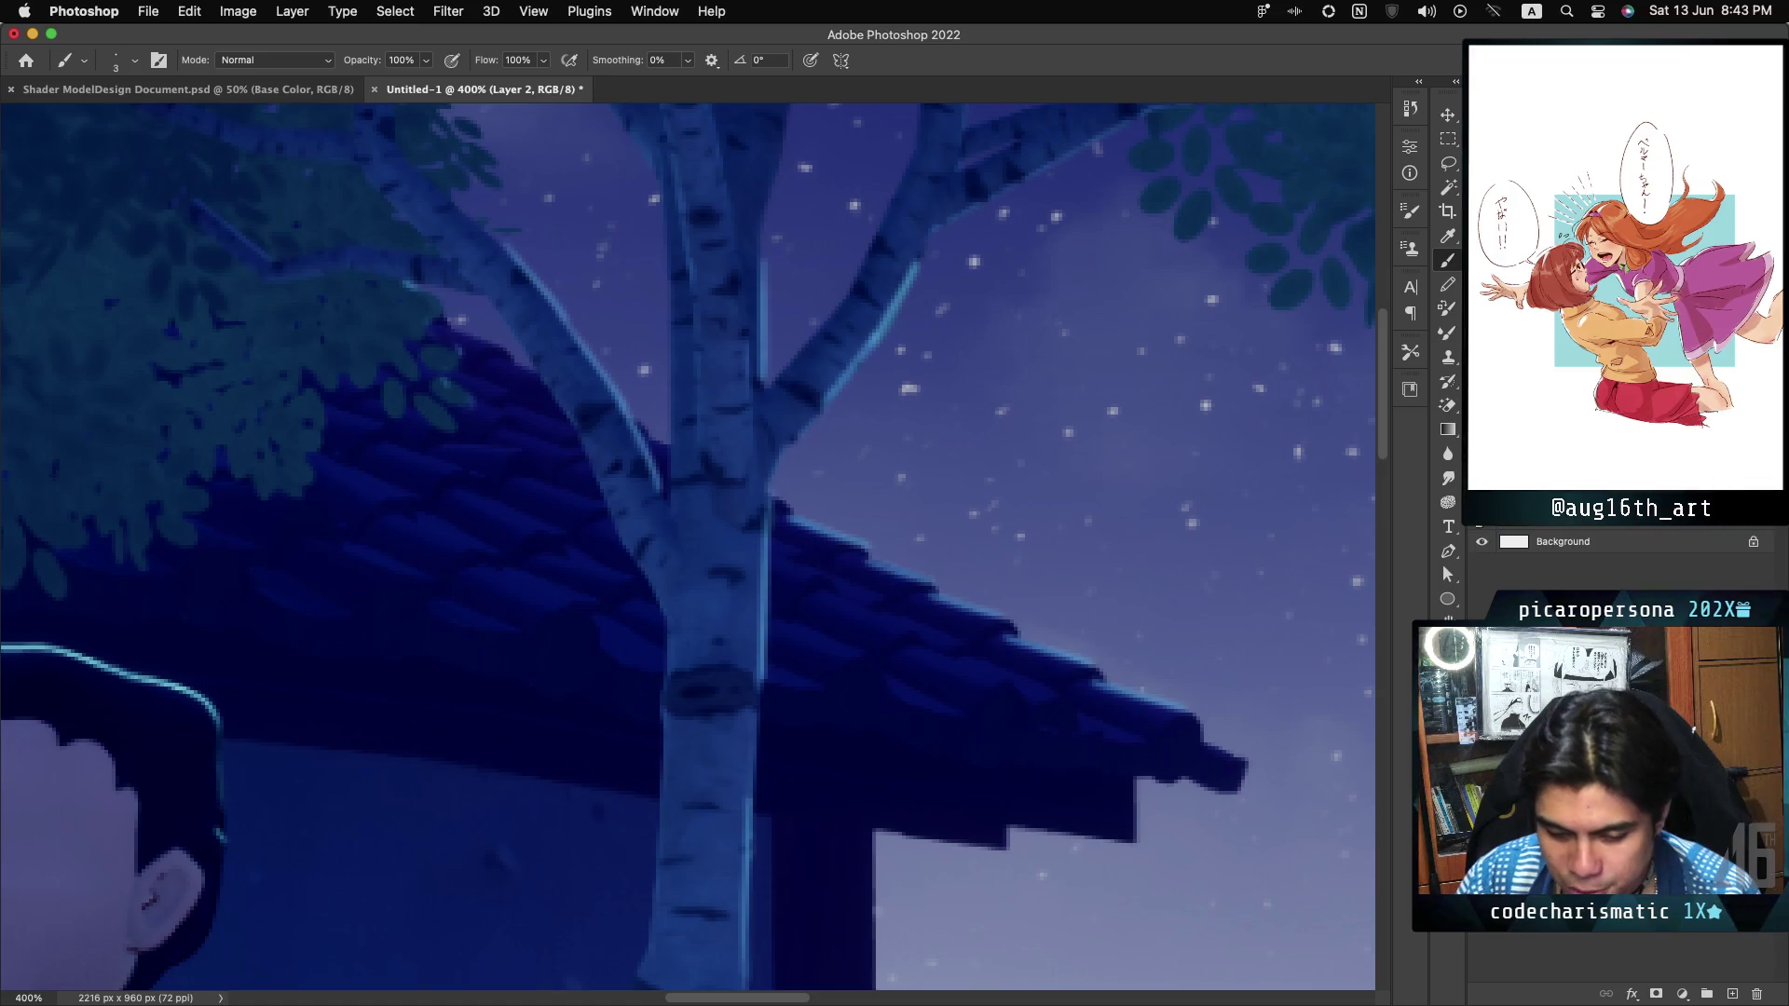
{"action": "key", "text": "cmd+z"}
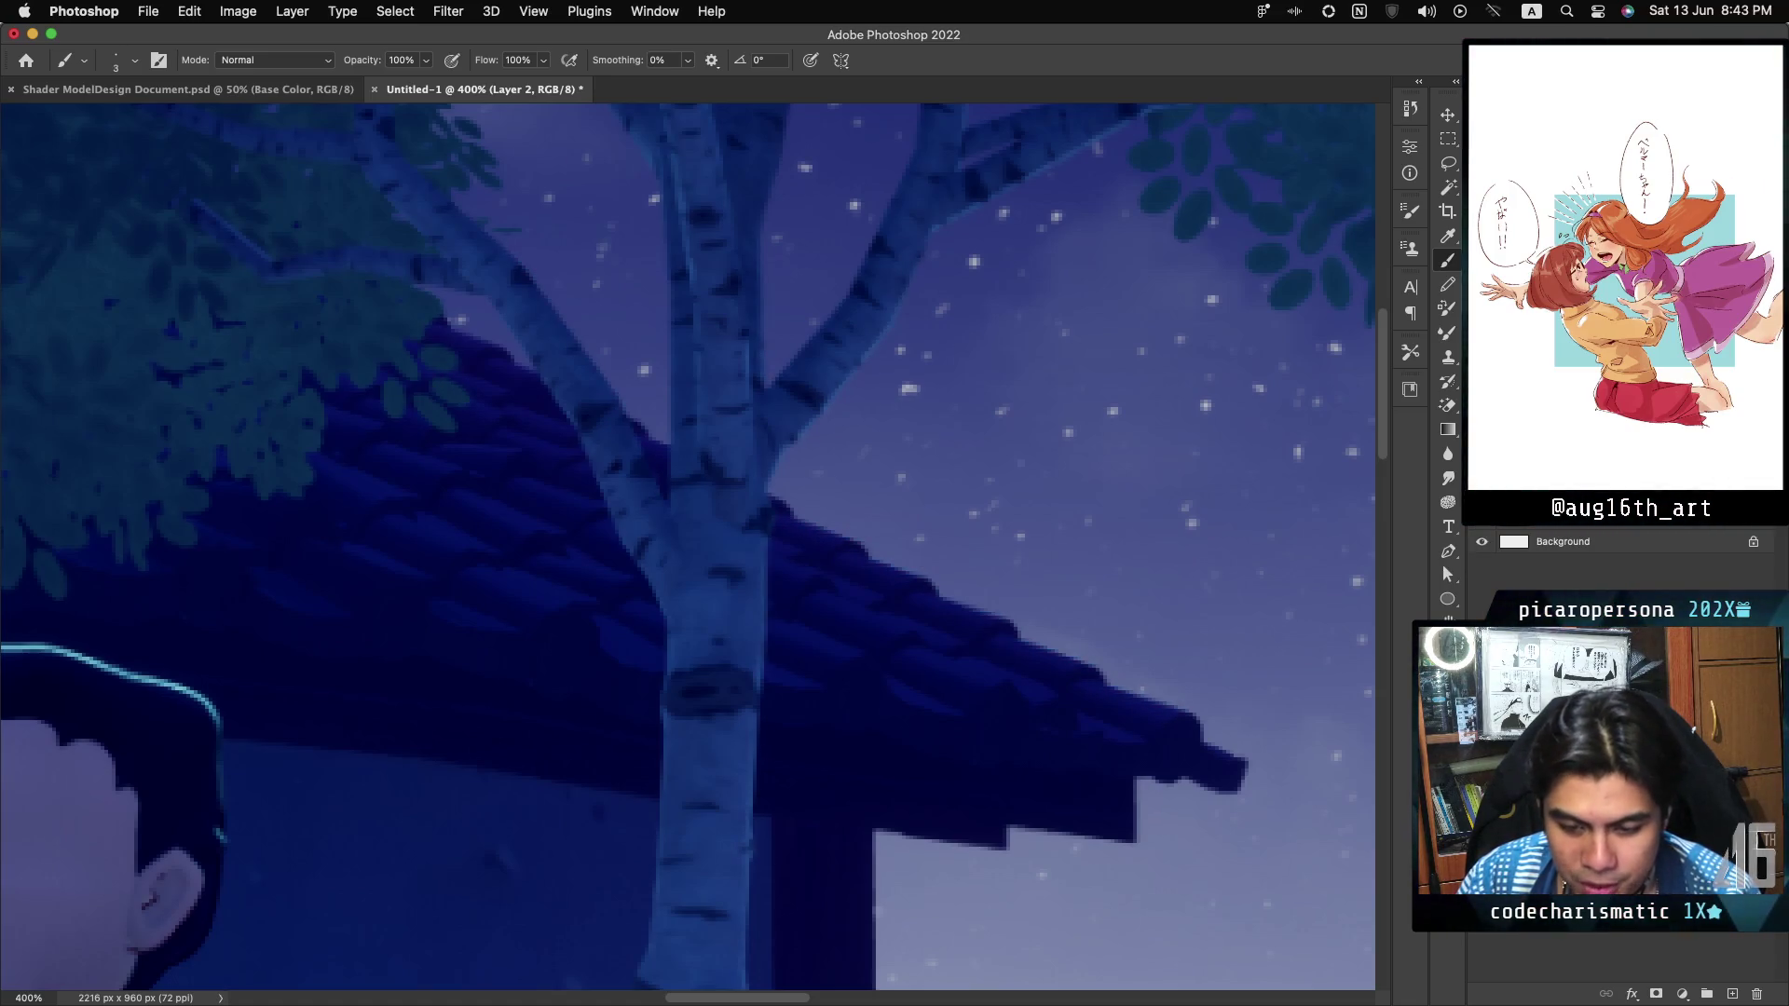
{"action": "key", "text": "cmd+minus"}
{"action": "key", "text": "cmd+minus"}
{"action": "key", "text": "cmd+minus"}
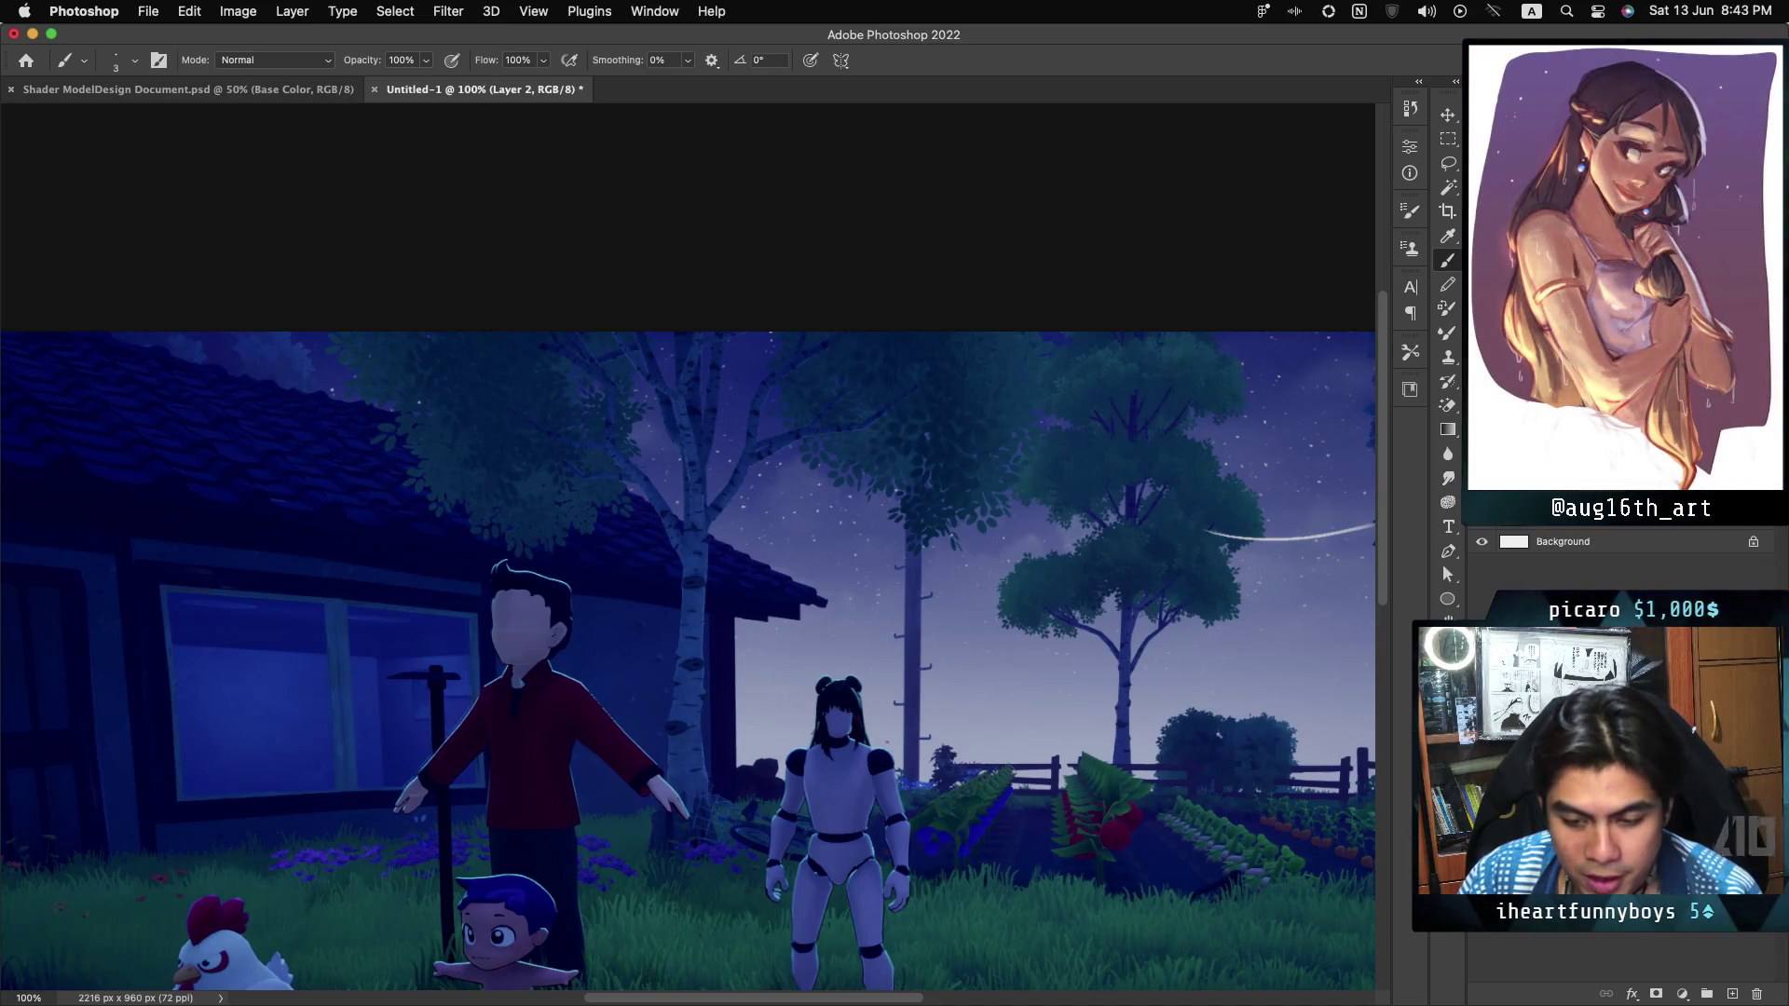
{"action": "scroll", "coordinate": [687, 548], "scroll_direction": "down", "scroll_amount": 5}
{"action": "scroll", "coordinate": [688, 548], "scroll_direction": "left", "scroll_amount": 3}
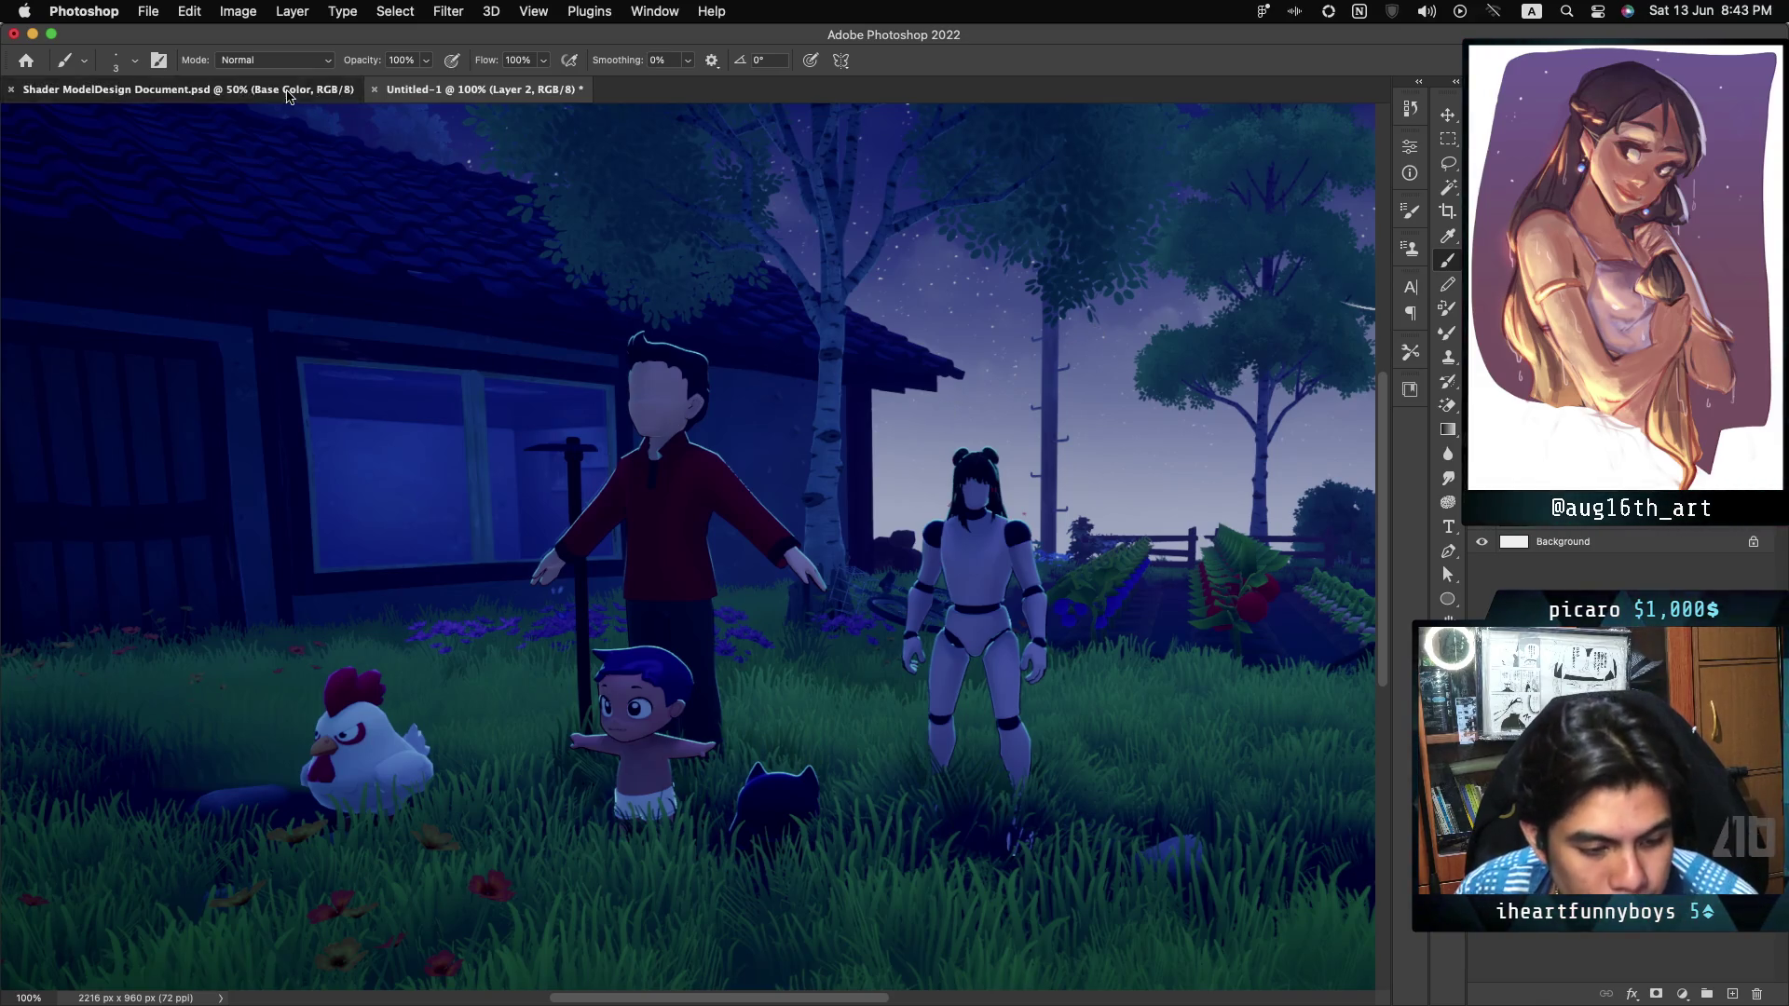
Switch to the Shader ModelDesign Document and pan across its Shadow, SSS, Environment Ambient Light and Outline Rimlight & Shadow spheres.
{"action": "left_click", "coordinate": [186, 89]}
{"action": "scroll", "coordinate": [688, 547], "scroll_direction": "left", "scroll_amount": 10}
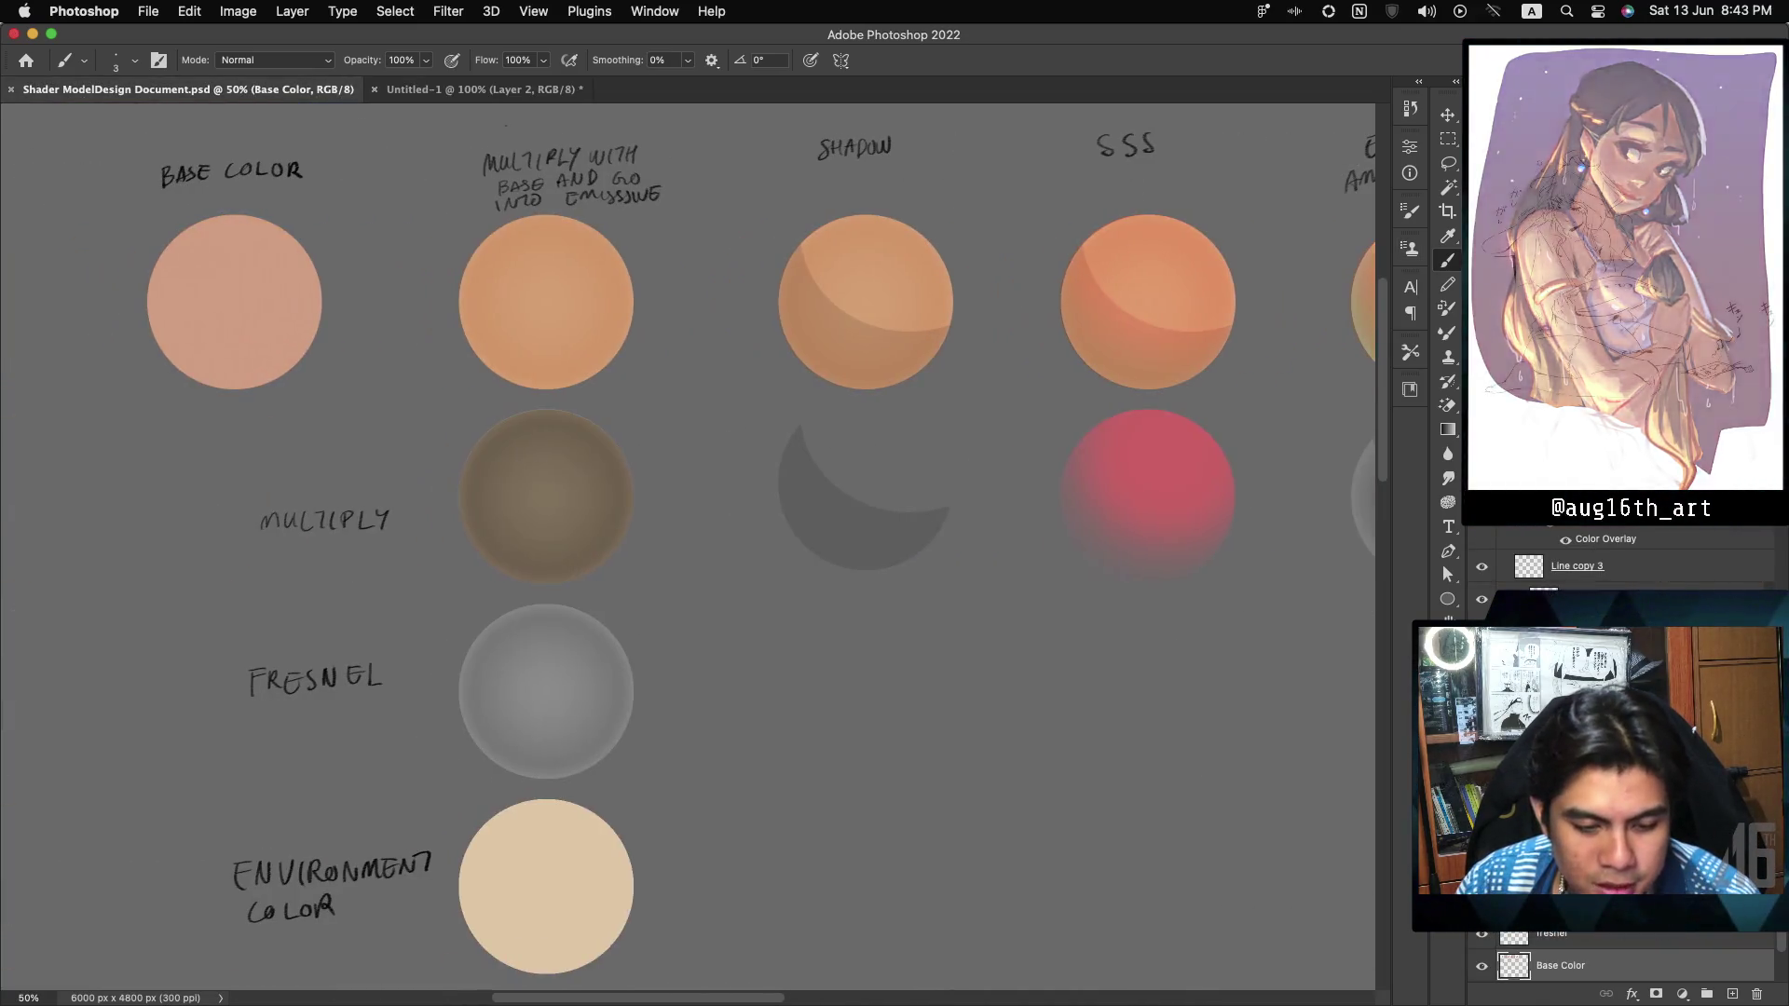
{"action": "scroll", "coordinate": [688, 548], "scroll_direction": "down", "scroll_amount": 3}
{"action": "scroll", "coordinate": [688, 548], "scroll_direction": "right", "scroll_amount": 2}
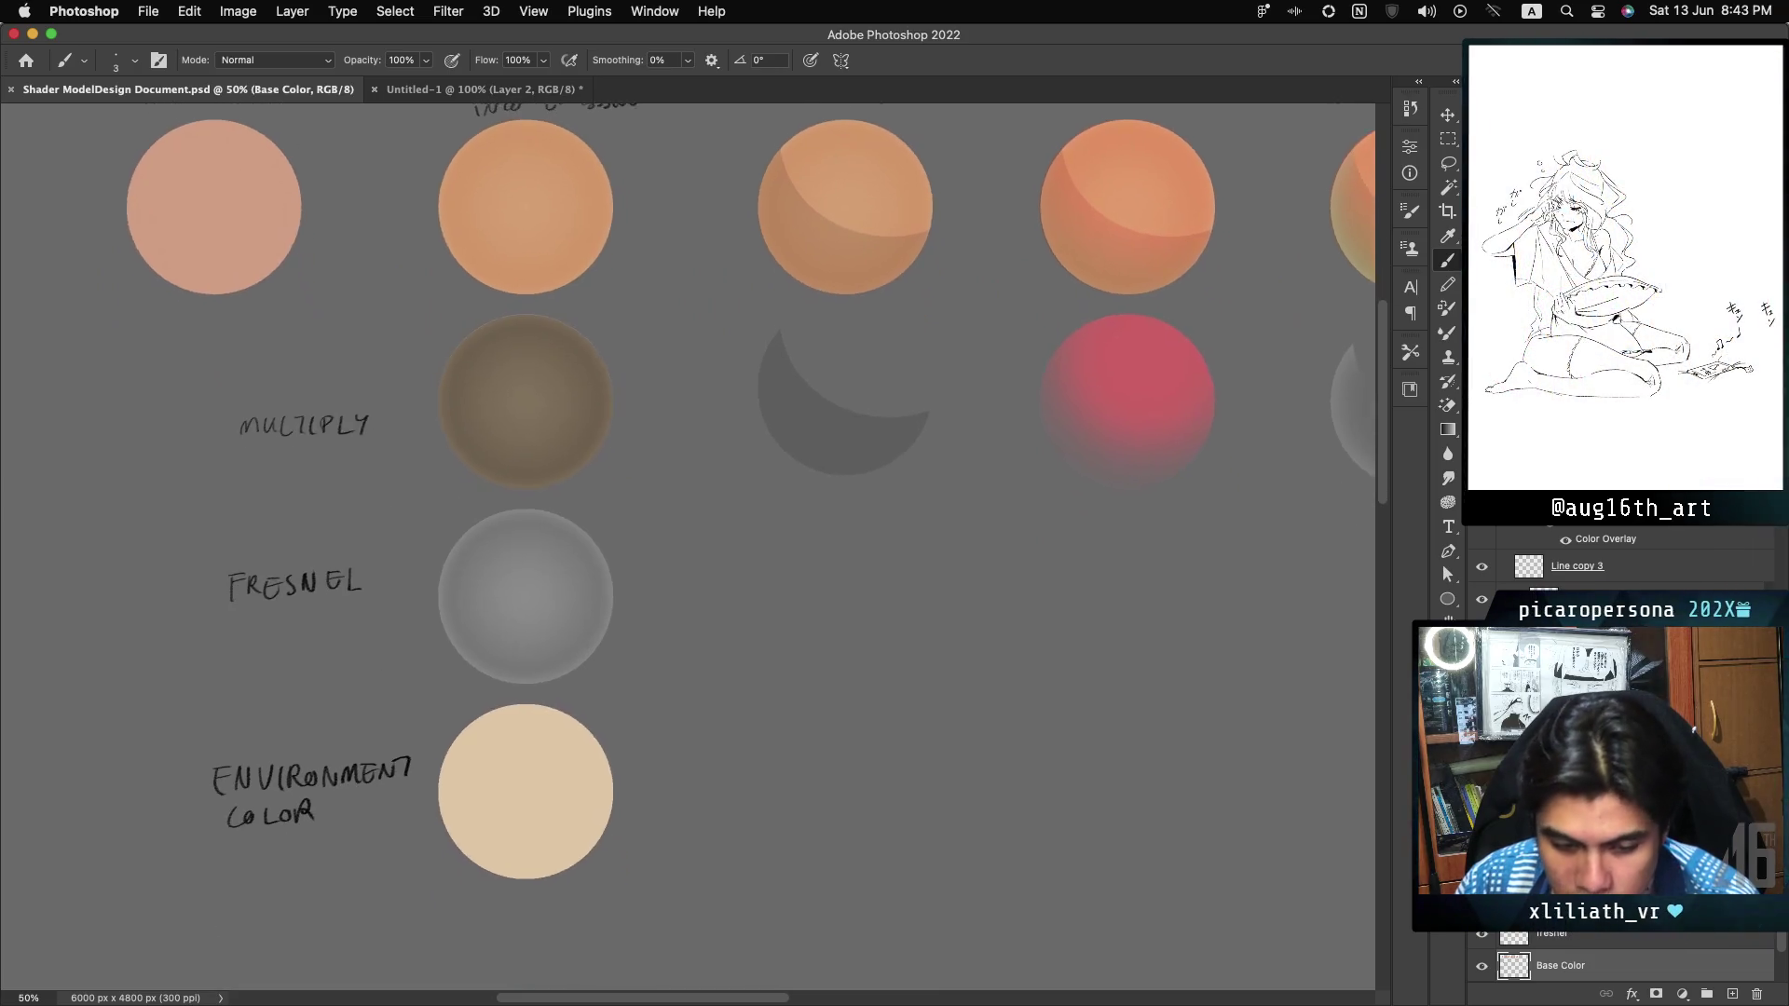
{"action": "scroll", "coordinate": [687, 548], "scroll_direction": "up", "scroll_amount": 5}
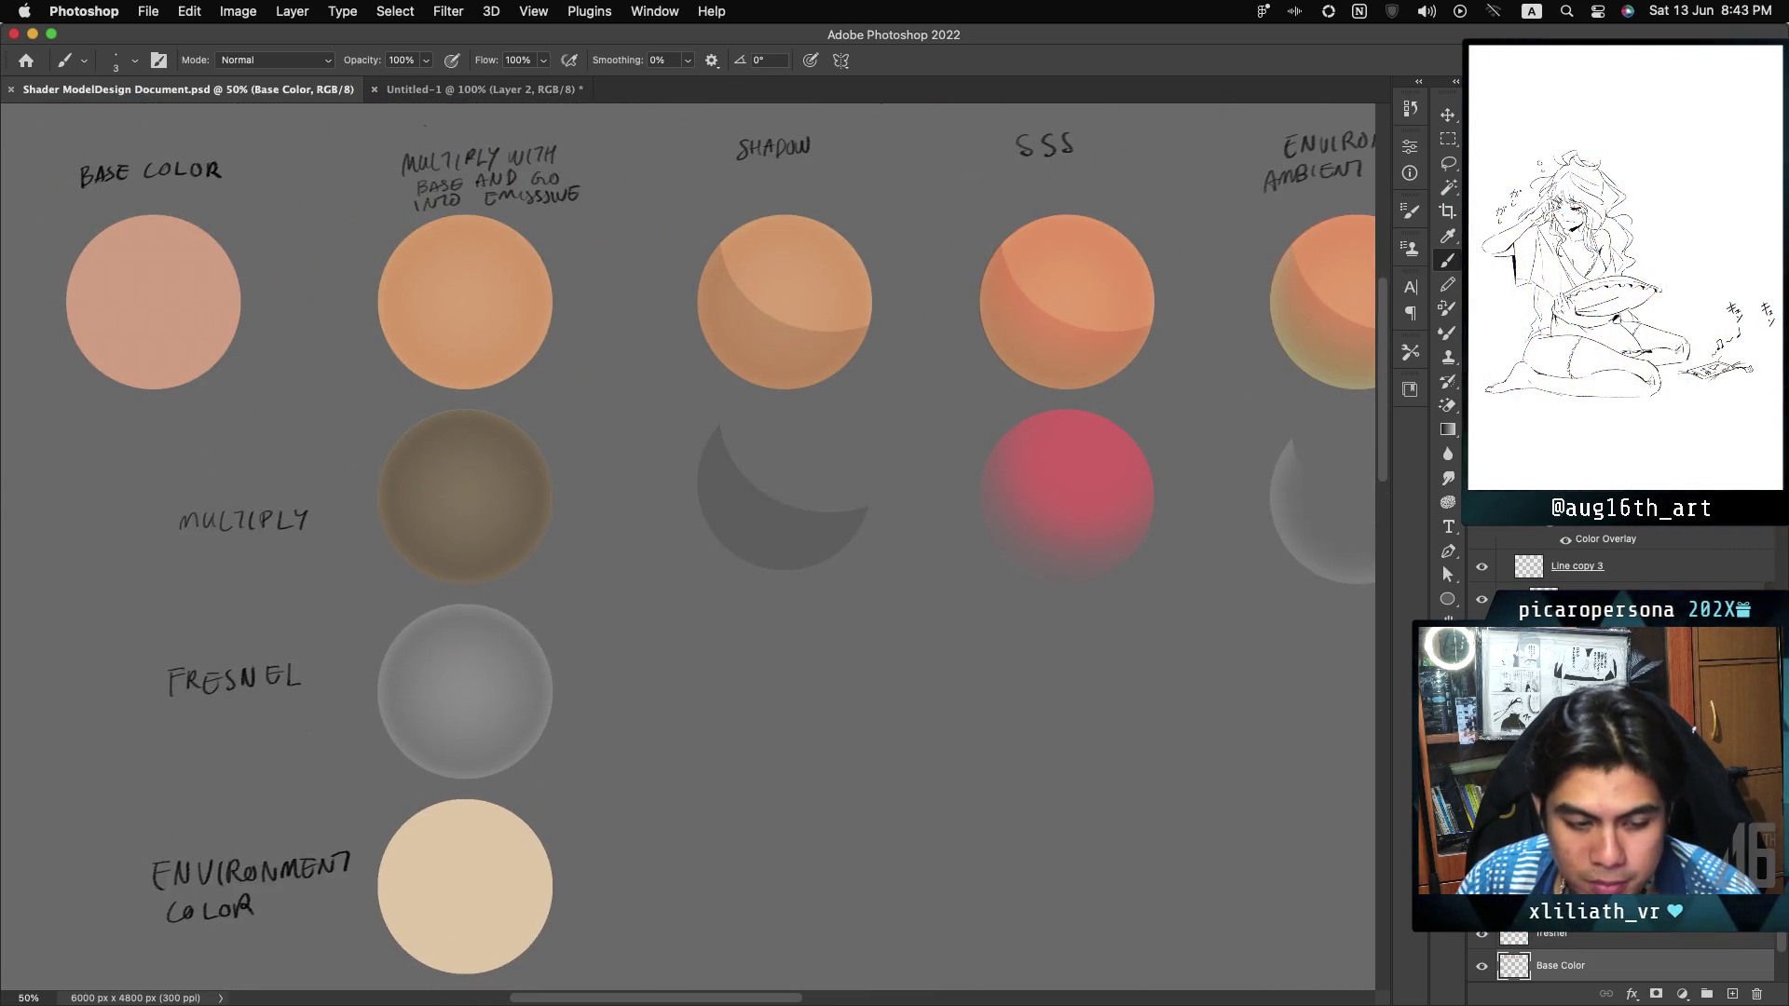
{"action": "scroll", "coordinate": [687, 547], "scroll_direction": "right", "scroll_amount": 8}
{"action": "scroll", "coordinate": [687, 548], "scroll_direction": "left", "scroll_amount": 7}
{"action": "scroll", "coordinate": [688, 548], "scroll_direction": "left", "scroll_amount": 1}
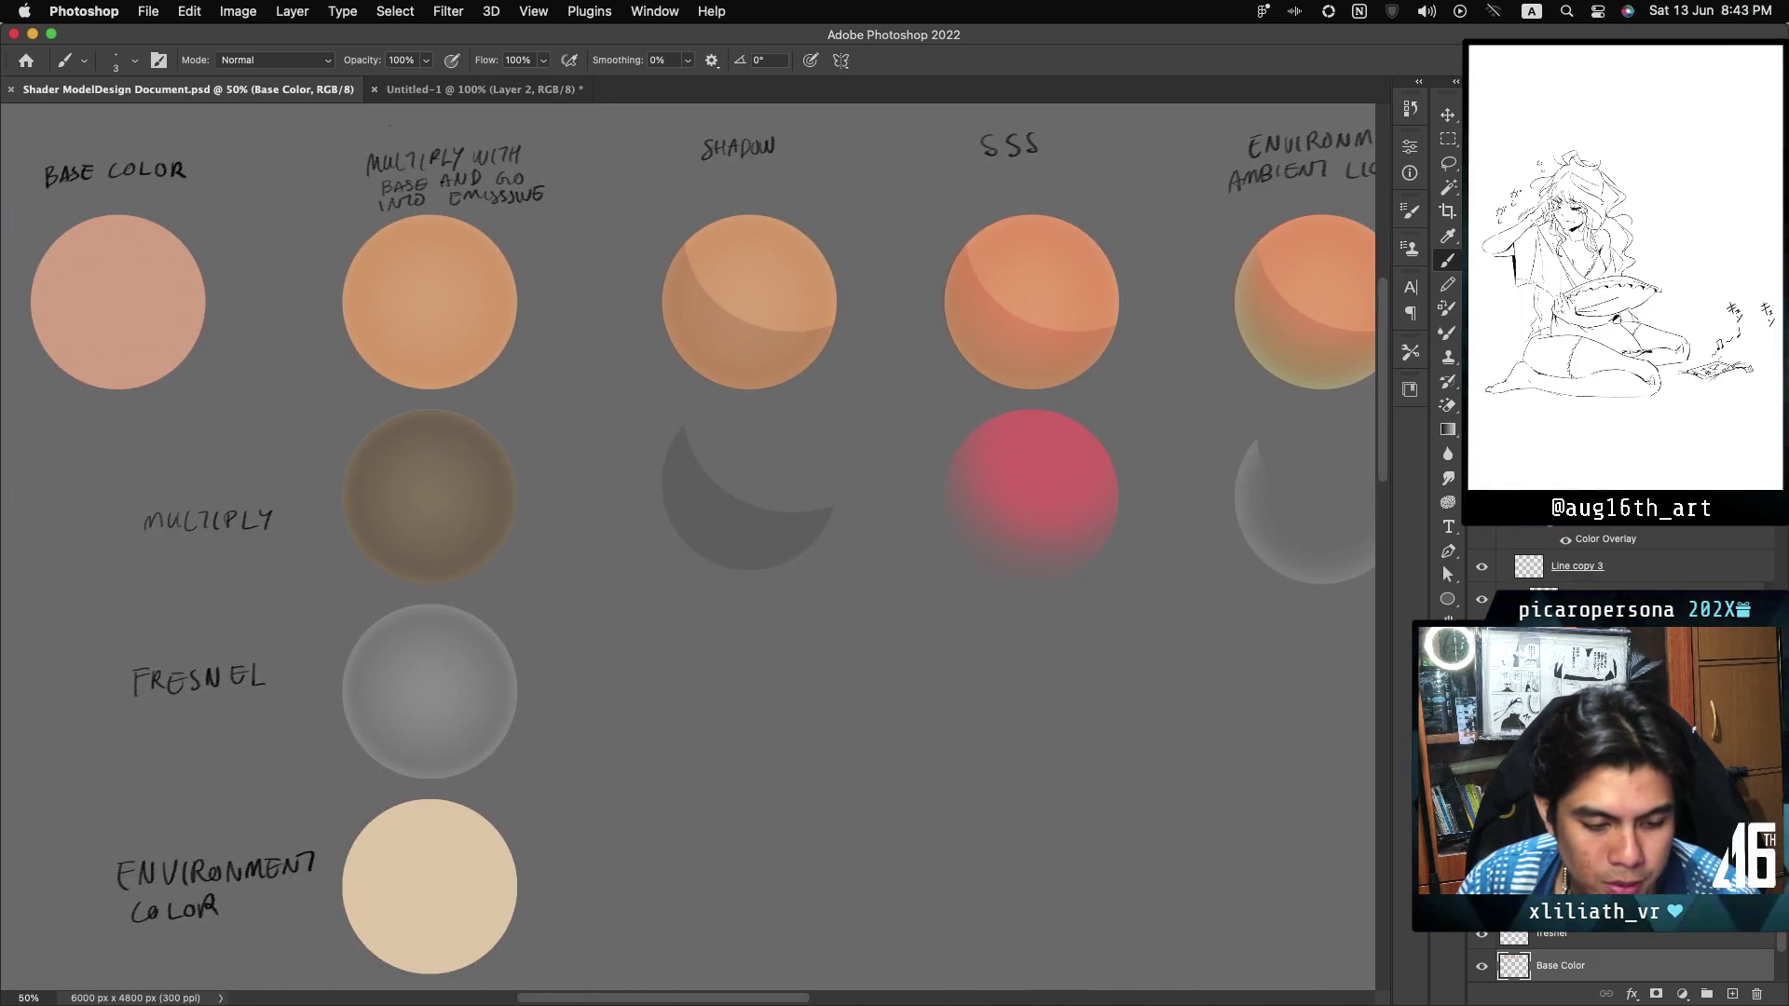
{"action": "scroll", "coordinate": [688, 548], "scroll_direction": "down", "scroll_amount": 1}
{"action": "scroll", "coordinate": [688, 548], "scroll_direction": "up", "scroll_amount": 1}
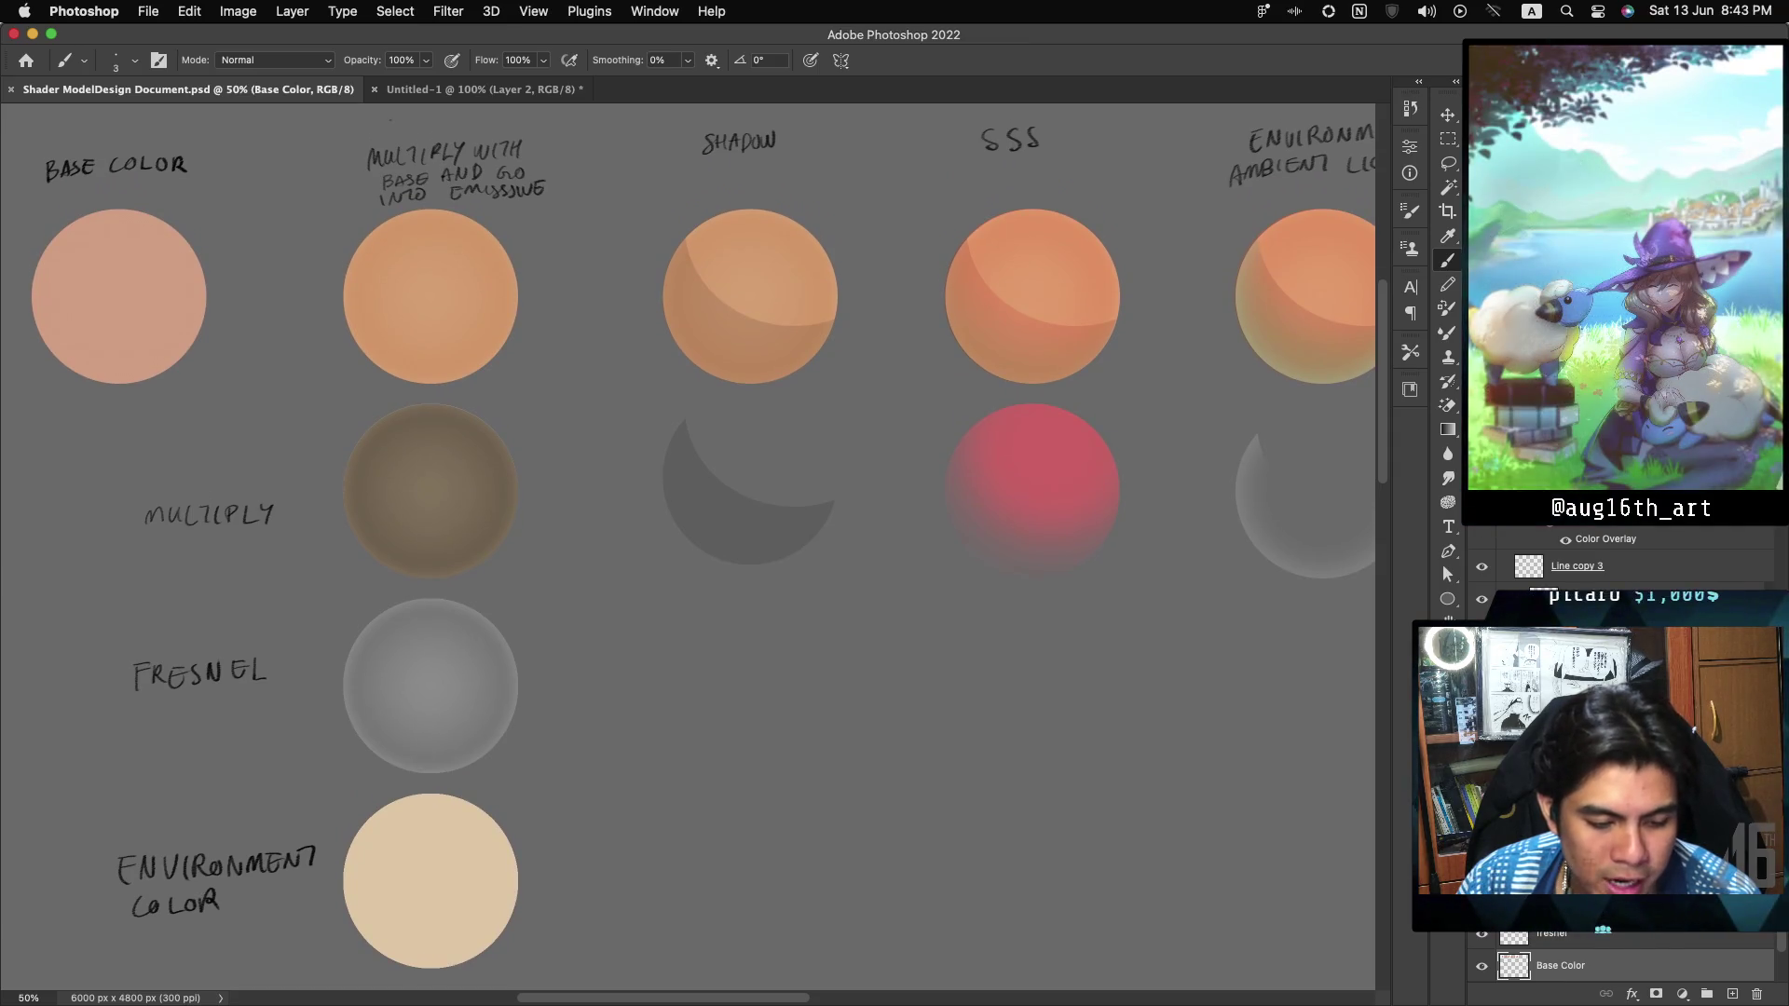
{"action": "scroll", "coordinate": [688, 548], "scroll_direction": "down", "scroll_amount": 1}
{"action": "scroll", "coordinate": [687, 548], "scroll_direction": "right", "scroll_amount": 1}
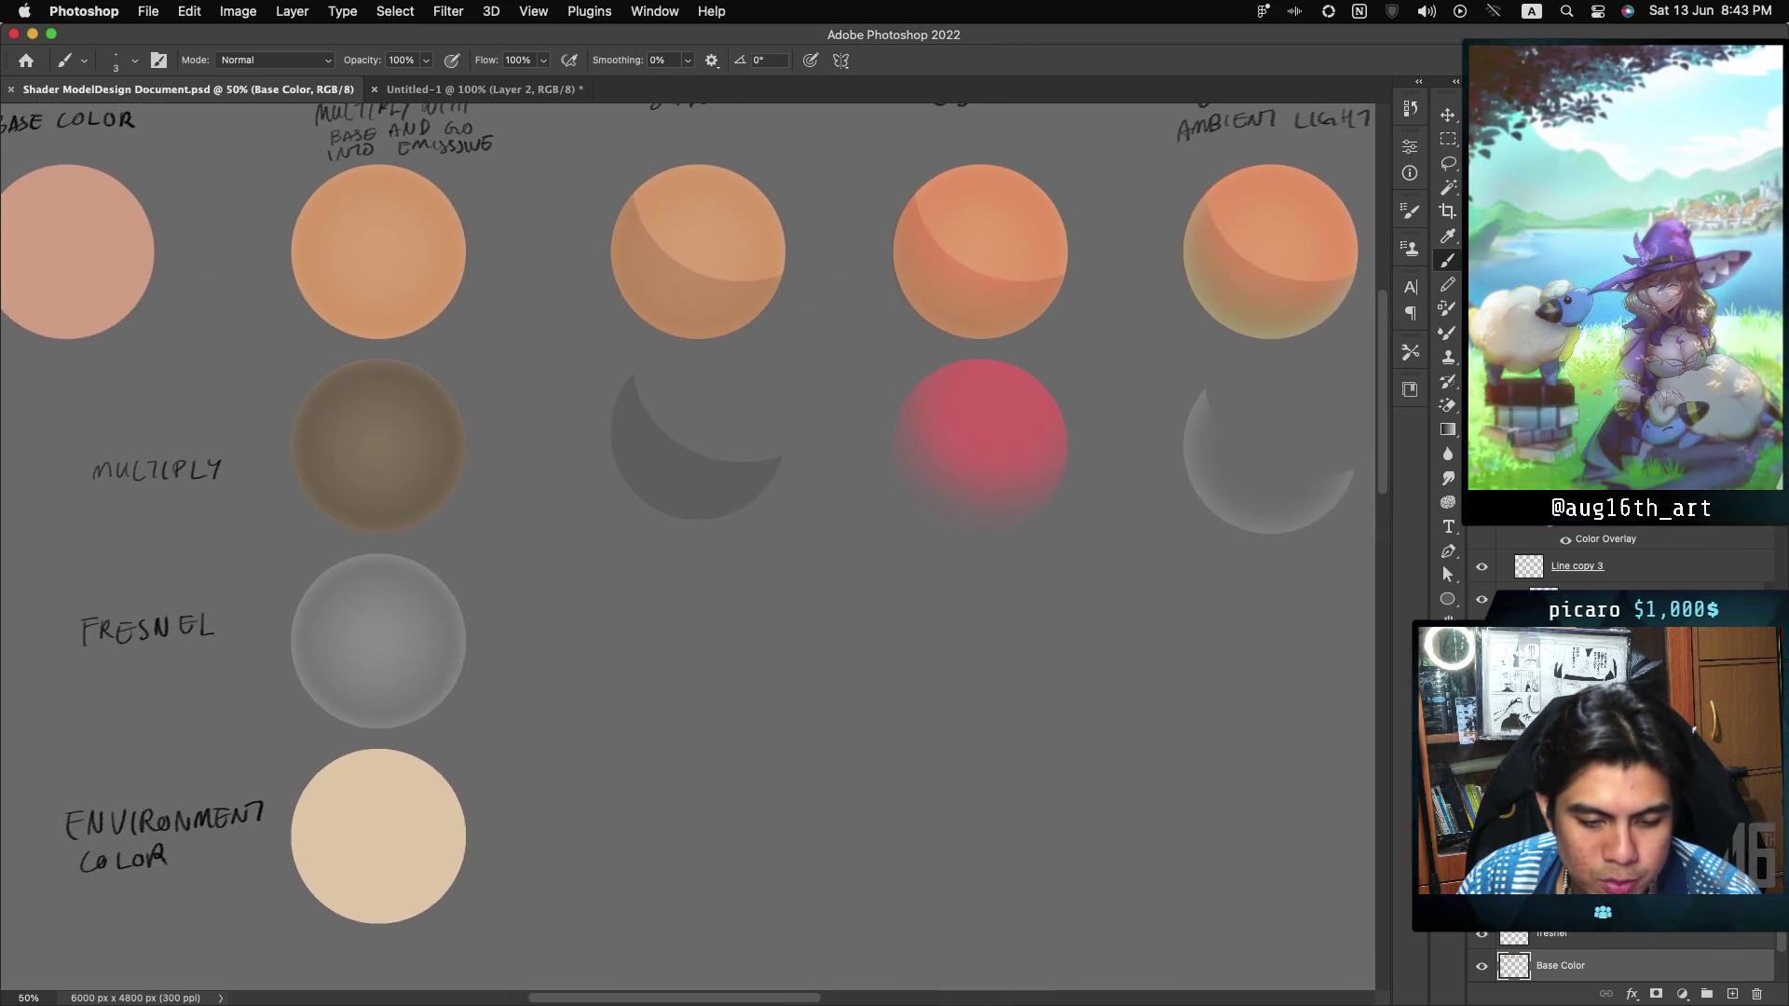
{"action": "scroll", "coordinate": [688, 548], "scroll_direction": "left", "scroll_amount": 2}
{"action": "scroll", "coordinate": [688, 548], "scroll_direction": "up", "scroll_amount": 1}
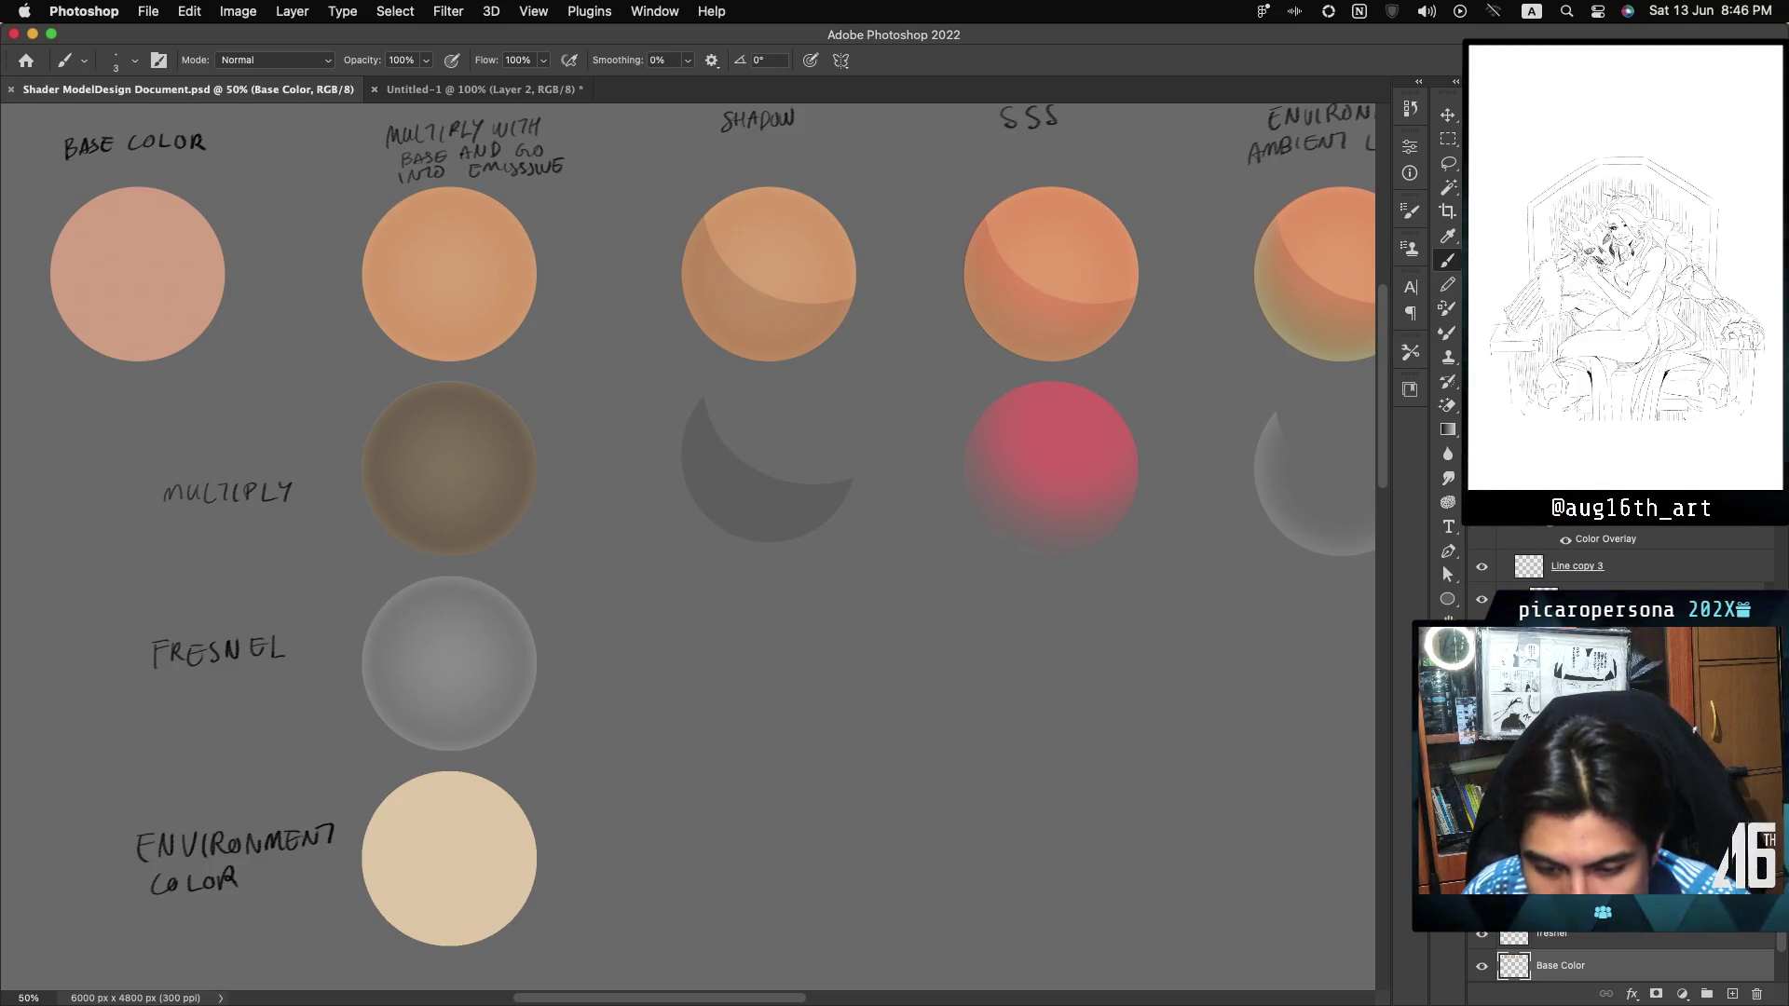
{"action": "scroll", "coordinate": [690, 540], "scroll_direction": "up", "scroll_amount": 2}
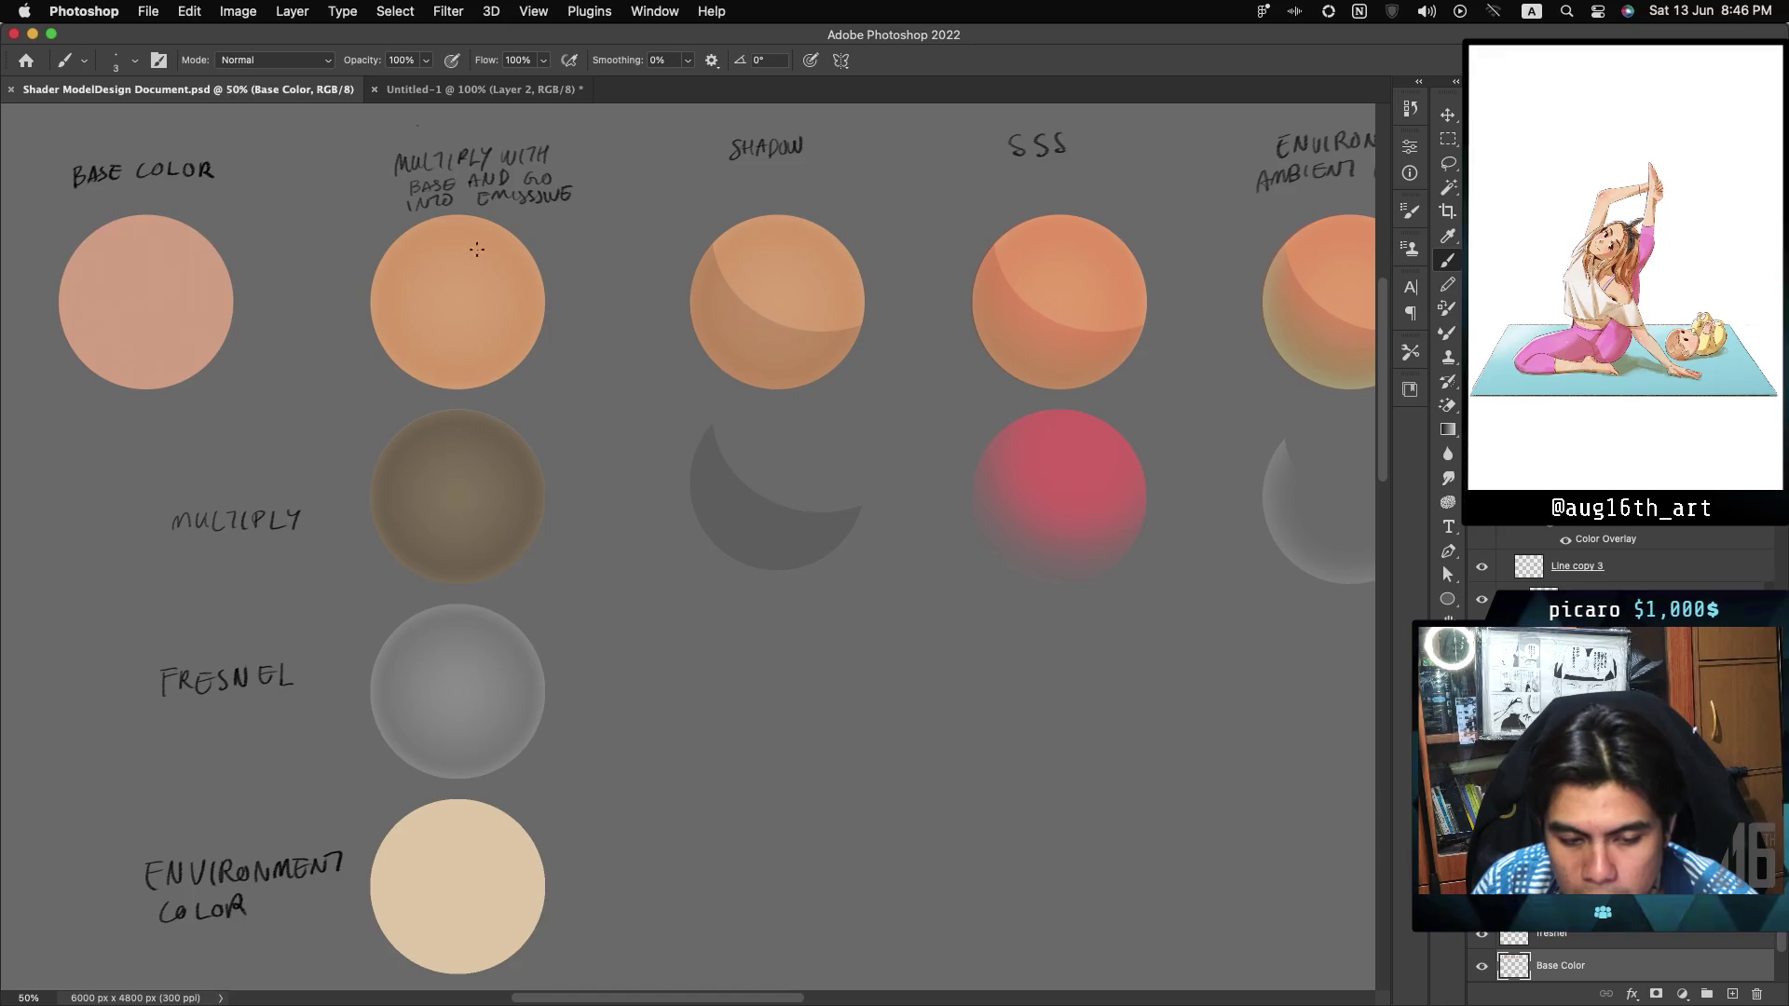
{"action": "scroll", "coordinate": [673, 218], "scroll_direction": "right", "scroll_amount": 5}
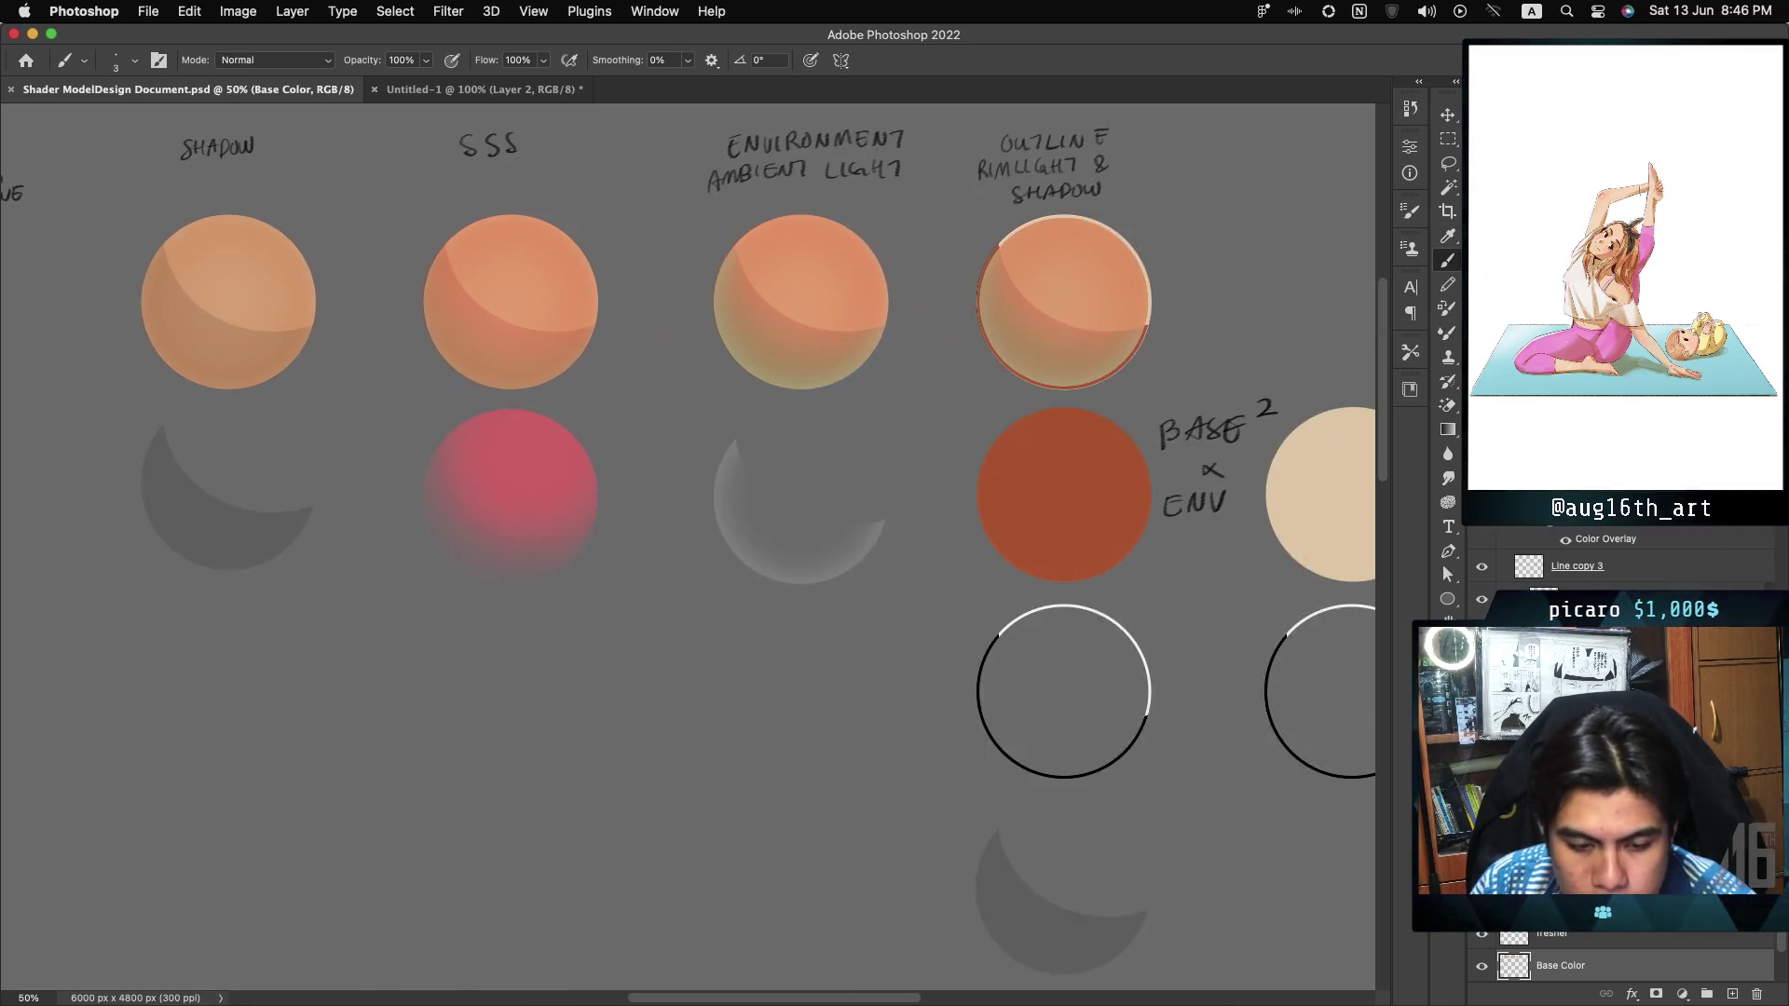
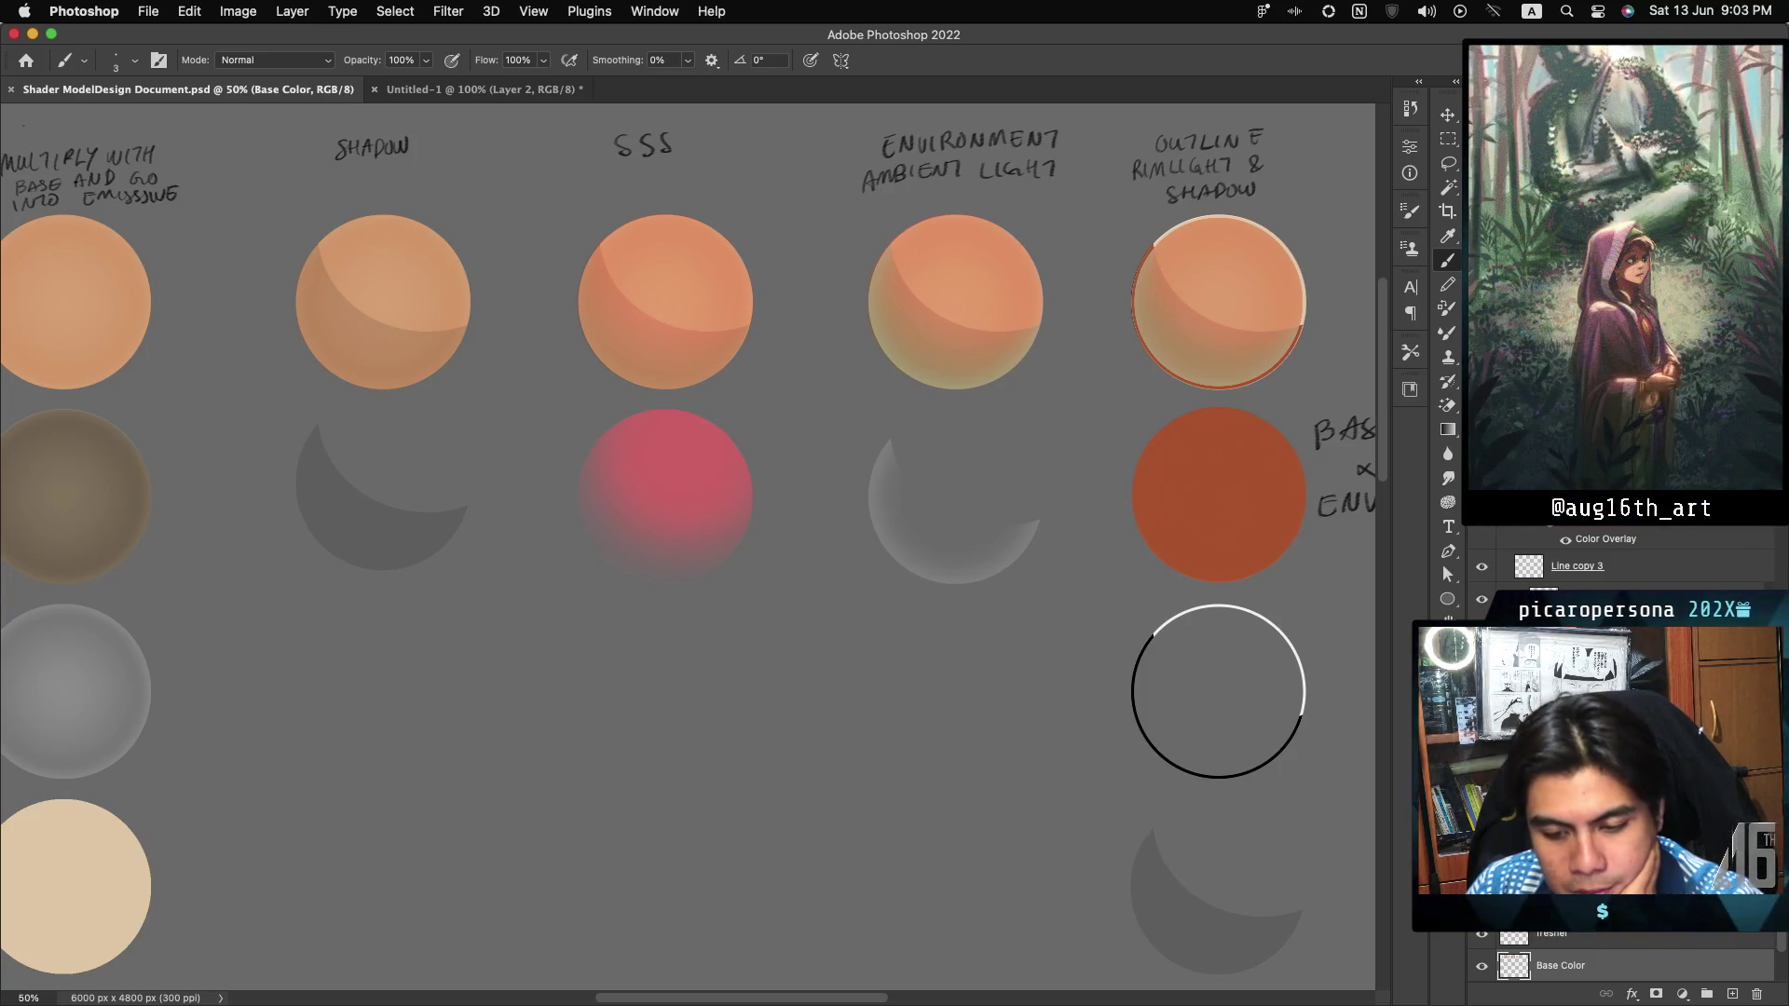
Switch to the Untitled-1 night-time game-scene reference showing the chicken and characters in a garden.
{"action": "key", "text": "super+equal"}
{"action": "scroll", "coordinate": [688, 548], "scroll_direction": "right", "scroll_amount": 5}
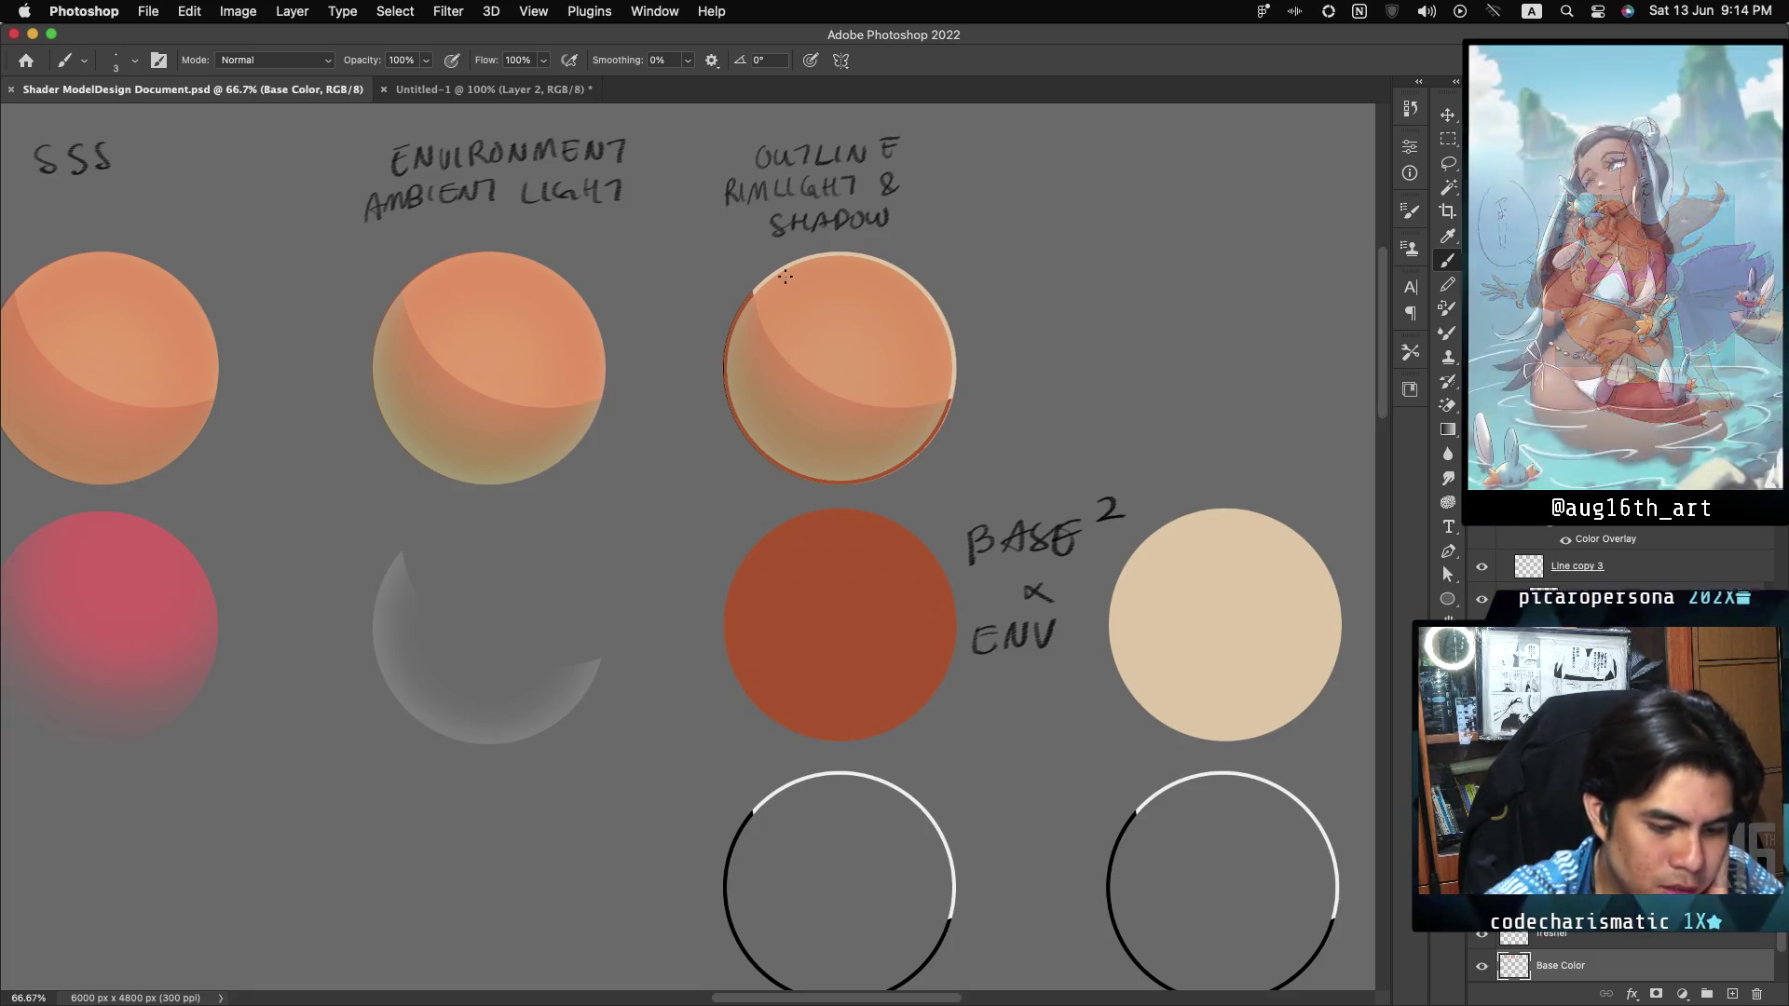
{"action": "left_click", "coordinate": [521, 89]}
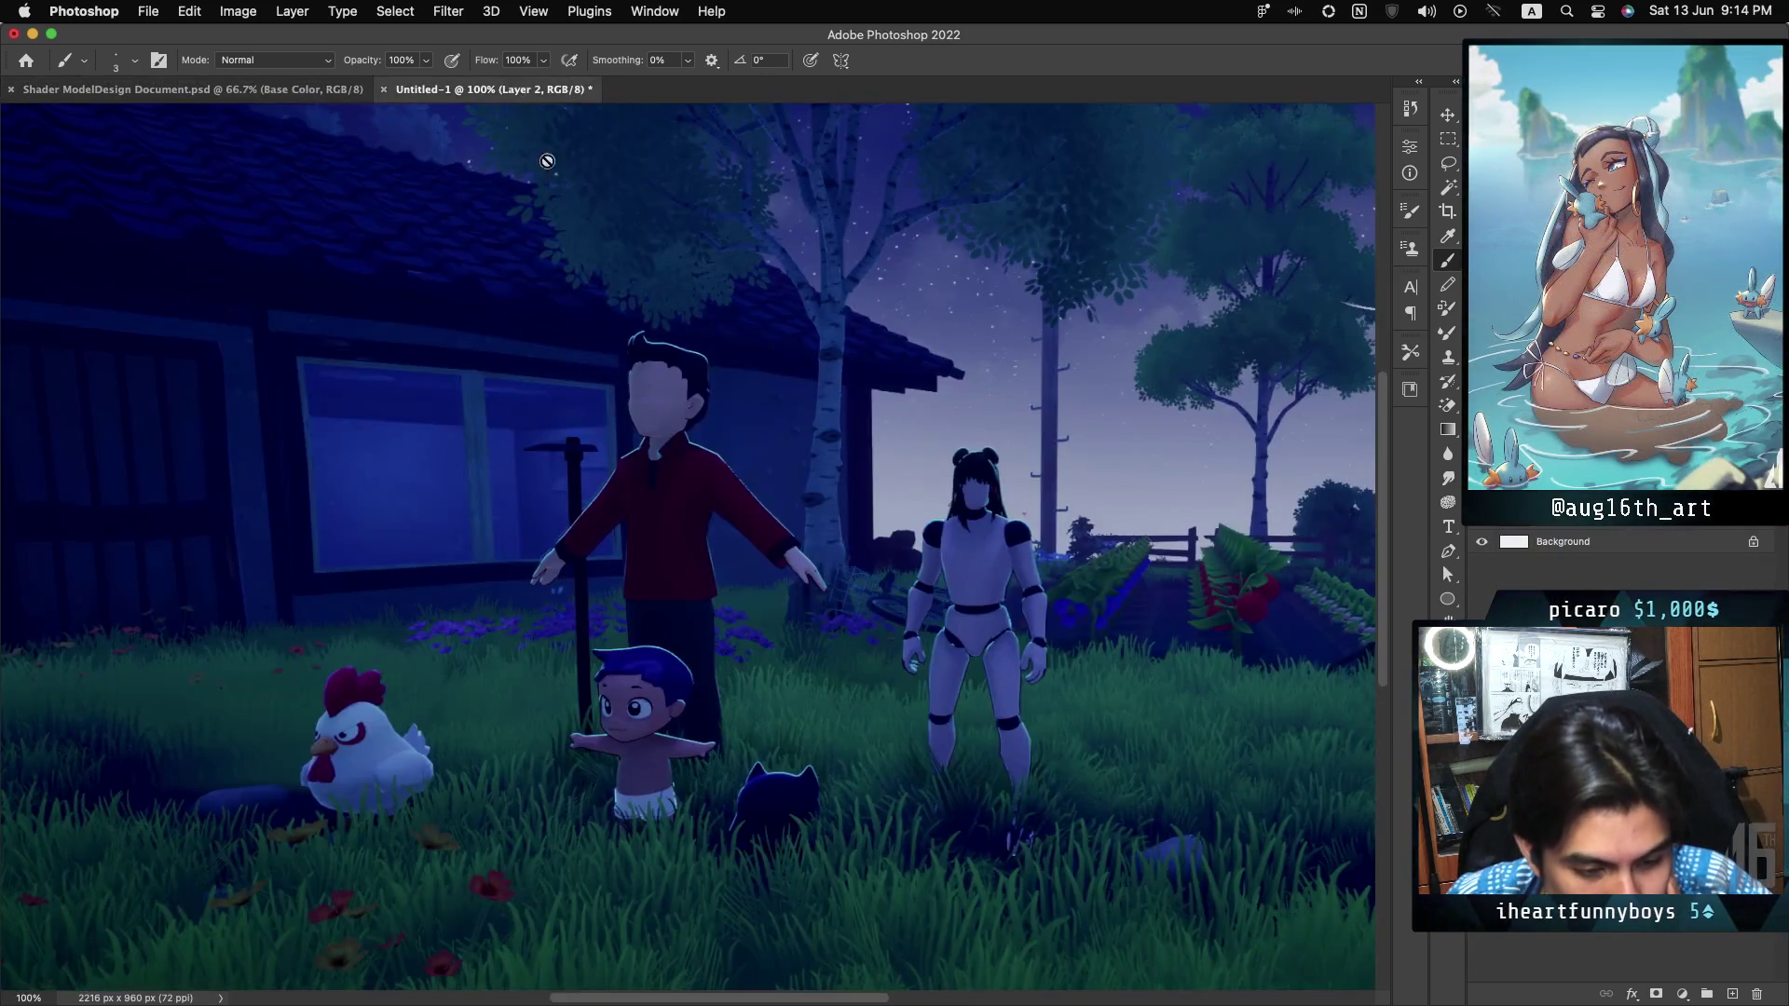